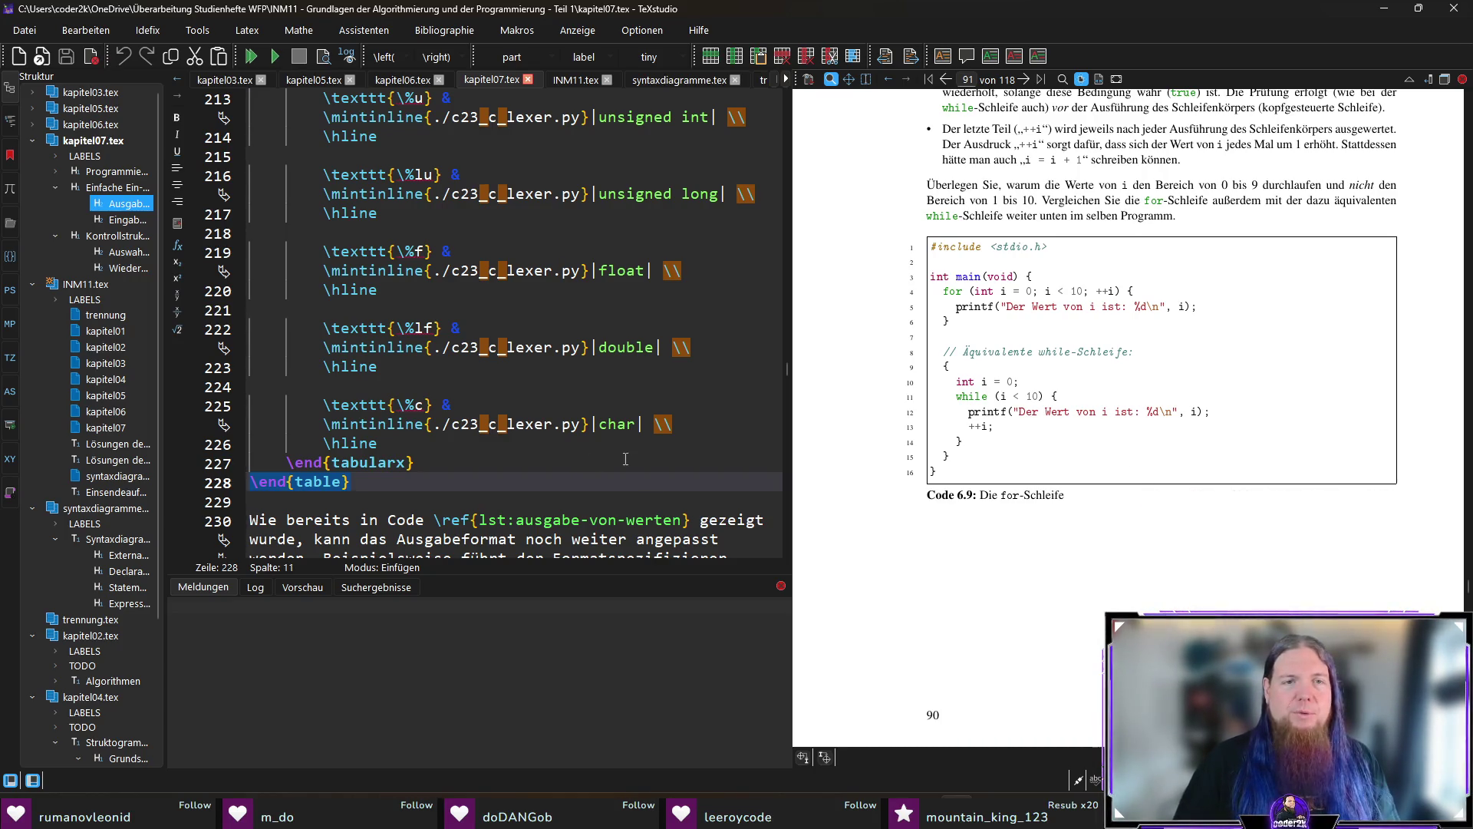
Jump from 'for-Schleife' in the PDF preview to its source near line 379 and caret at paragraph end.
{"action": "scroll", "coordinate": [714, 440], "scroll_direction": "down", "scroll_amount": 5}
{"action": "scroll", "coordinate": [668, 431], "scroll_direction": "up", "scroll_amount": 1}
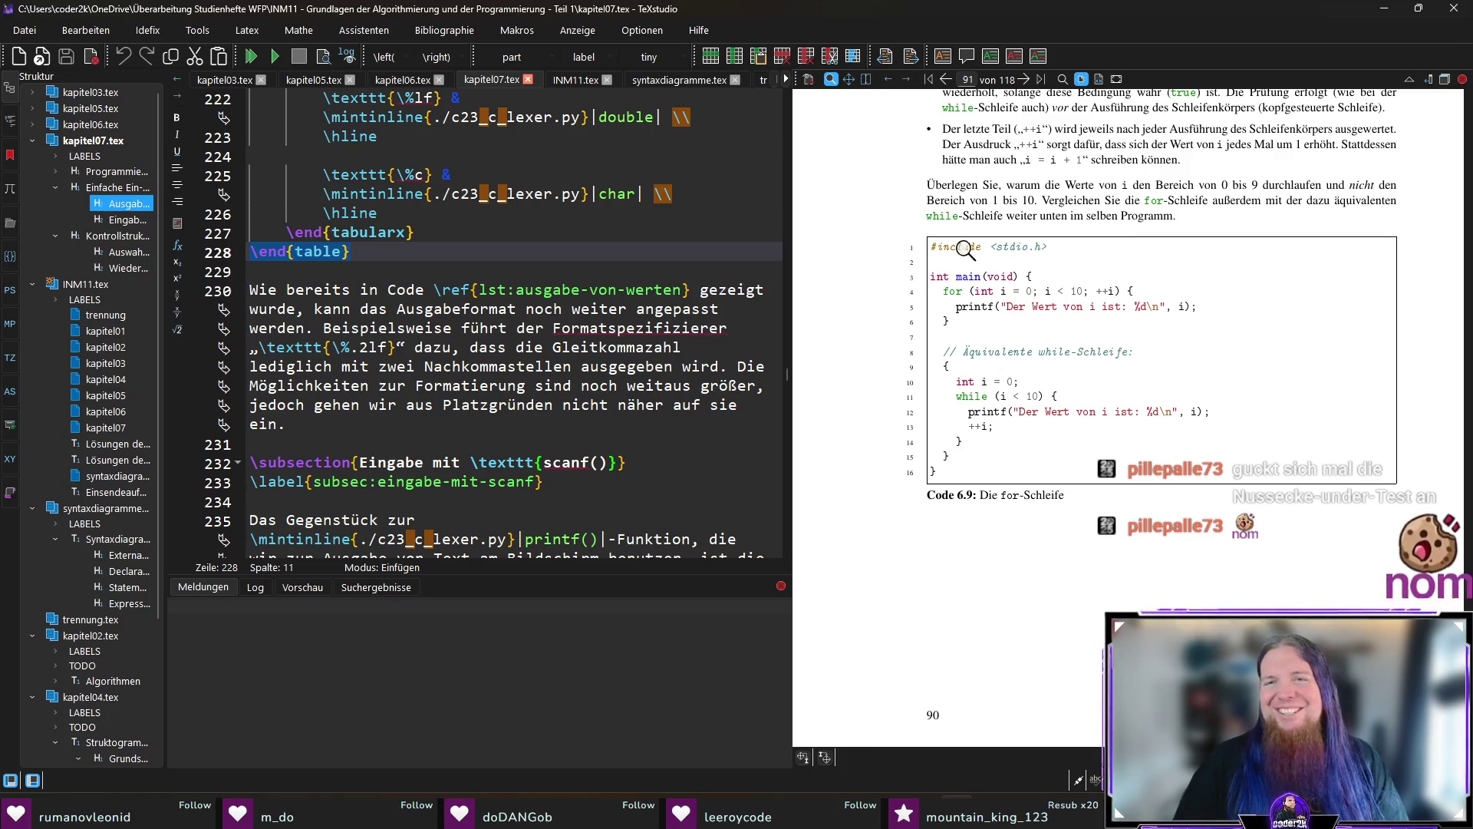
{"action": "left_click", "coordinate": [970, 202], "text": "ctrl"}
{"action": "scroll", "coordinate": [537, 345], "scroll_direction": "down", "scroll_amount": 2}
{"action": "left_click", "coordinate": [578, 369]}
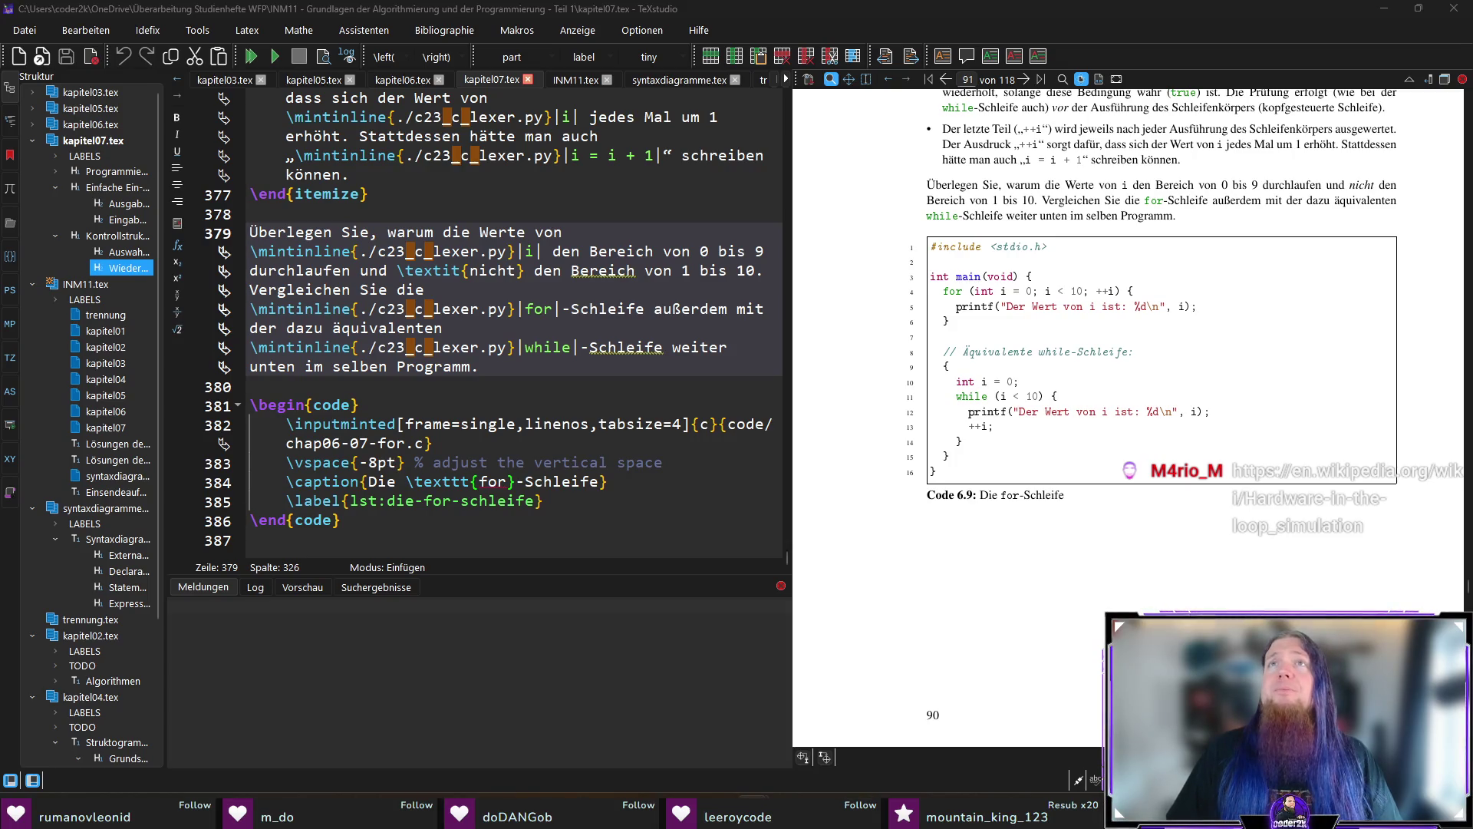
{"action": "key", "text": "alt+Tab"}
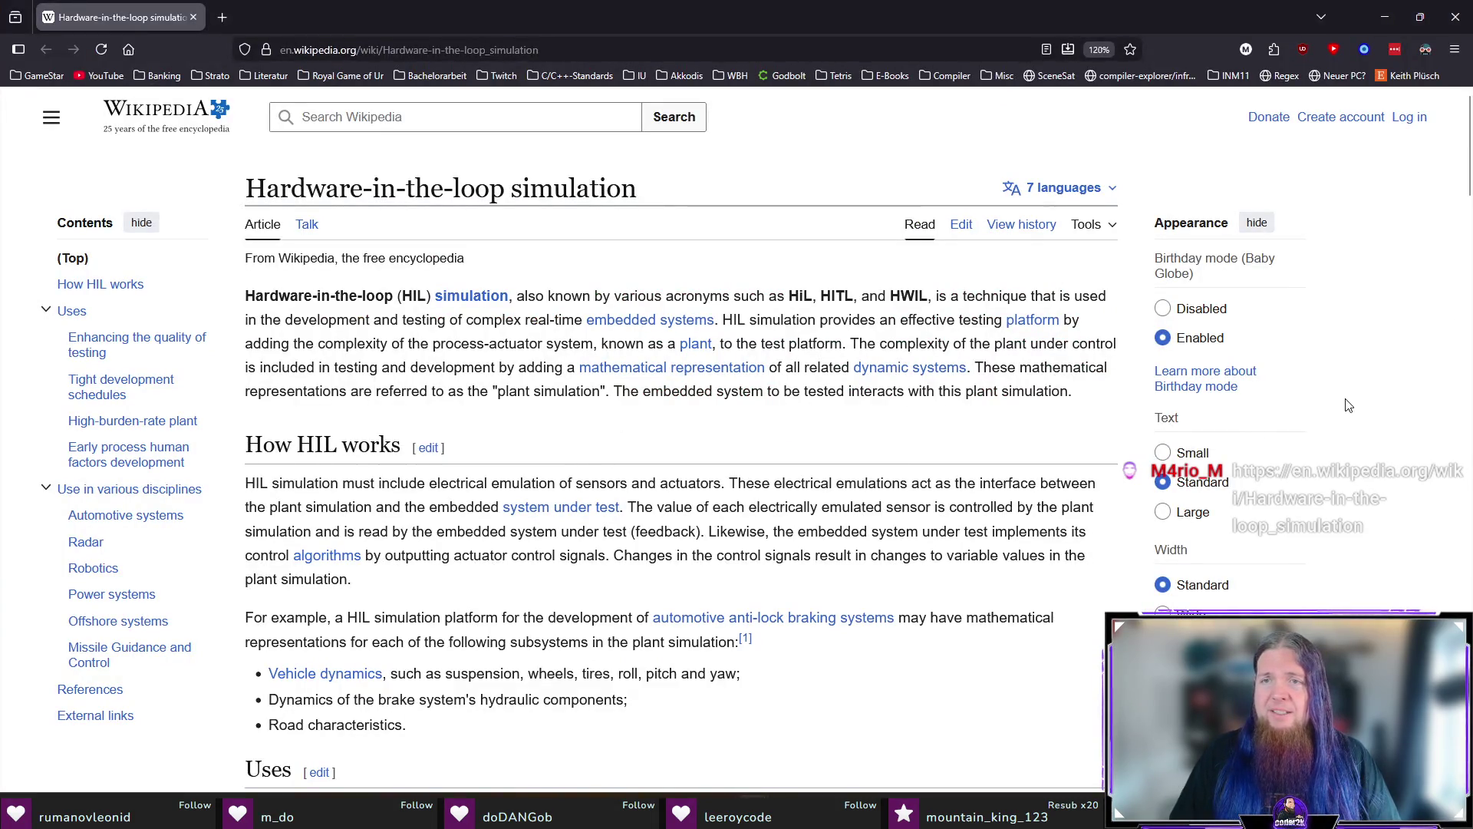
{"action": "scroll", "coordinate": [1345, 410], "scroll_direction": "down", "scroll_amount": 3}
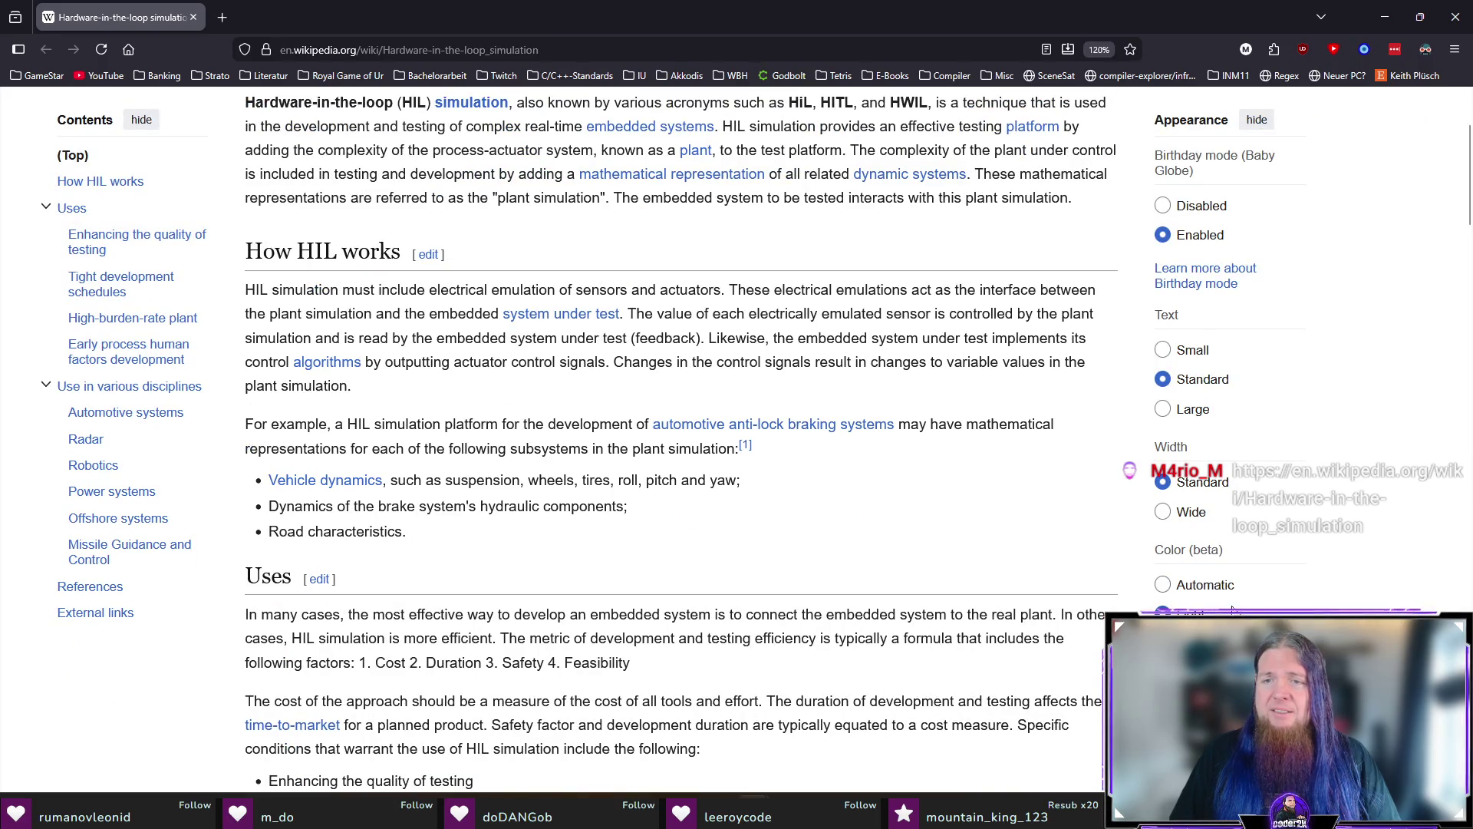
{"action": "left_click", "coordinate": [1195, 586]}
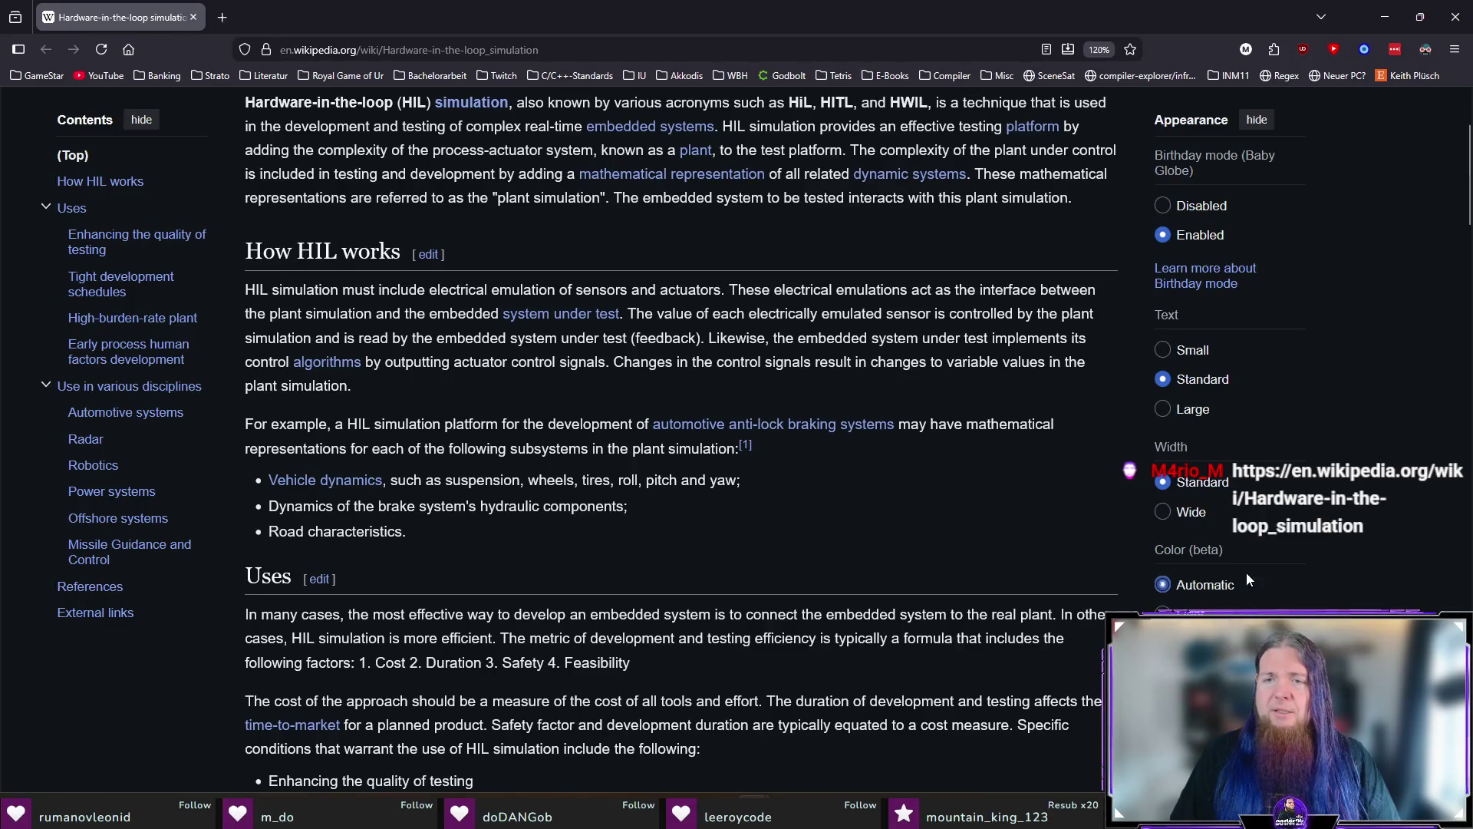
{"action": "scroll", "coordinate": [1194, 587], "scroll_direction": "up", "scroll_amount": 3}
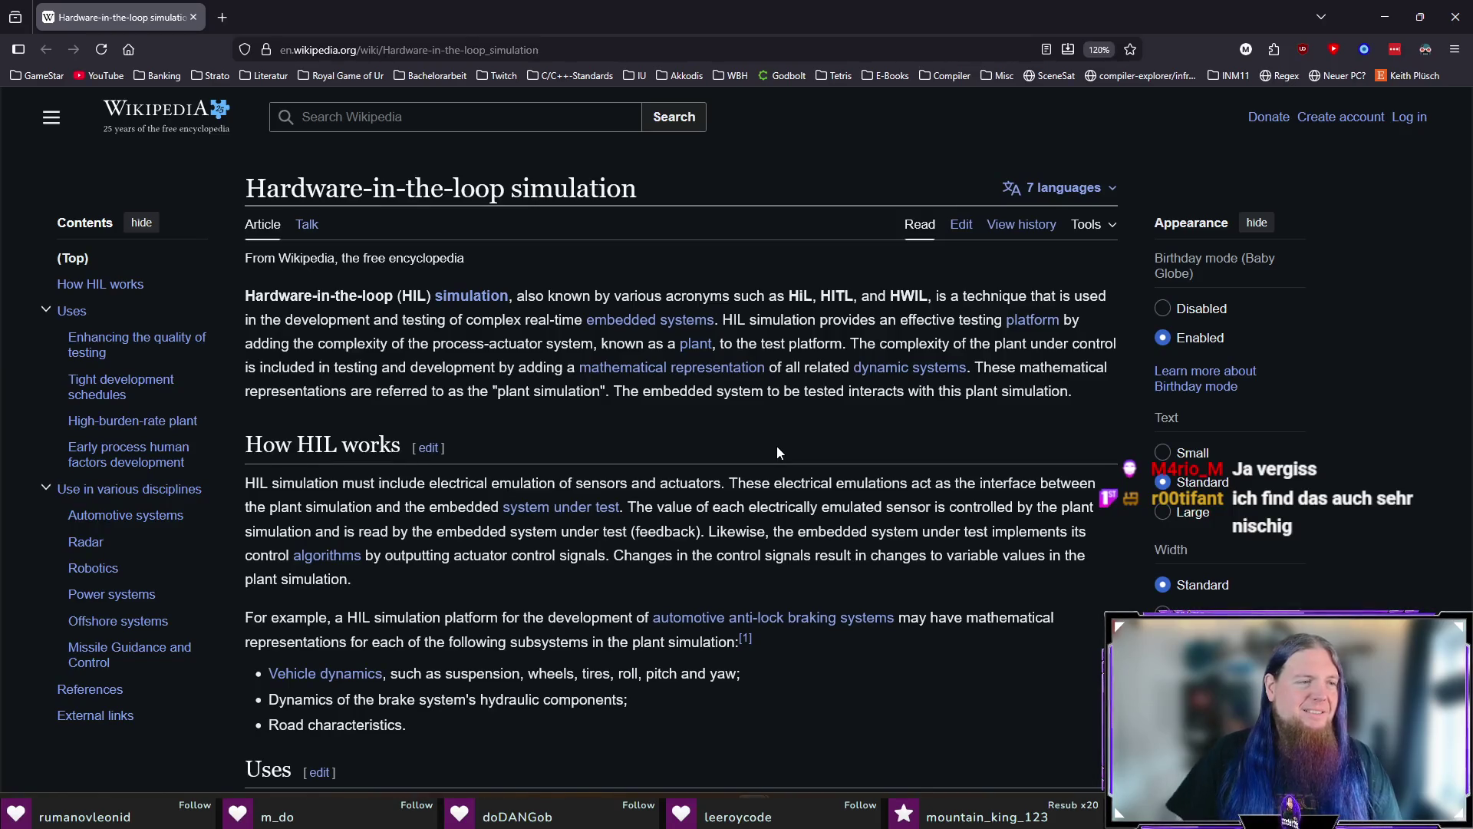
{"action": "scroll", "coordinate": [902, 433], "scroll_direction": "down", "scroll_amount": 2}
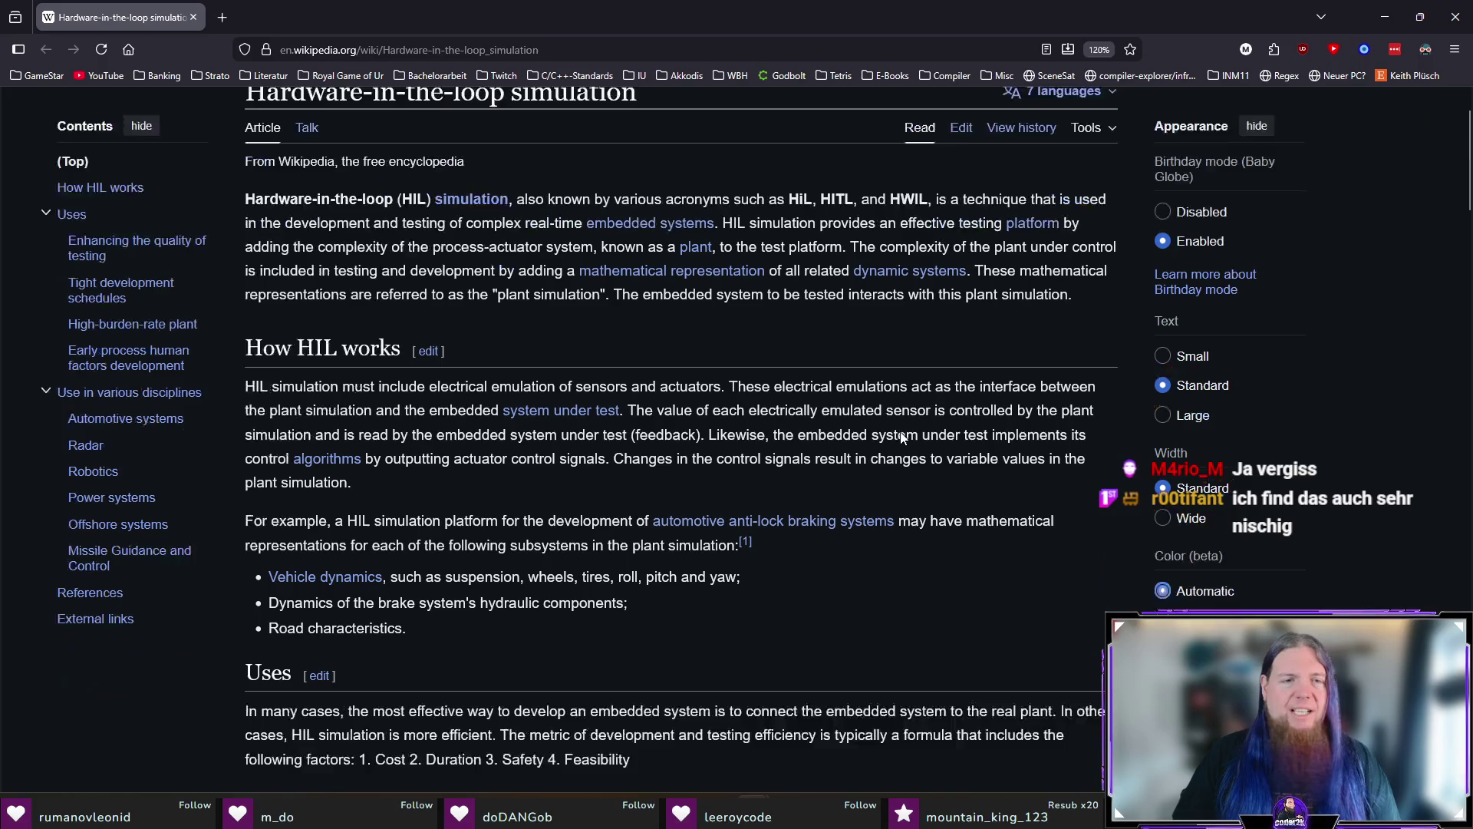
{"action": "mouse_move", "coordinate": [1094, 292]}
{"action": "left_mouse_down"}
{"action": "mouse_move", "coordinate": [237, 206]}
{"action": "mouse_move", "coordinate": [278, 198]}
{"action": "mouse_move", "coordinate": [412, 247]}
{"action": "mouse_move", "coordinate": [498, 224]}
{"action": "mouse_move", "coordinate": [850, 232]}
{"action": "left_mouse_up"}
{"action": "left_click", "coordinate": [850, 231]}
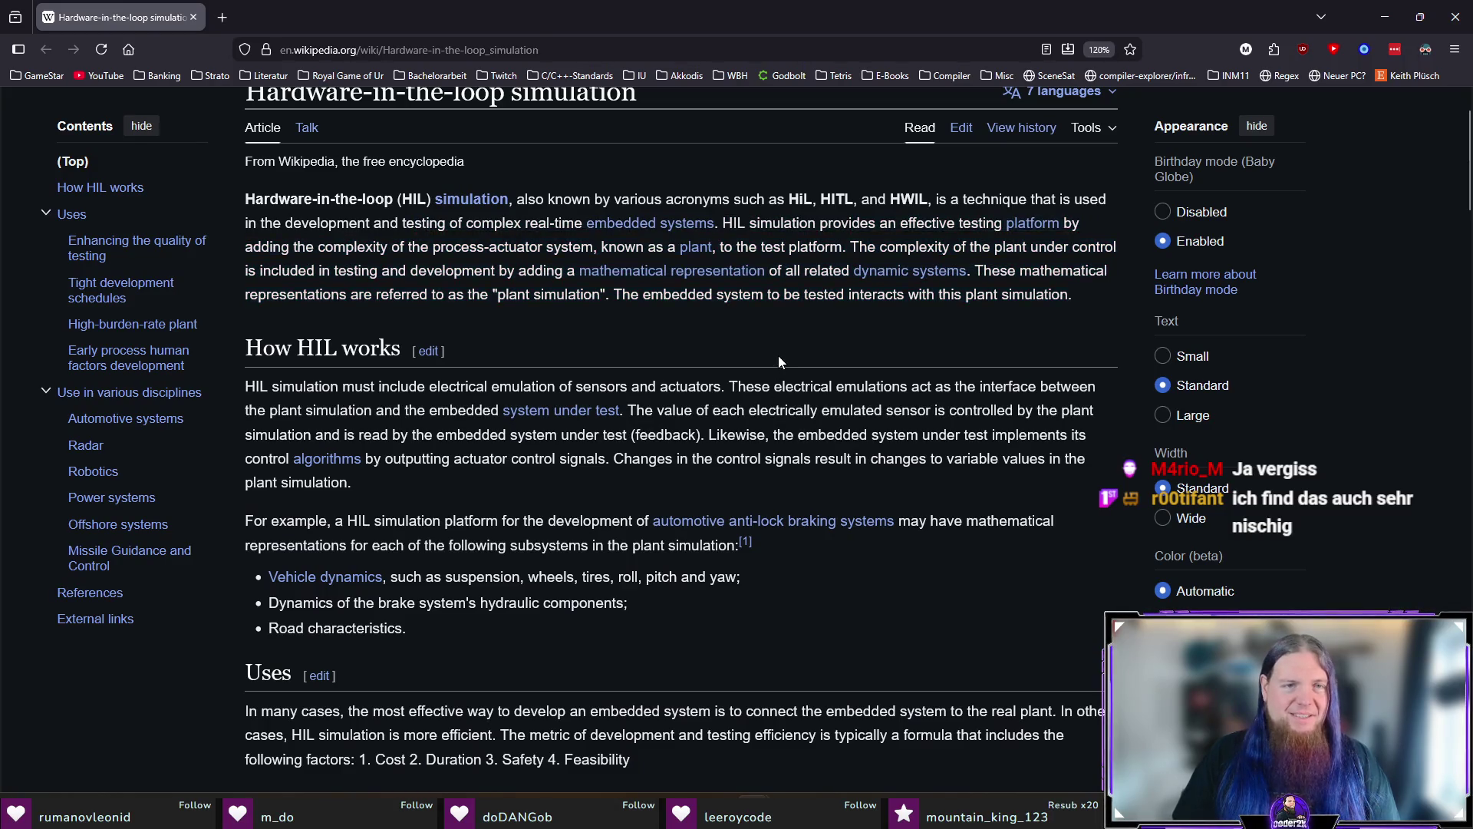
{"action": "scroll", "coordinate": [778, 356], "scroll_direction": "down", "scroll_amount": 3}
{"action": "scroll", "coordinate": [771, 334], "scroll_direction": "up", "scroll_amount": 4}
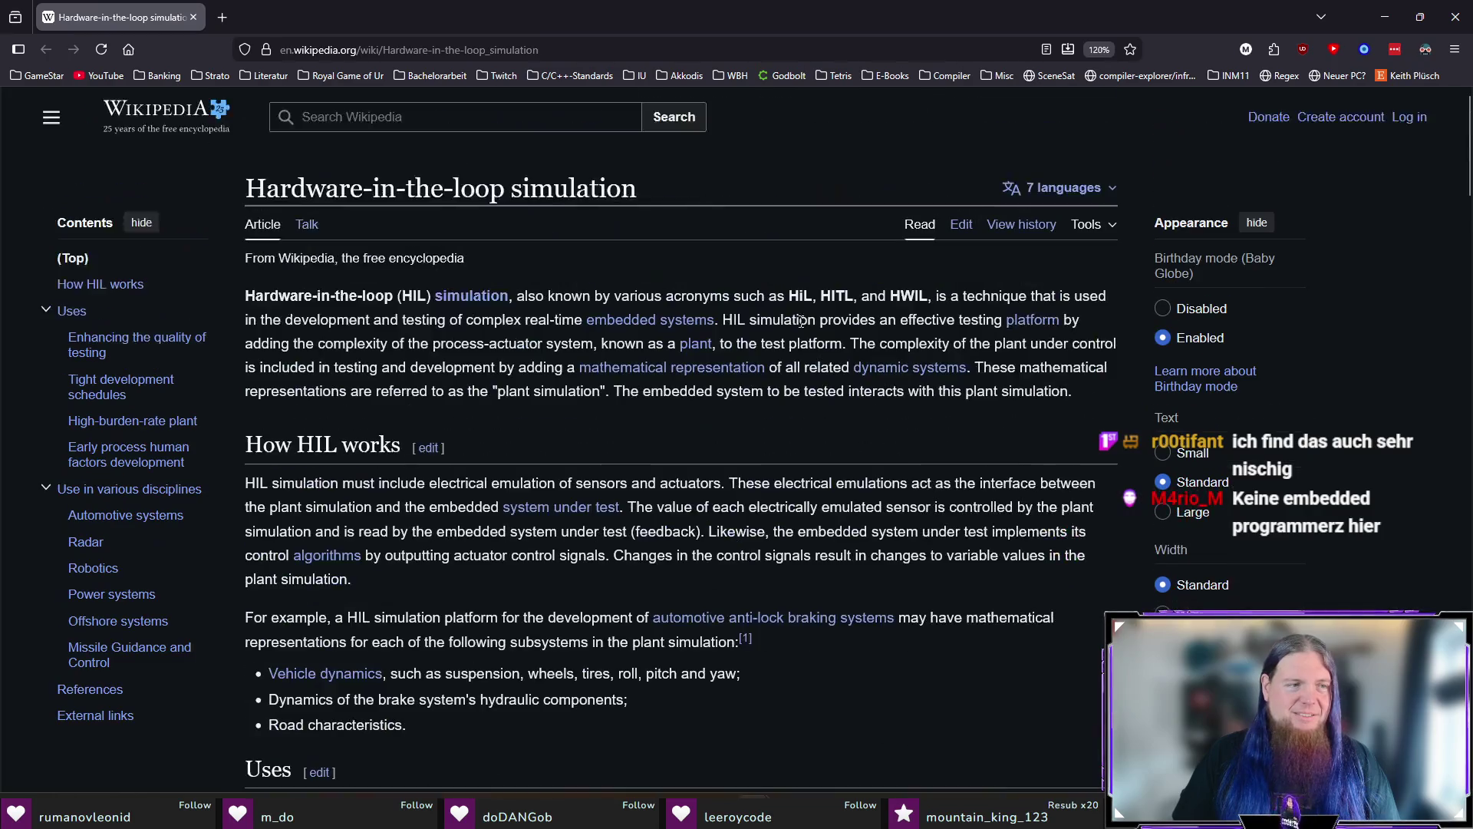
{"action": "left_click", "coordinate": [1456, 16]}
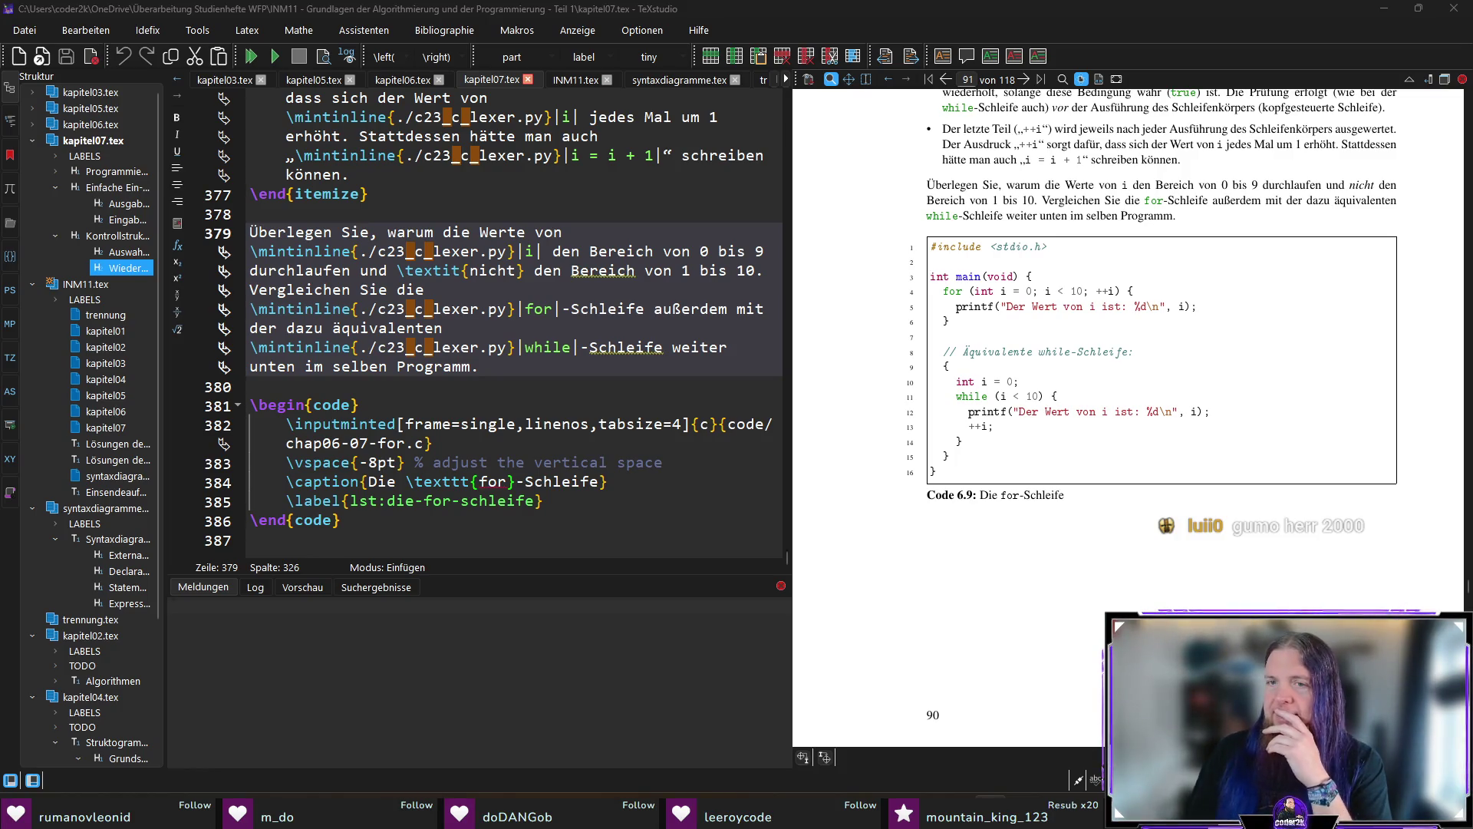
{"action": "scroll", "coordinate": [1084, 373], "scroll_direction": "up", "scroll_amount": 2}
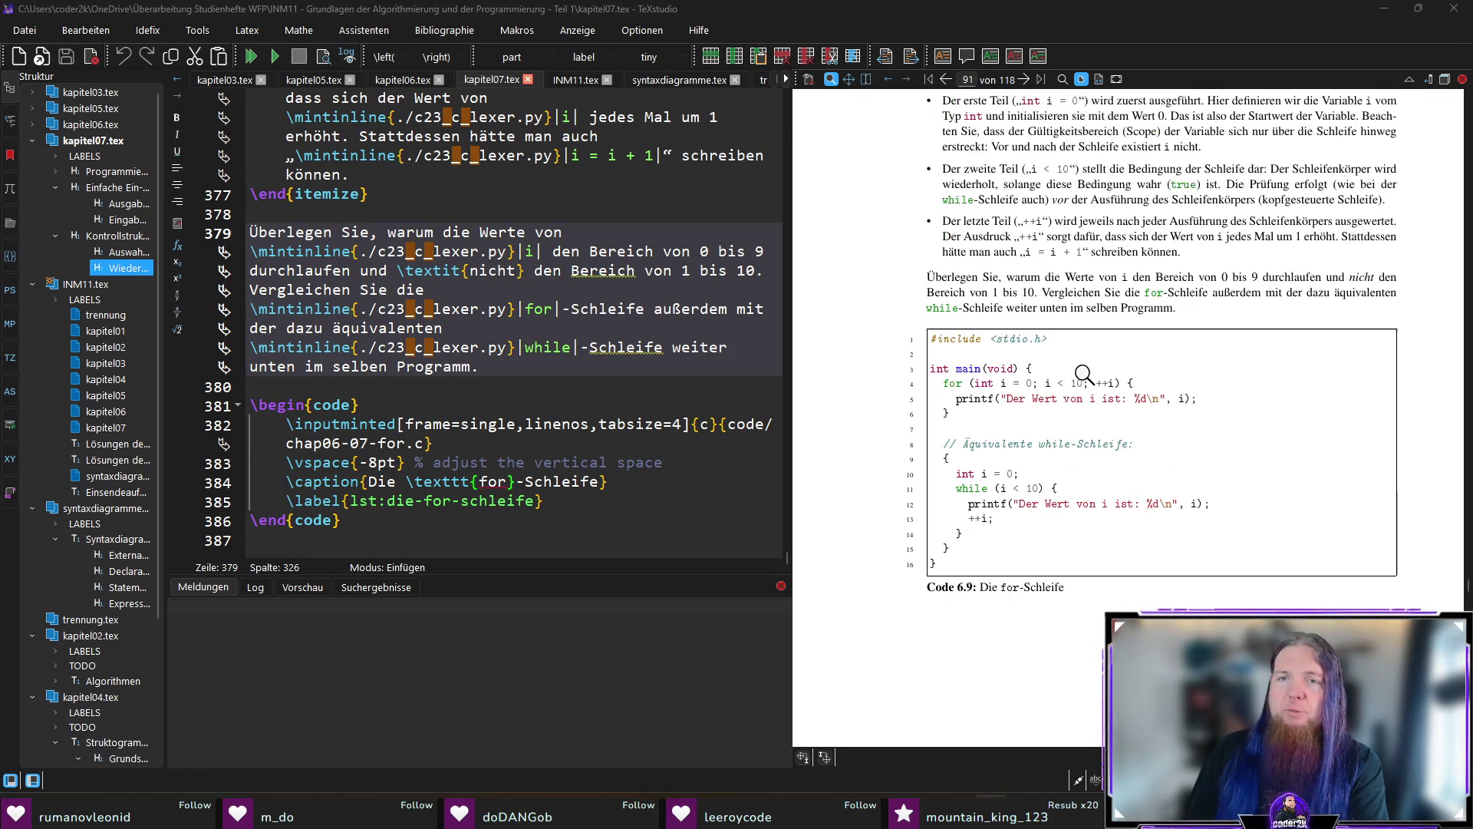
{"action": "left_click_drag", "start_coordinate": [1082, 375], "coordinate": [1320, 511]}
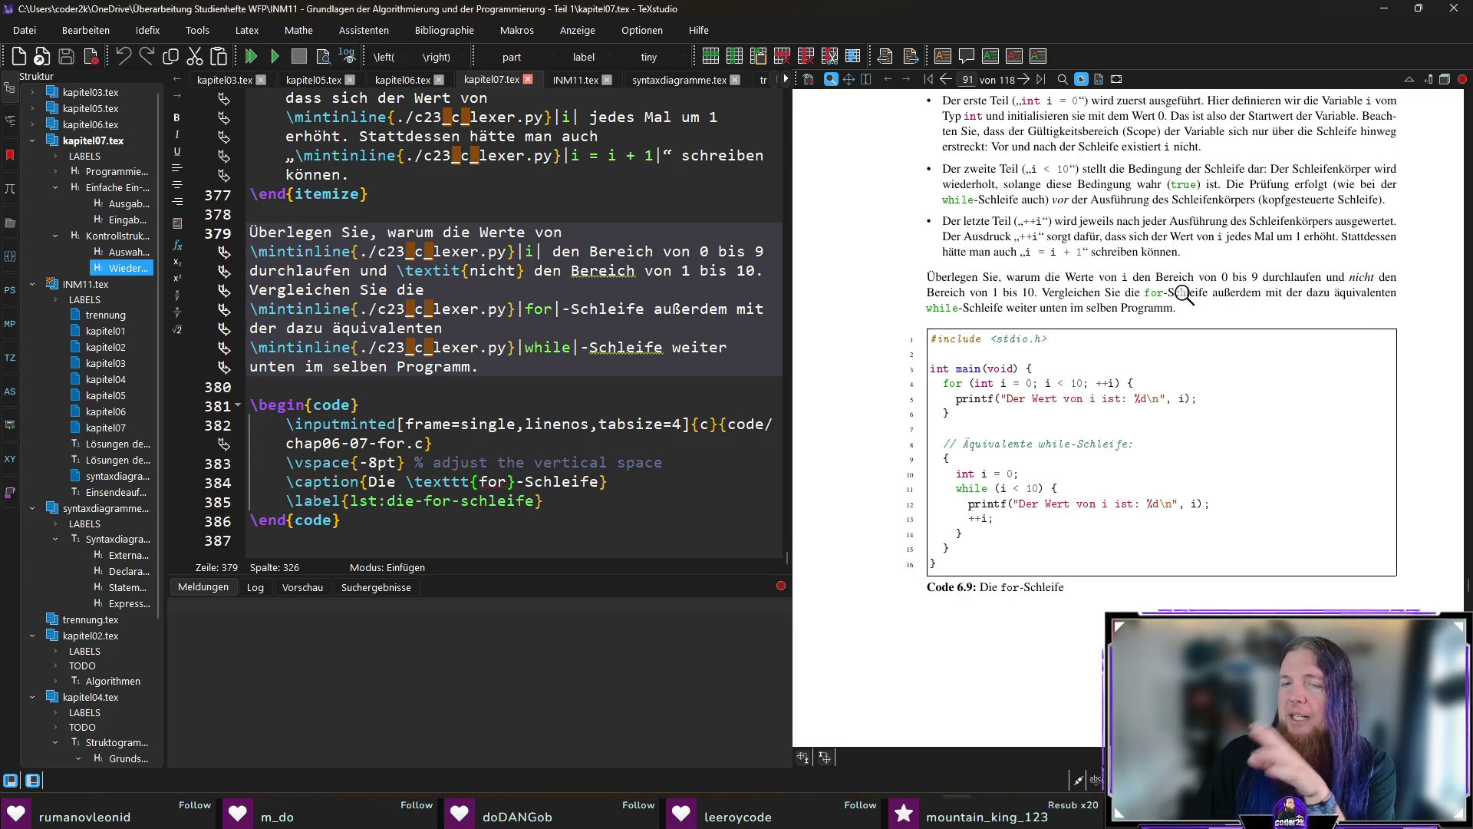
{"action": "scroll", "coordinate": [1152, 414], "scroll_direction": "up", "scroll_amount": 4}
{"action": "scroll", "coordinate": [1152, 414], "scroll_direction": "up", "scroll_amount": 9}
{"action": "scroll", "coordinate": [1152, 414], "scroll_direction": "up", "scroll_amount": 15}
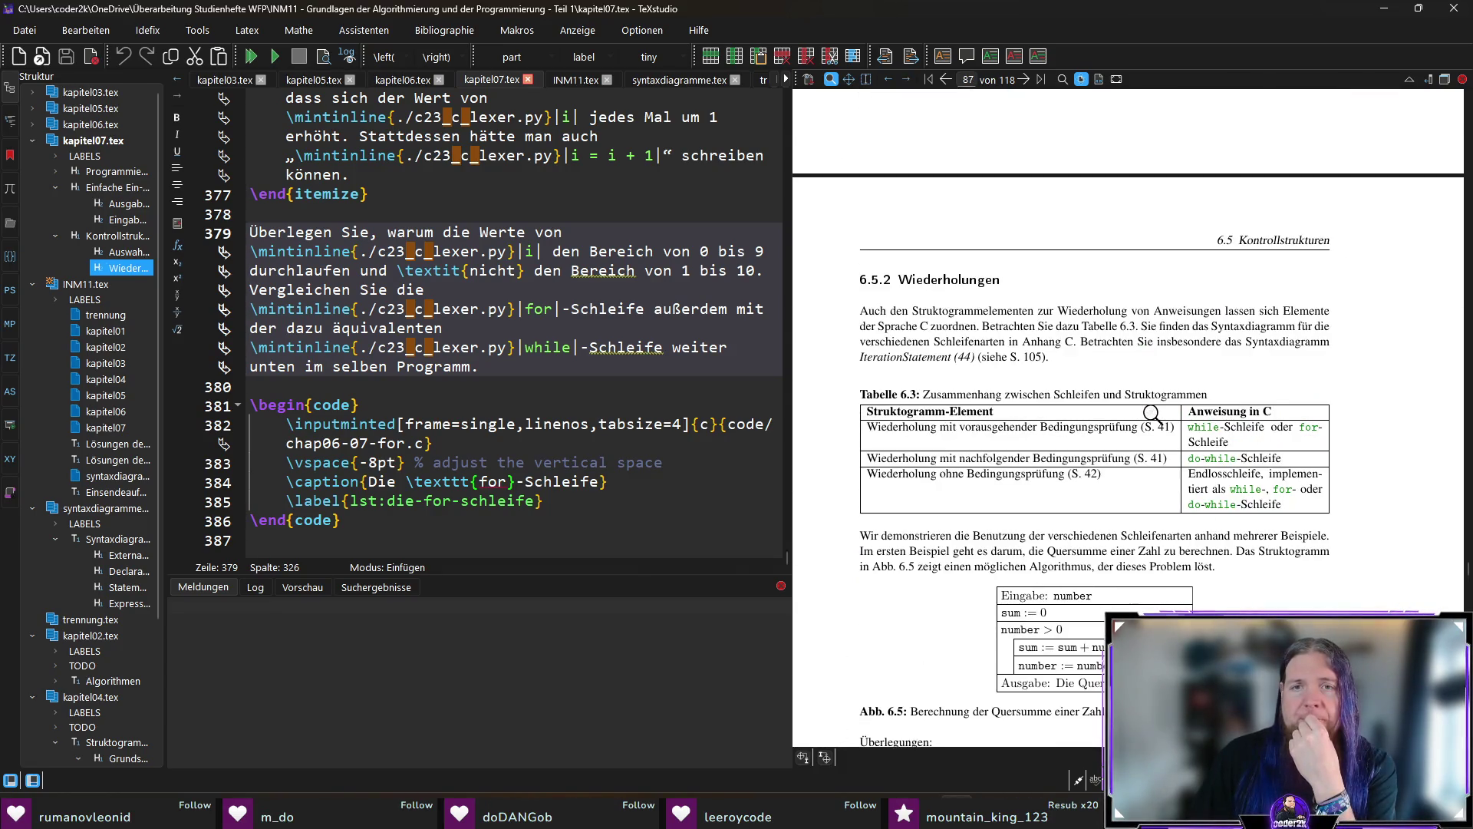
{"action": "scroll", "coordinate": [992, 299], "scroll_direction": "up", "scroll_amount": 10}
{"action": "scroll", "coordinate": [987, 315], "scroll_direction": "up", "scroll_amount": 15}
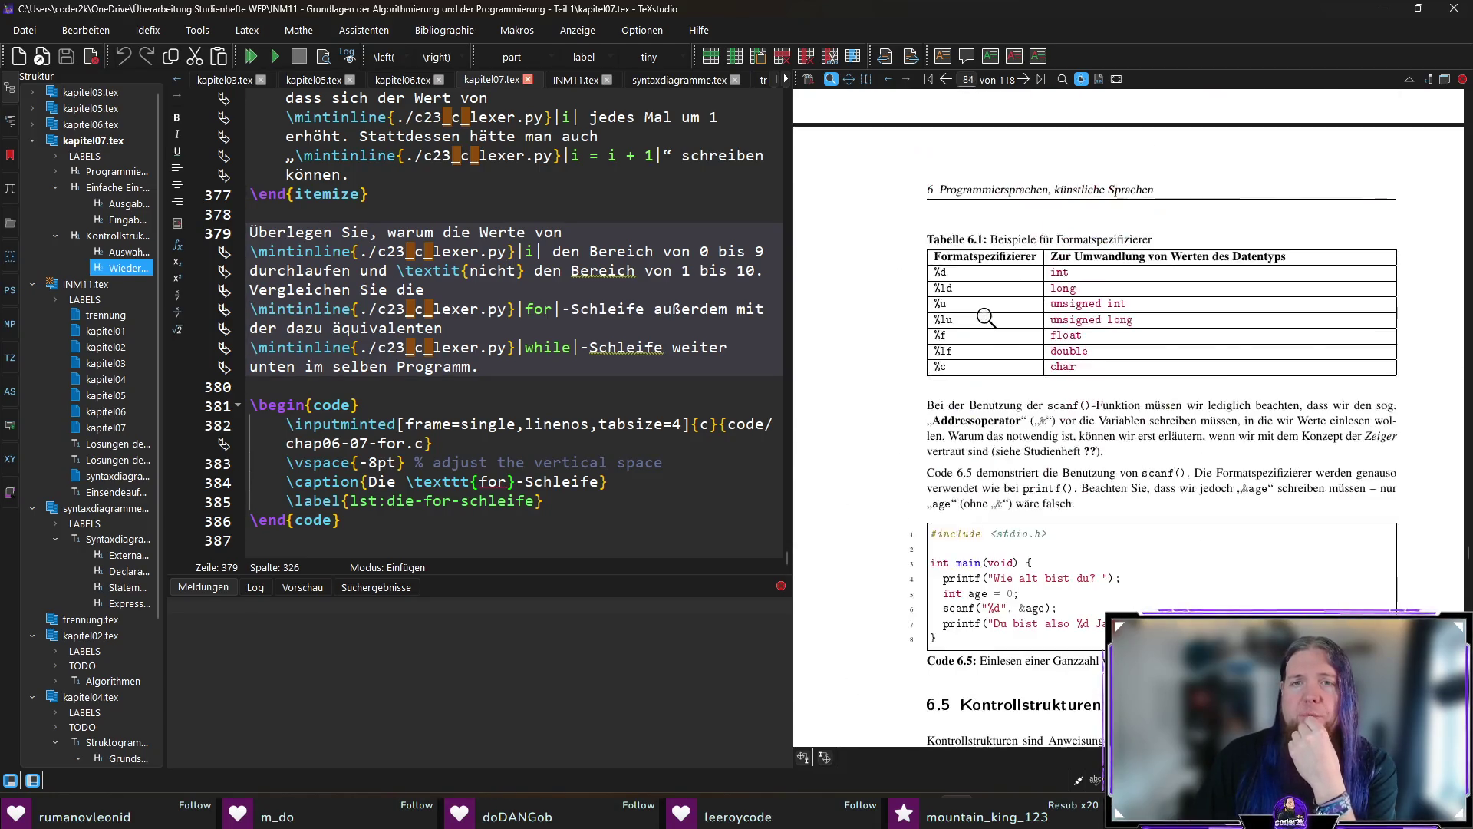
{"action": "scroll", "coordinate": [990, 322], "scroll_direction": "down", "scroll_amount": 4}
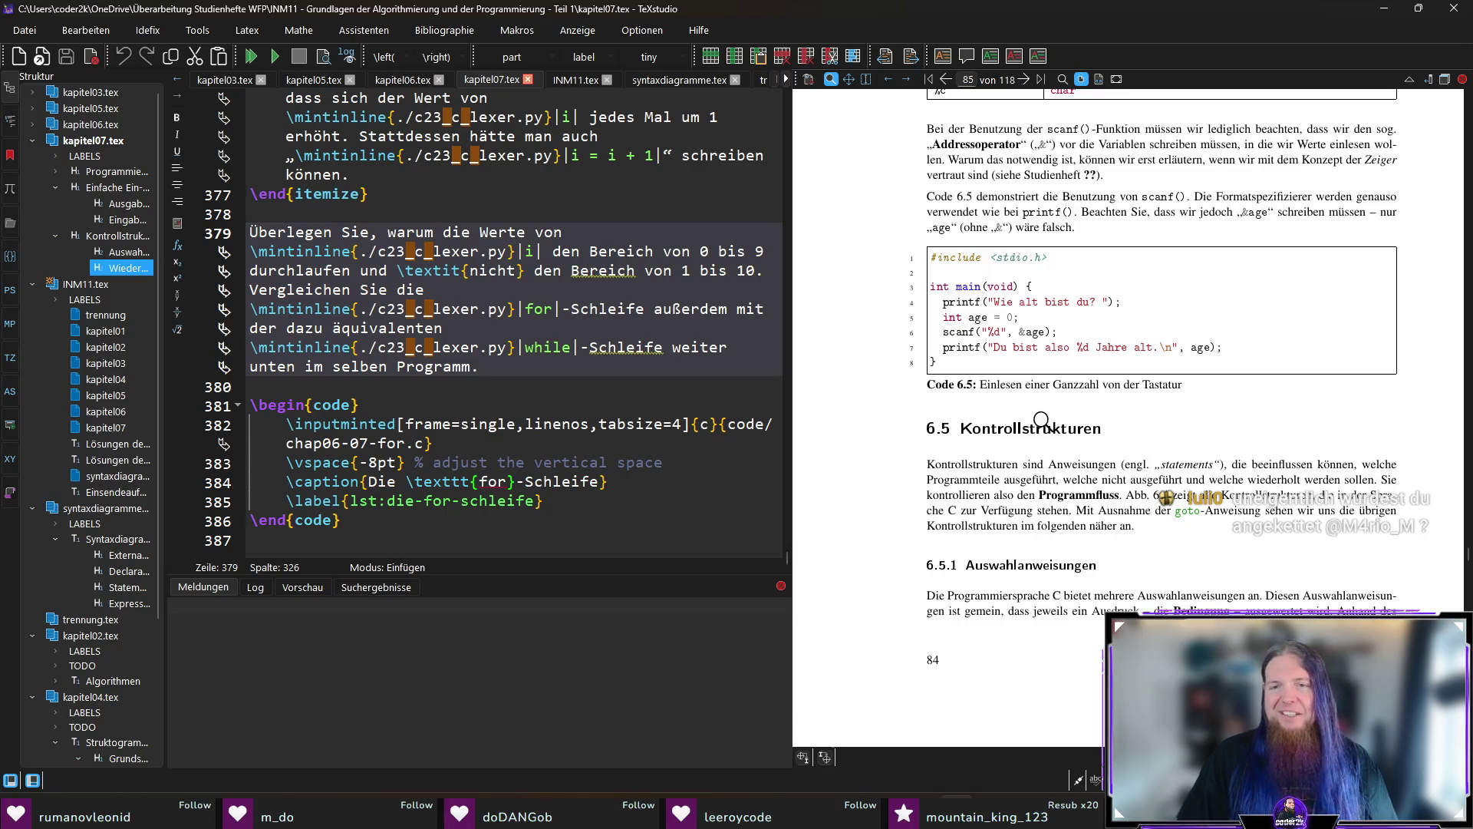
{"action": "scroll", "coordinate": [1042, 420], "scroll_direction": "down", "scroll_amount": 20}
{"action": "scroll", "coordinate": [1063, 537], "scroll_direction": "down", "scroll_amount": 5}
{"action": "left_click", "coordinate": [992, 165]}
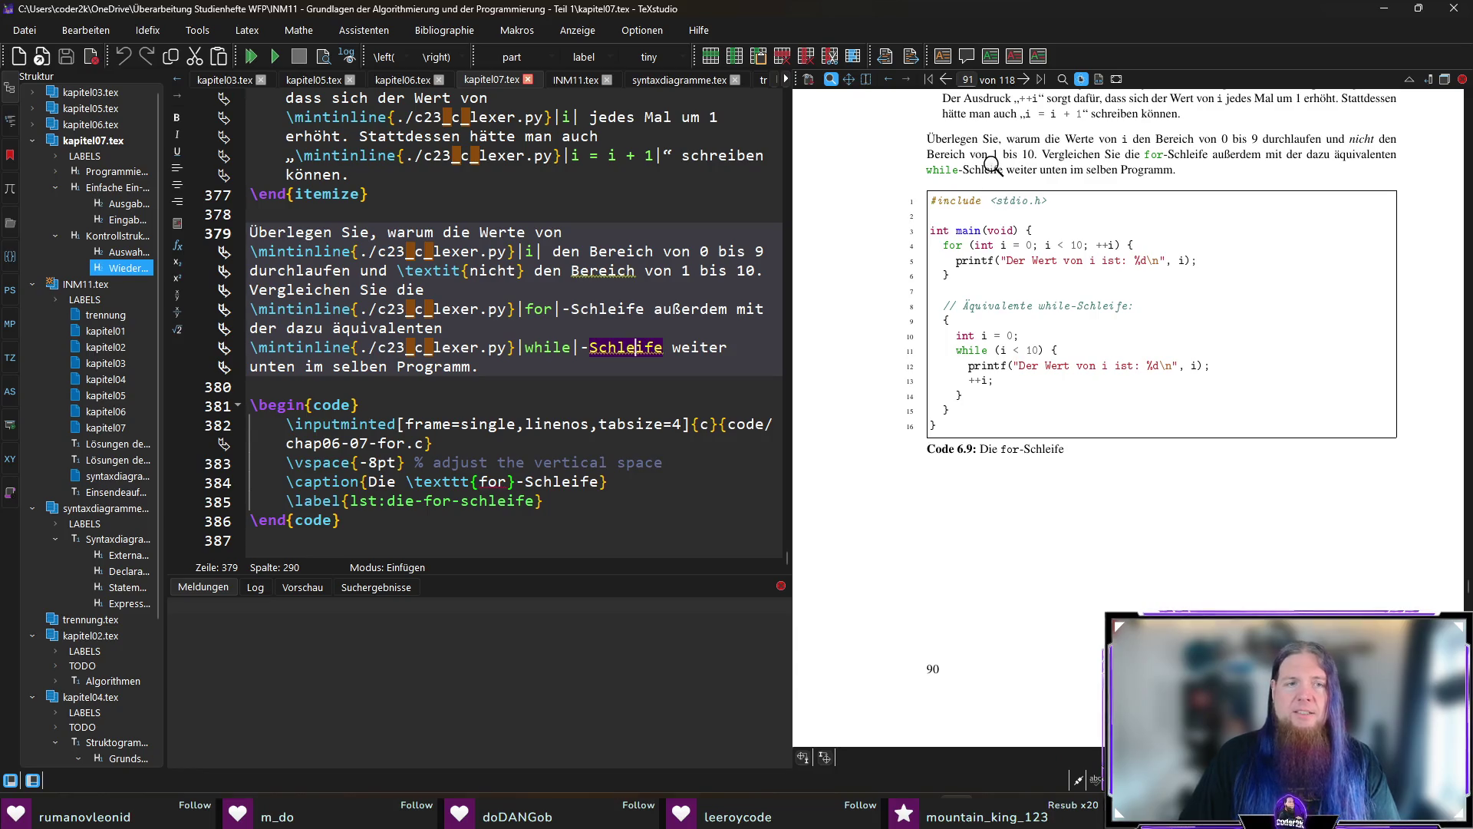
Insert \section{Funktionen} on a new line below the for-loop code listing.
{"action": "left_click", "coordinate": [392, 546]}
{"action": "key", "text": "Return"}
{"action": "type", "text": "\\sec"}
{"action": "key", "text": "Return"}
{"action": "type", "text": "Funktionen"}
Add \label{sec:funktionen} under the heading, followed by blank lines.
{"action": "key", "text": "Return"}
{"action": "type", "text": "\\label"}
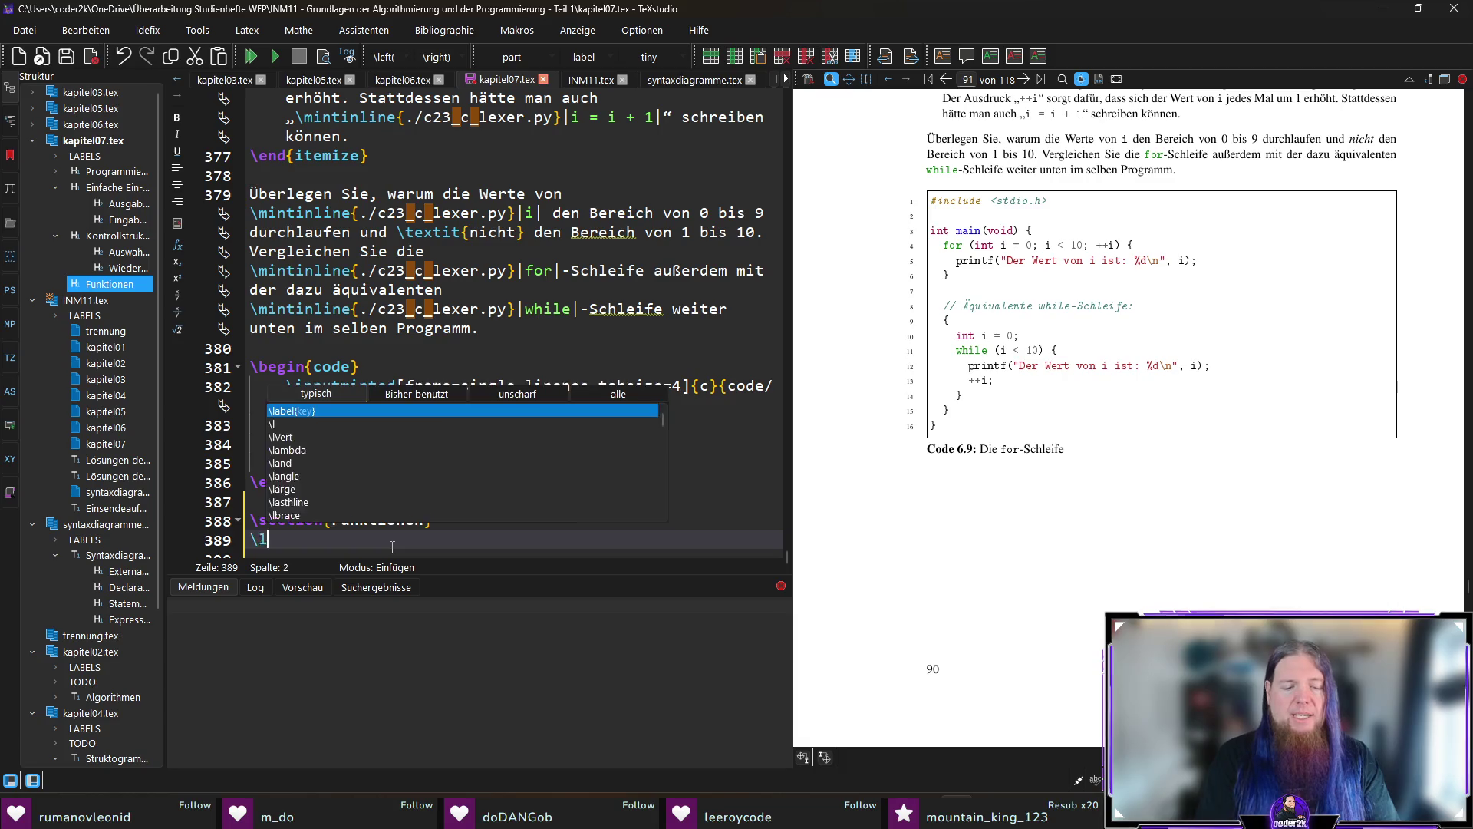
{"action": "key", "text": "Return"}
{"action": "type", "text": "sec:fun"}
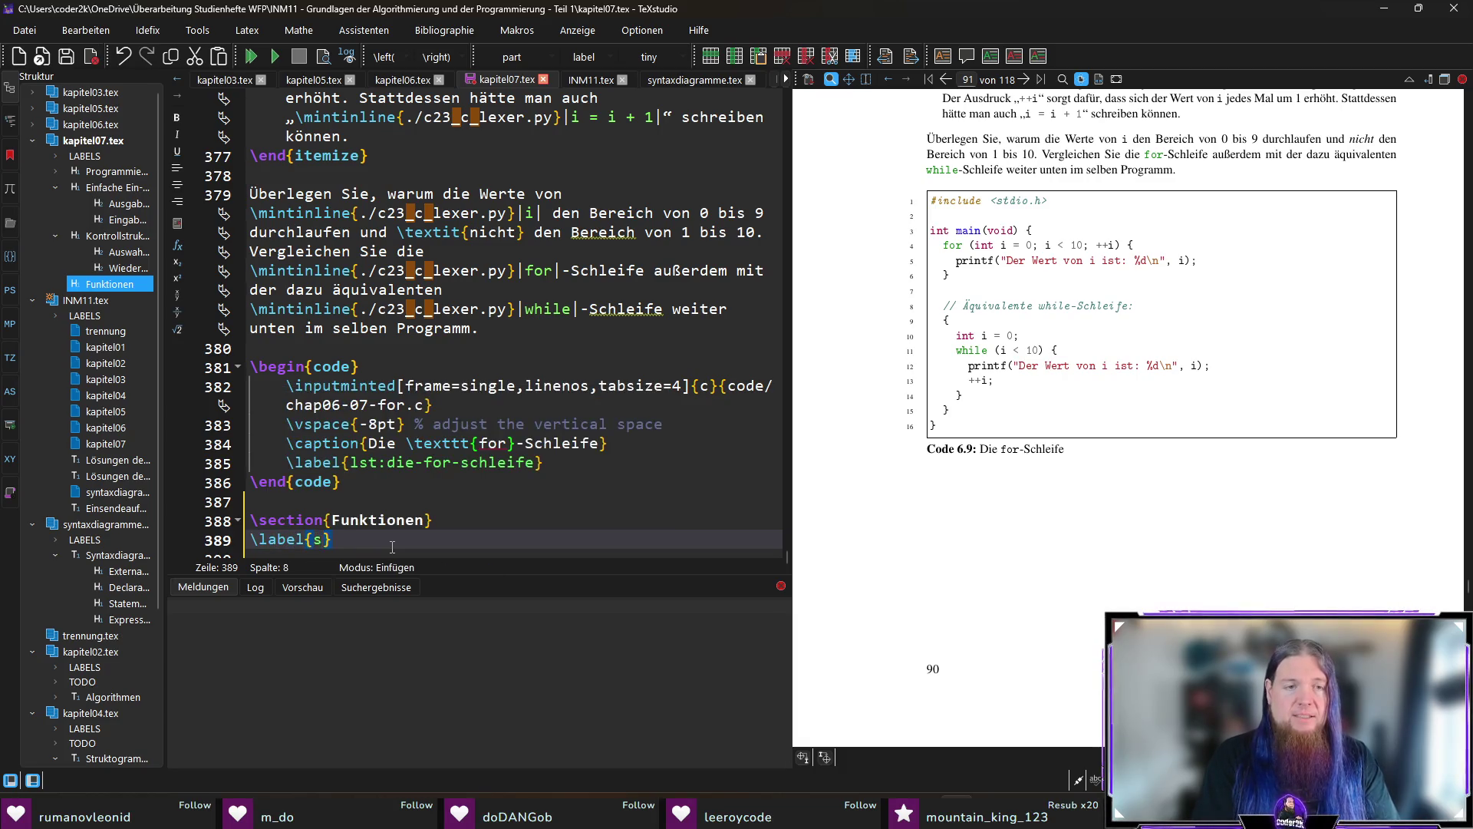
{"action": "type", "text": "ktionen"}
{"action": "key", "text": "End"}
{"action": "key", "text": "Return"}
{"action": "key", "text": "Return"}
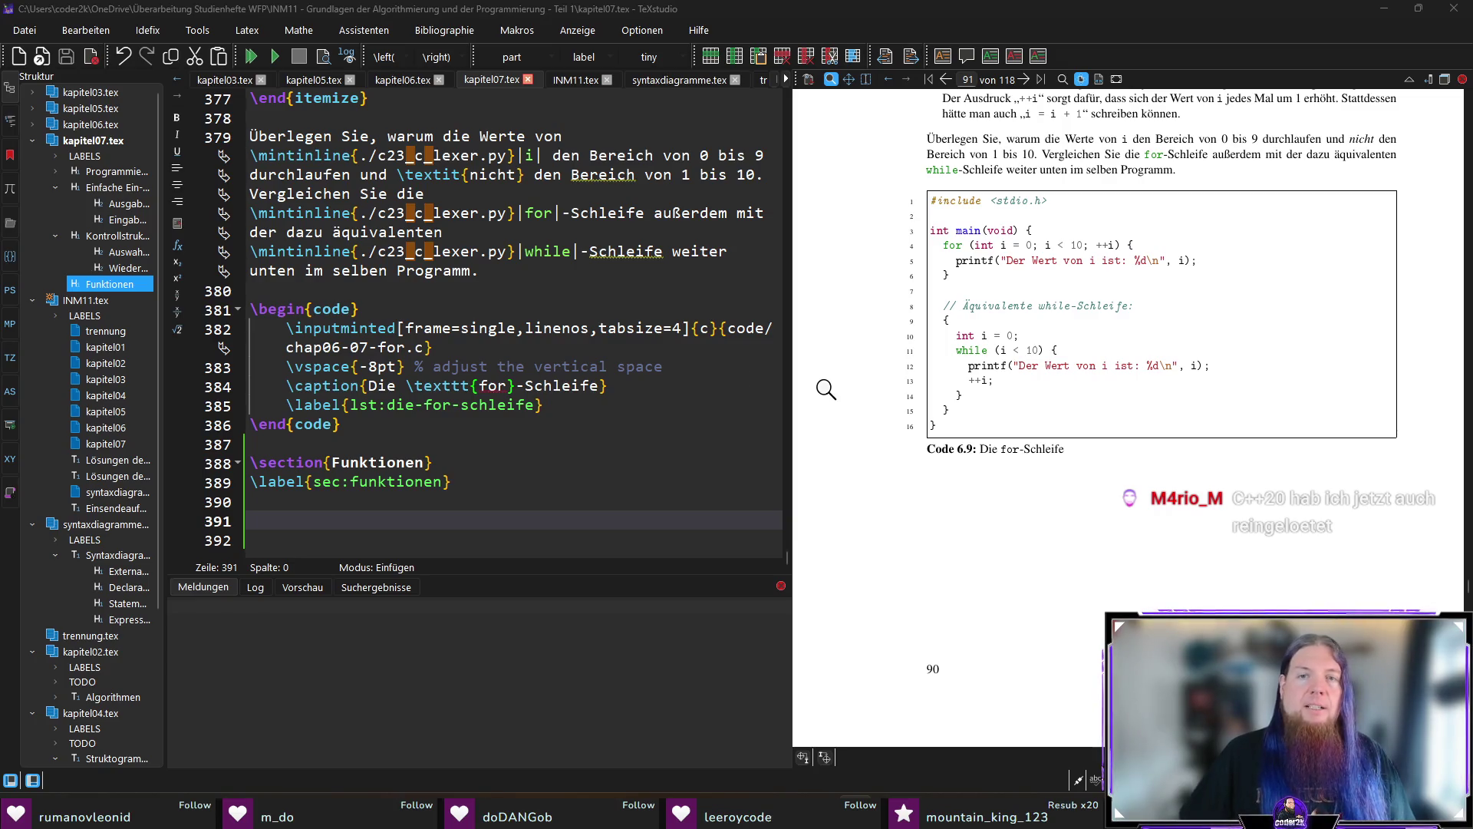
{"action": "left_click_drag", "start_coordinate": [998, 246], "coordinate": [1022, 261]}
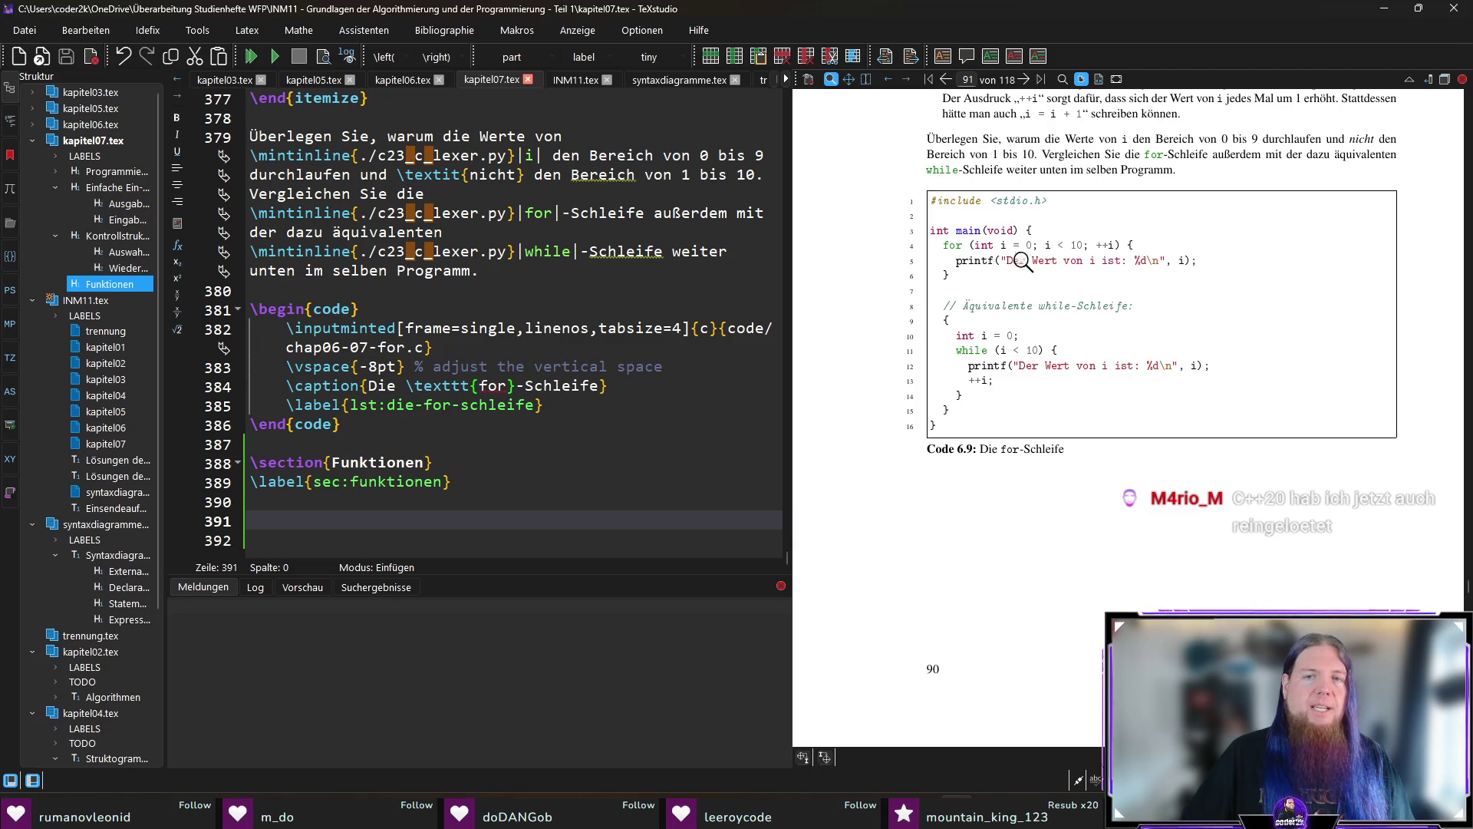
{"action": "mouse_move", "coordinate": [959, 388]}
{"action": "left_mouse_down"}
{"action": "mouse_move", "coordinate": [991, 341]}
{"action": "mouse_move", "coordinate": [1013, 353]}
{"action": "mouse_move", "coordinate": [970, 421]}
{"action": "left_mouse_up"}
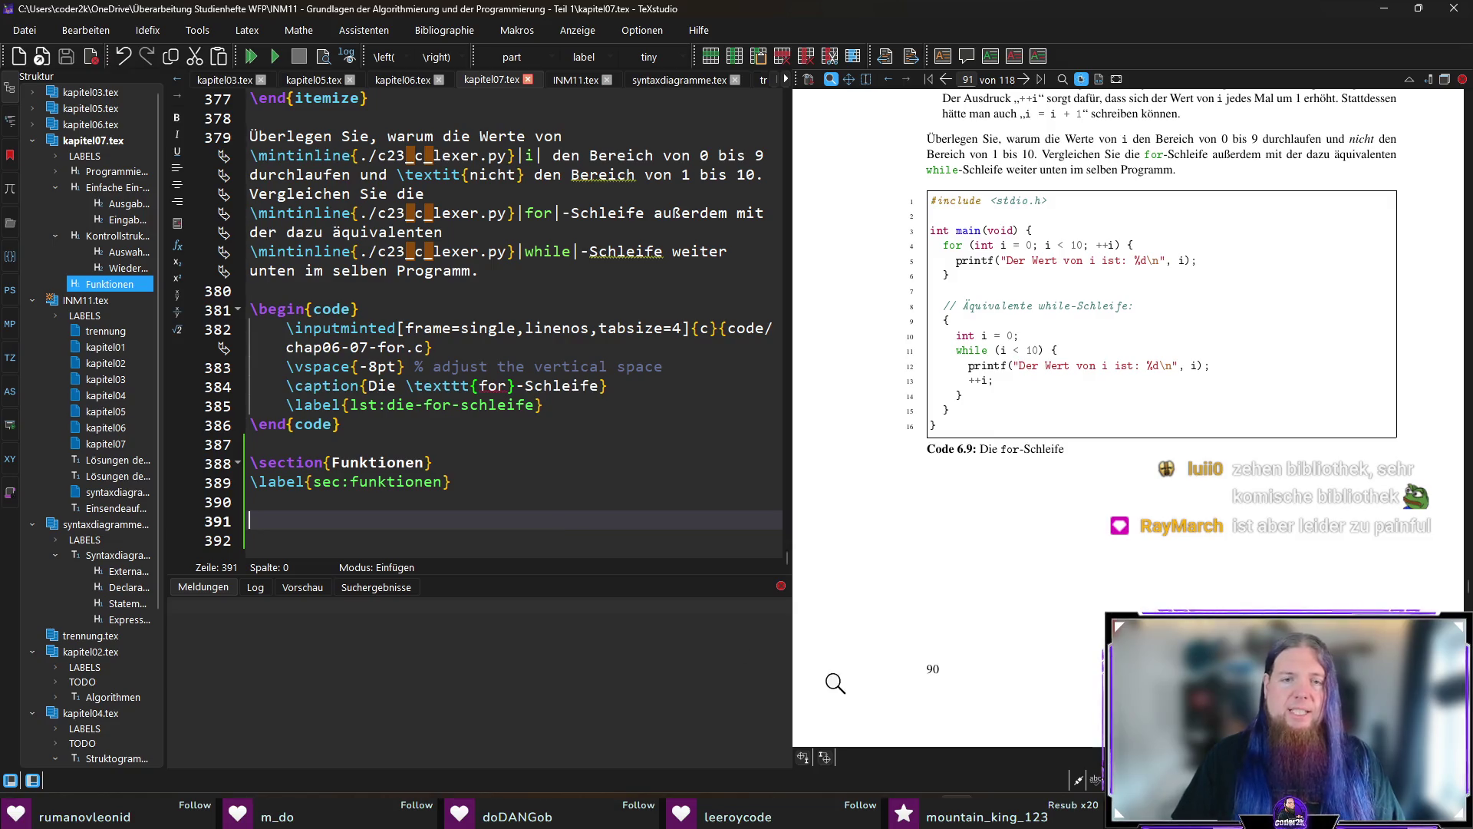
{"action": "left_click", "coordinate": [780, 586]}
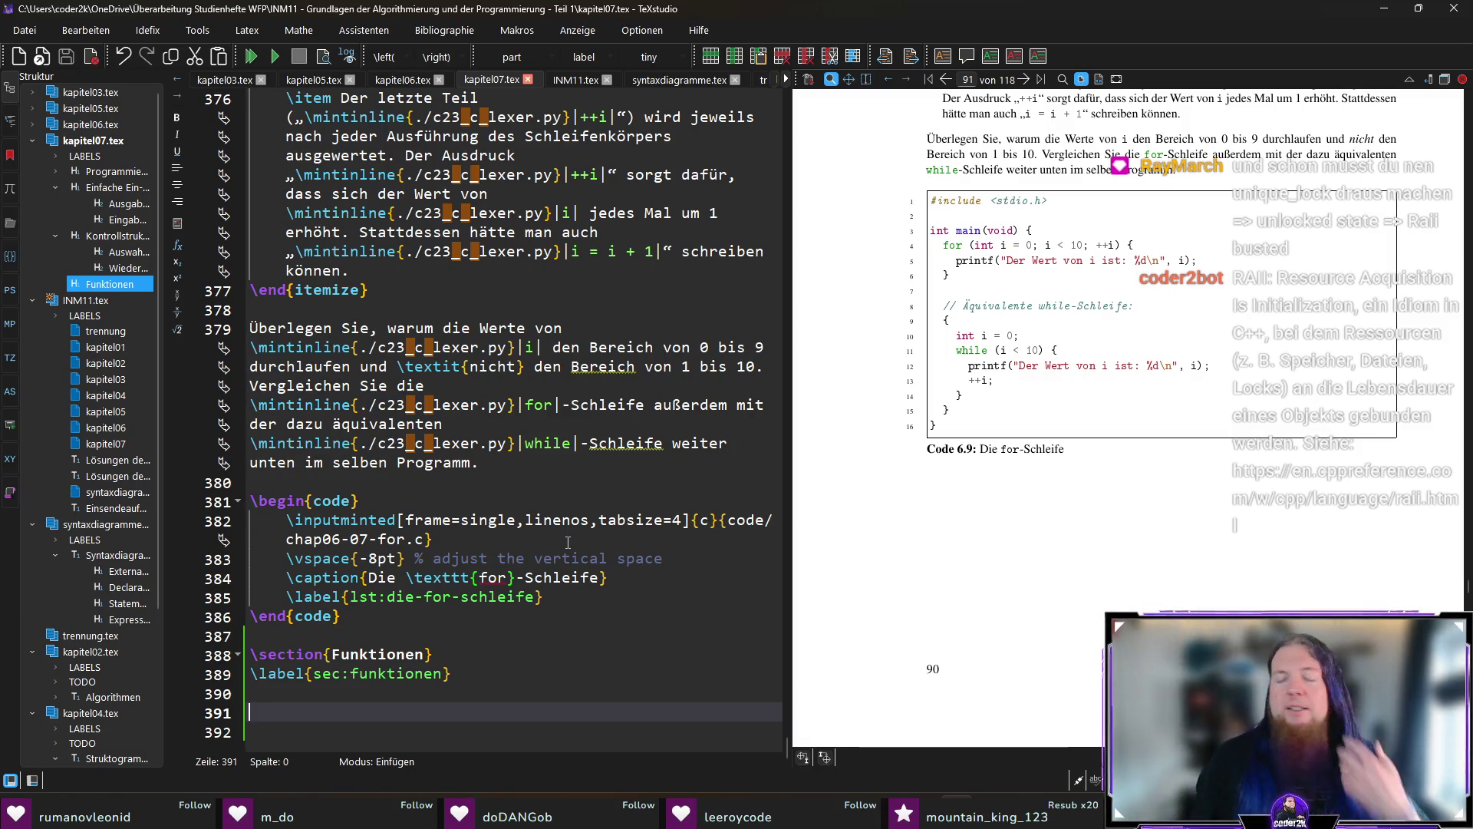
Begin the paragraph: 'Die Programmiersprache C ist eine prozedurale Programmiersprache. Das bedeutet, dass'.
{"action": "type", "text": "Die Programmiersprache C ist e"}
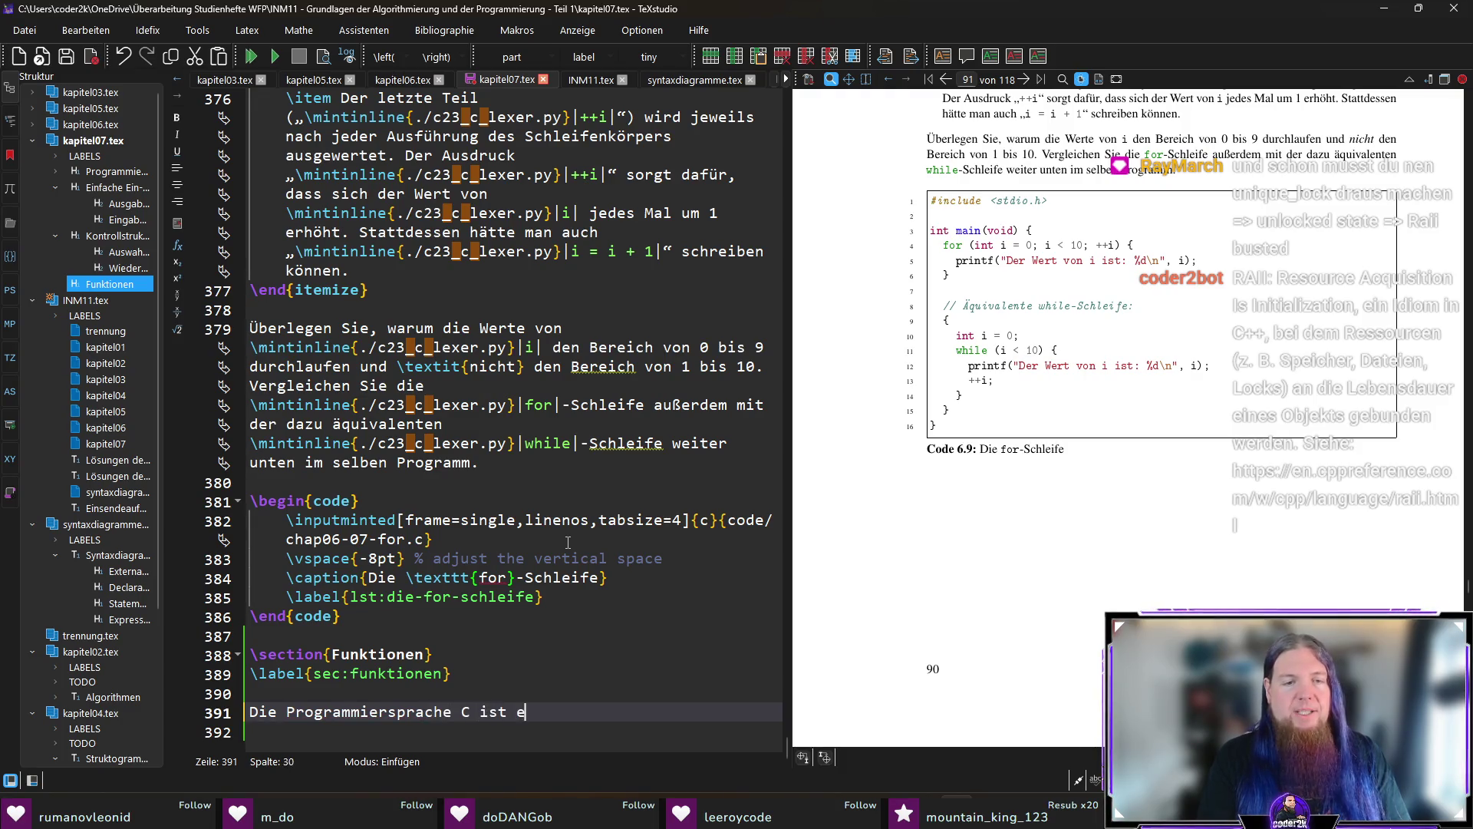
{"action": "type", "text": "ine prozedurale Programmi"}
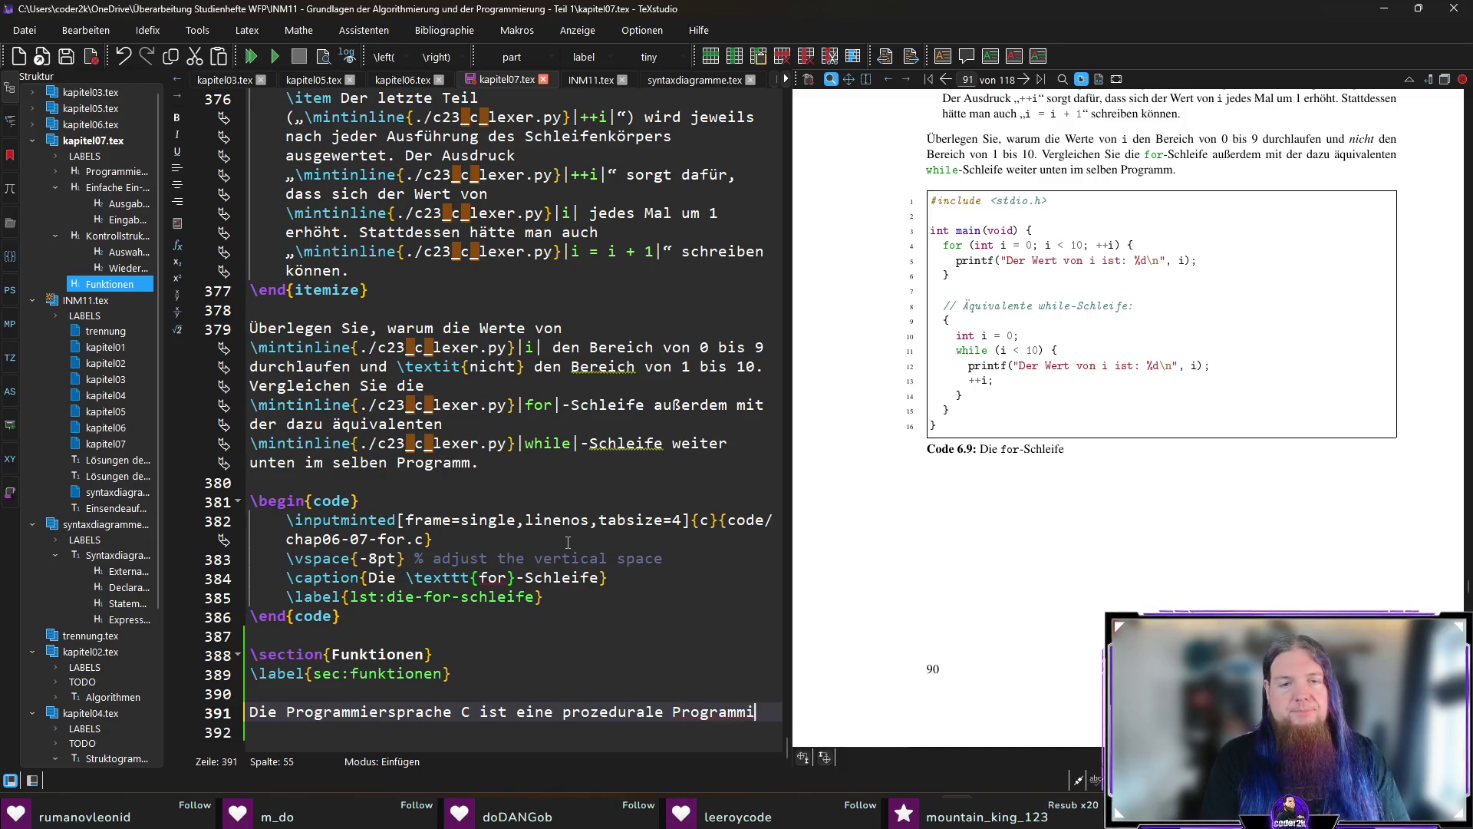
{"action": "type", "text": "ersprache. Das bedeutet, dass es möglich ist, Programme "}
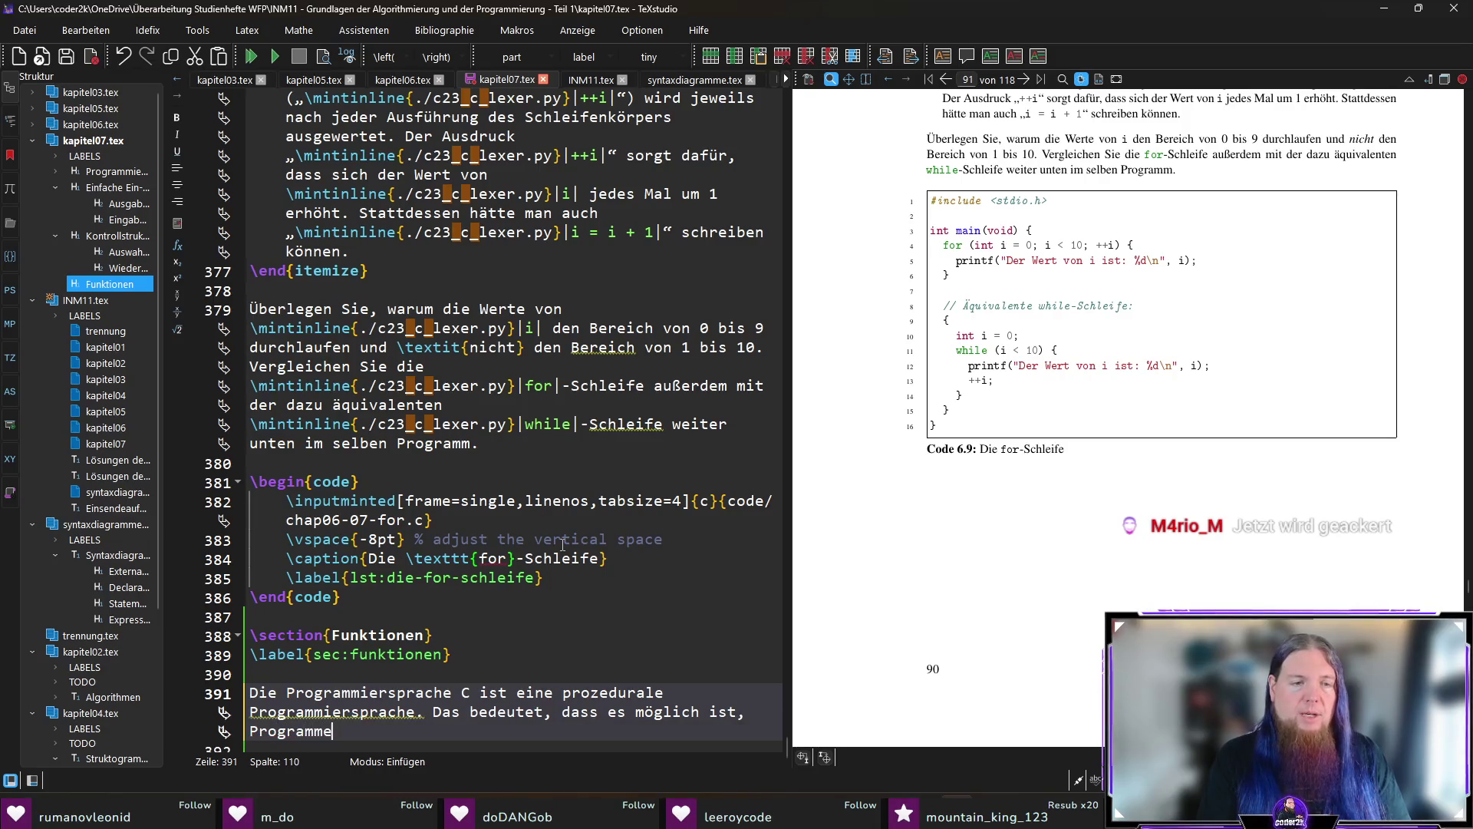
{"action": "type", "text": "in Unter"}
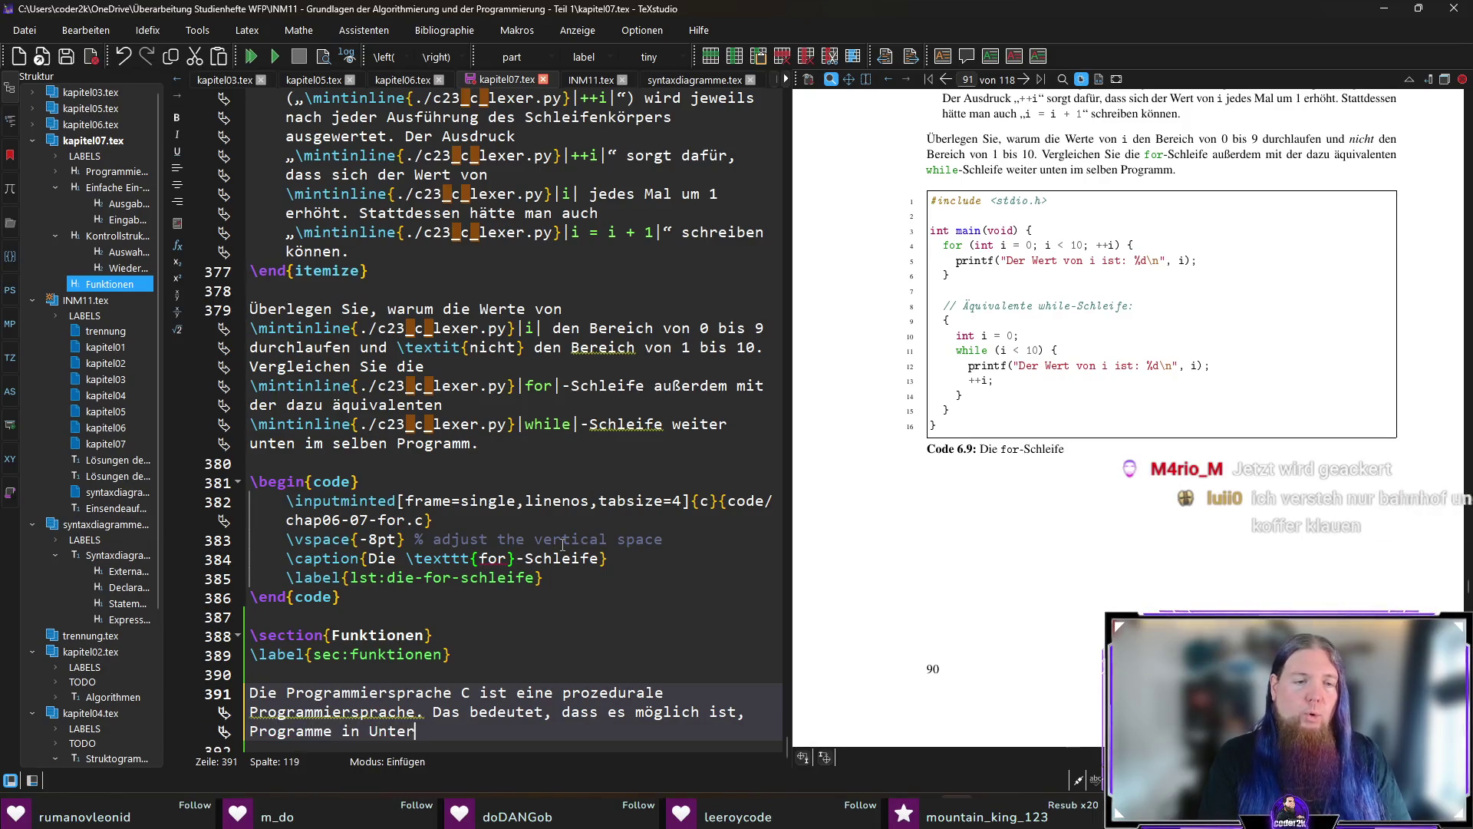
{"action": "type", "text": "programme (sog. Proze"}
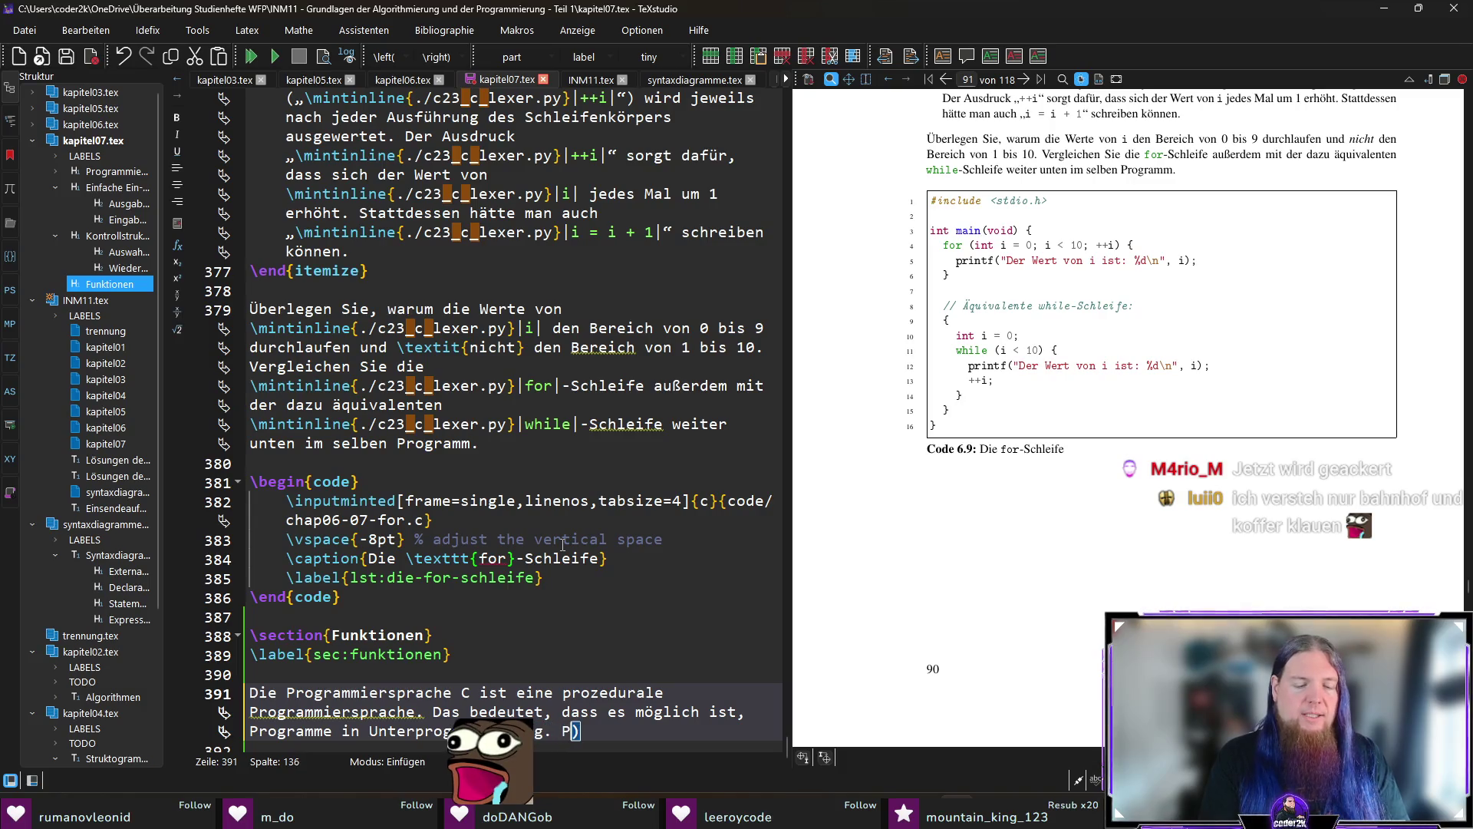
{"action": "type", "text": "duren) aufz"}
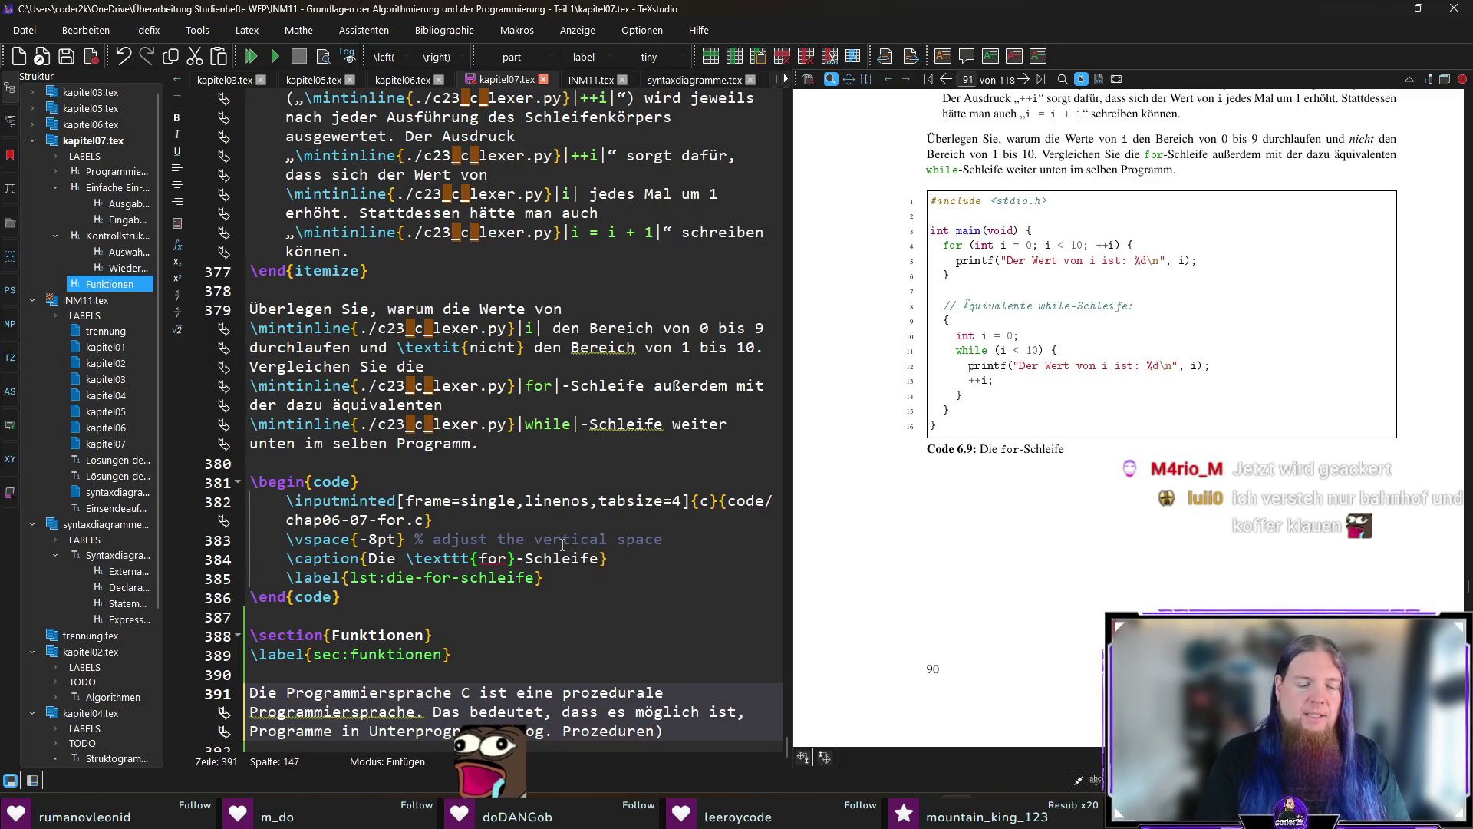
{"action": "type", "text": "uteilen."}
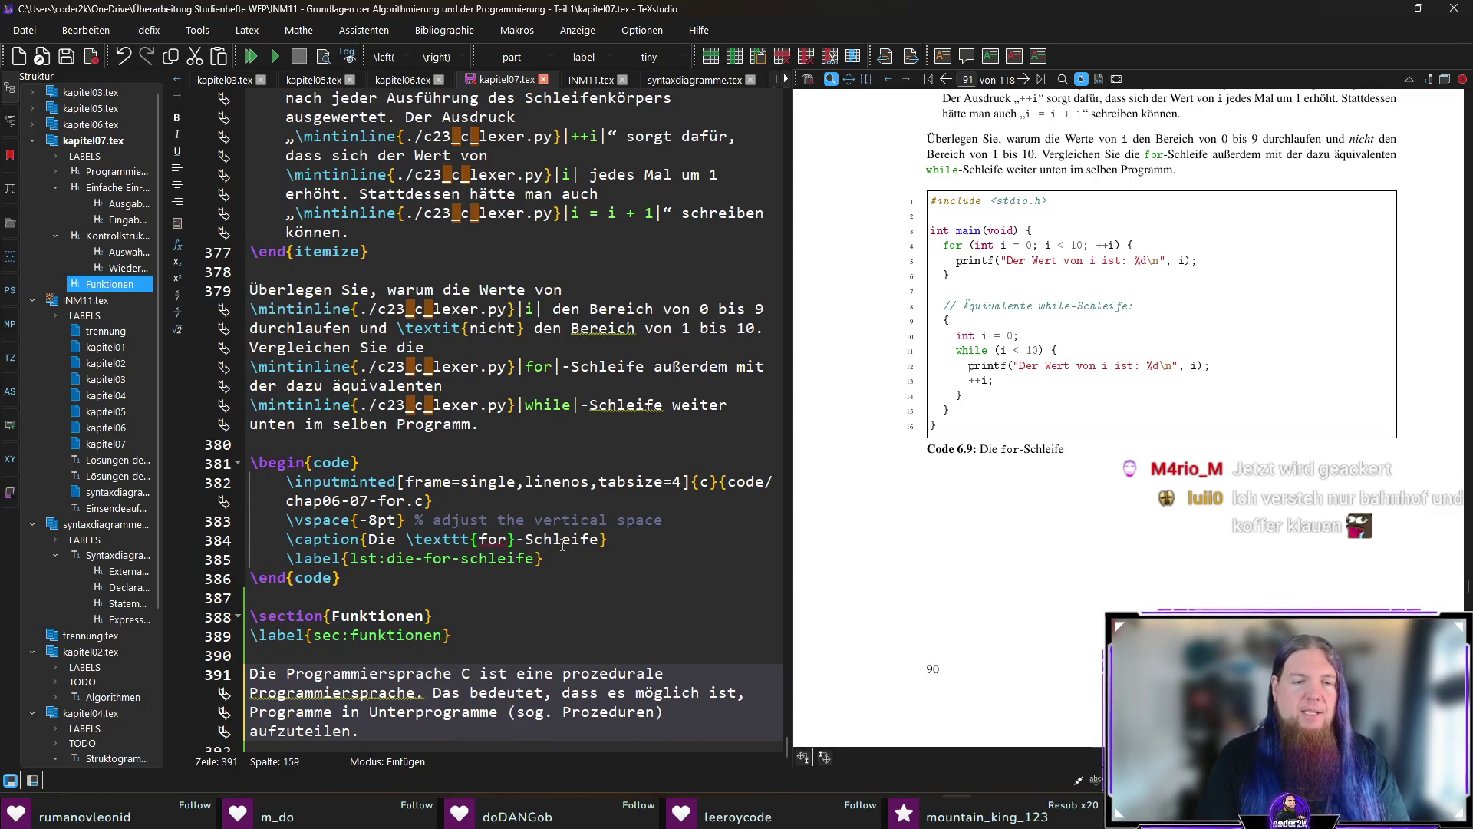
Make the parenthesis read 'Prozeduren oder Funktionen'.
{"action": "key", "text": "Left"}
{"action": "key", "text": "Left"}
{"action": "key", "text": "Left"}
{"action": "type", "text": "bzw."}
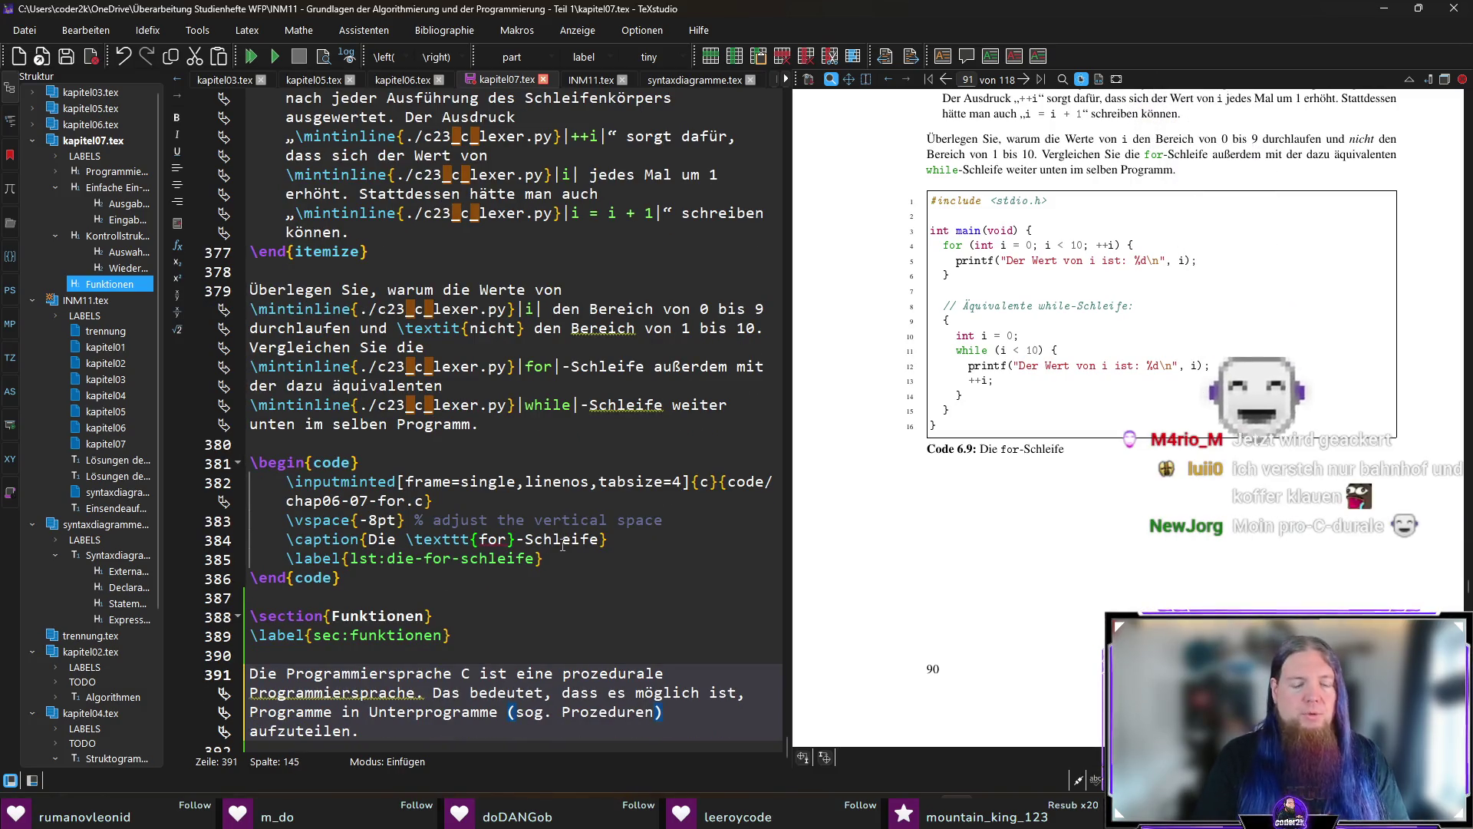
{"action": "key", "text": "BackSpace"}
{"action": "key", "text": "BackSpace"}
{"action": "key", "text": "BackSpace"}
{"action": "type", "text": "oder F"}
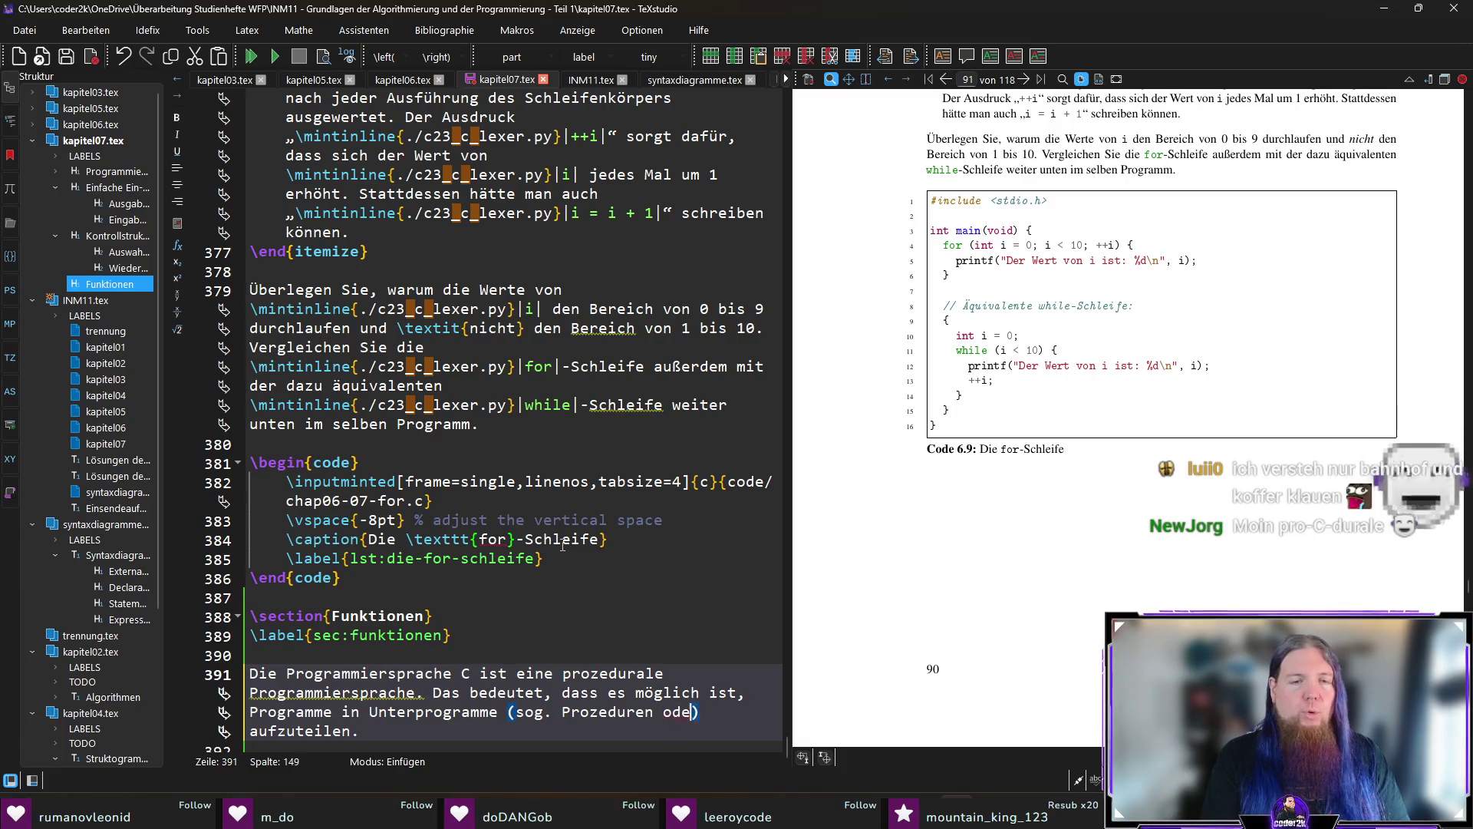
{"action": "type", "text": "unktionen"}
Append 'Manche Programmiersprachen unterscheiden dabei zwischen Prozeduren und Funktionen.'.
{"action": "key", "text": "End"}
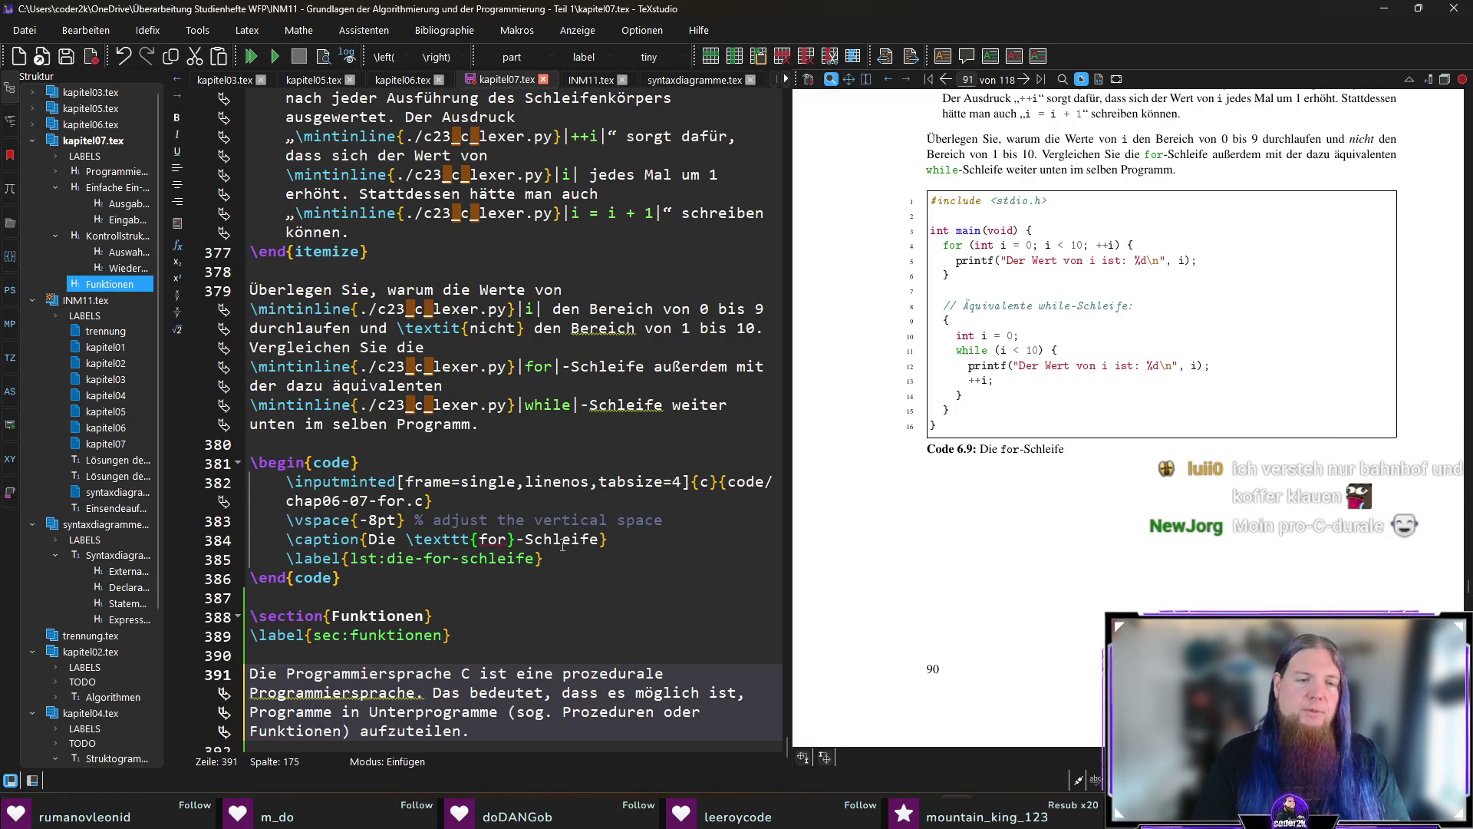
{"action": "type", "text": "Manche Pro"}
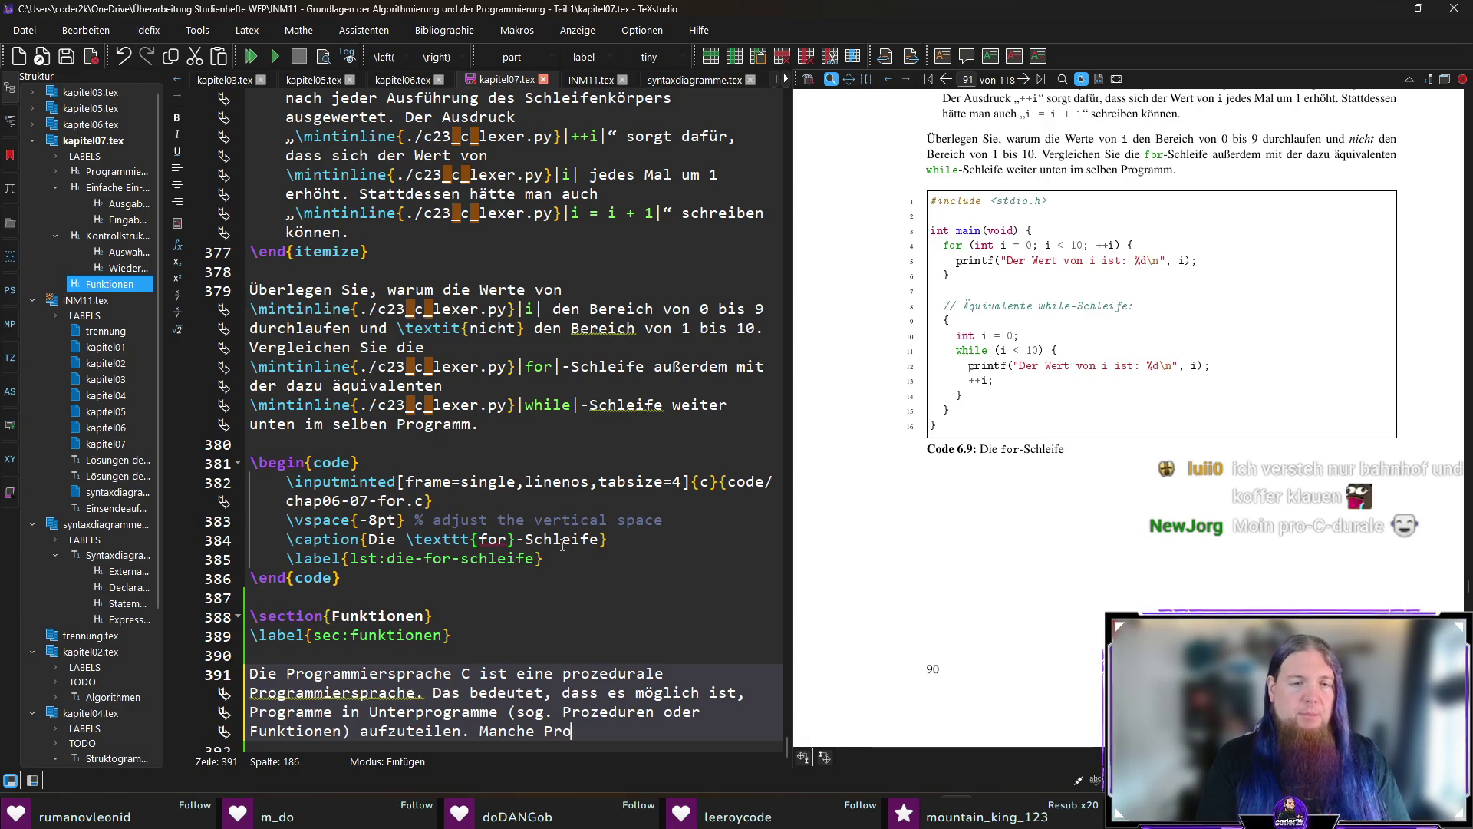
{"action": "type", "text": "grammiersprachen unt"}
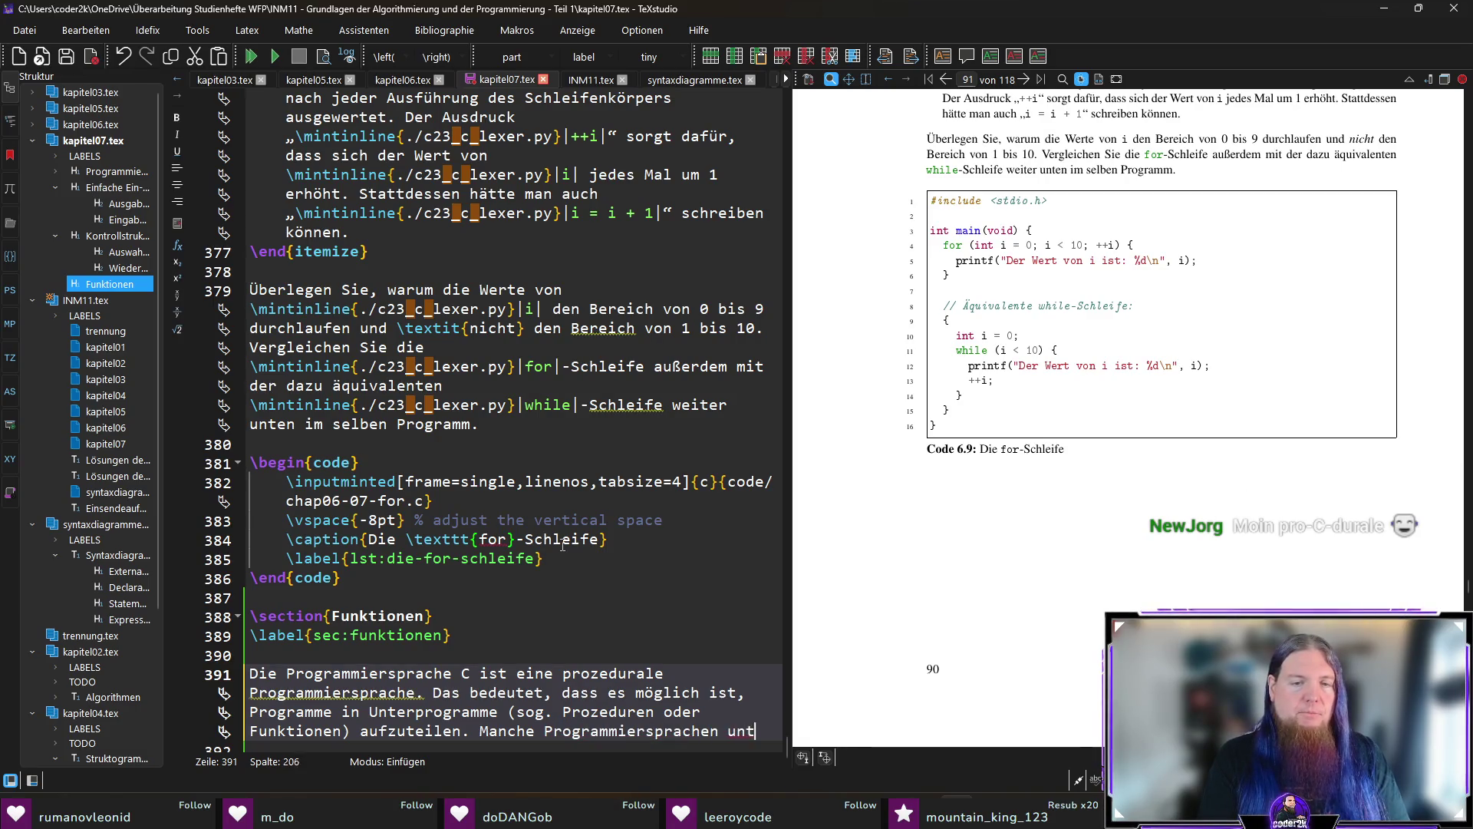
{"action": "type", "text": "erscheiden dabei zwischen POro"}
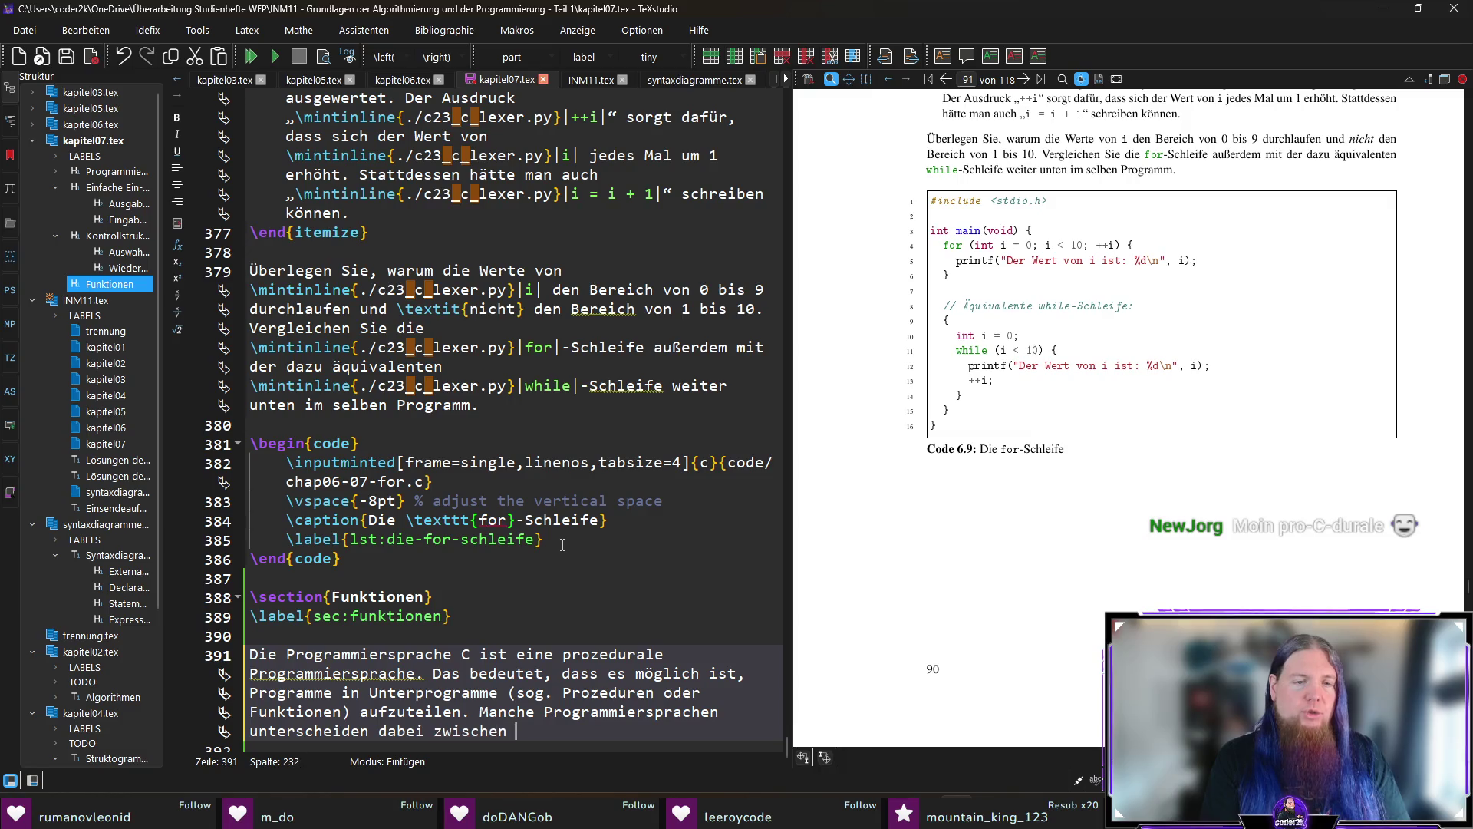
{"action": "key", "text": "BackSpace"}
{"action": "key", "text": "BackSpace"}
{"action": "key", "text": "BackSpace"}
{"action": "type", "text": "rozed"}
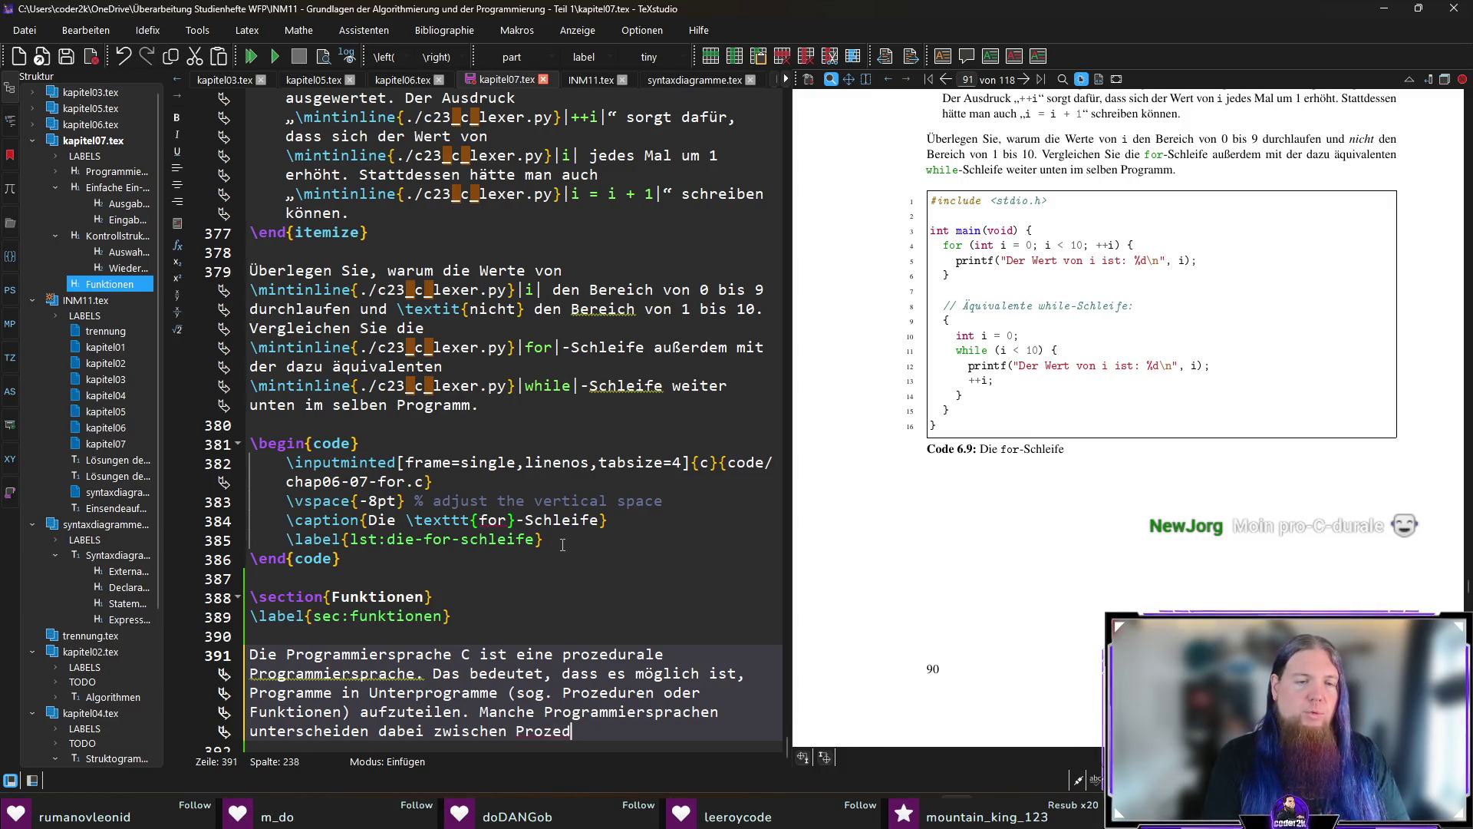
{"action": "type", "text": "uren und Funktion"}
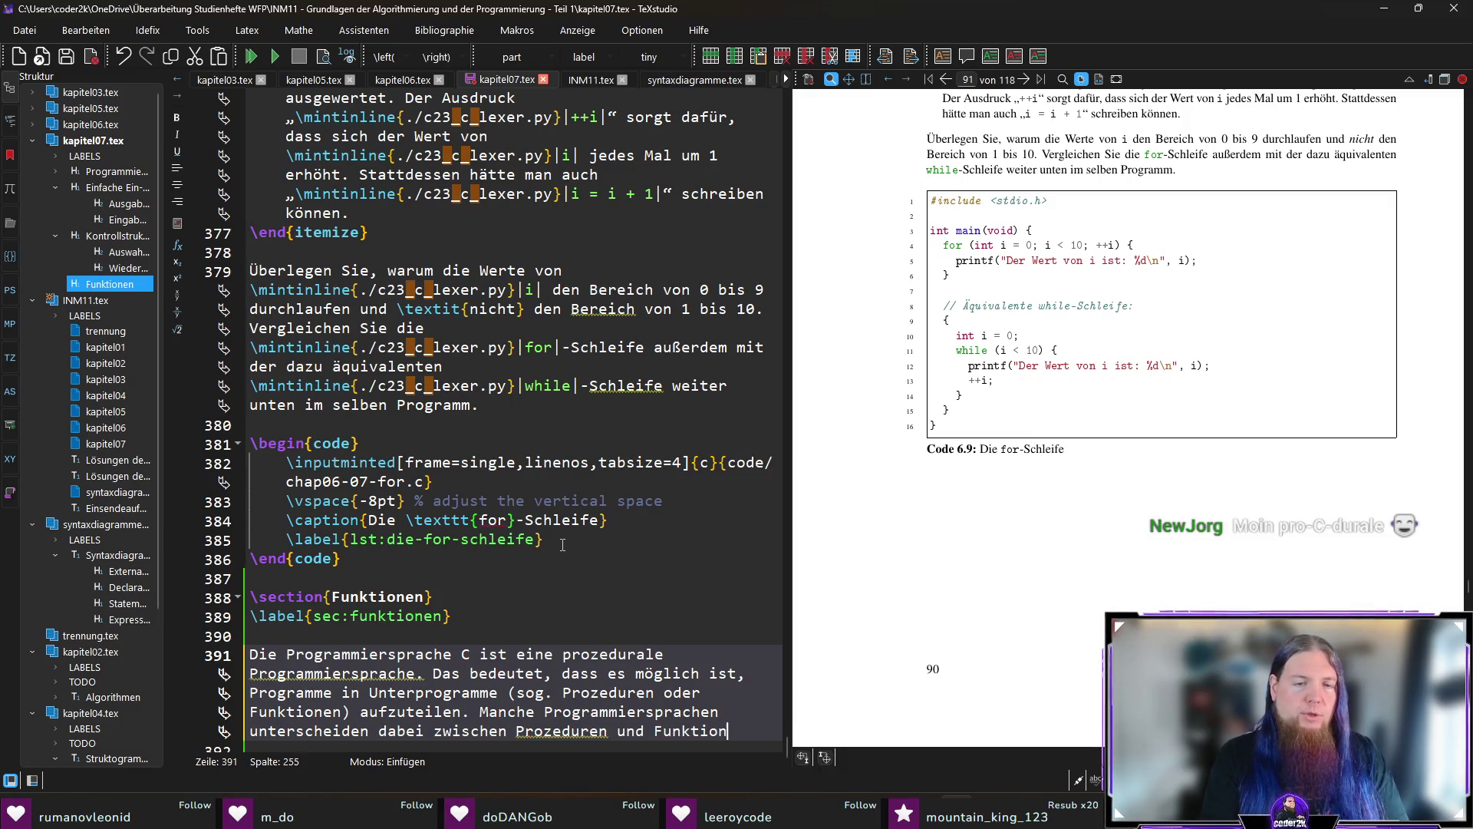
{"action": "type", "text": "en."}
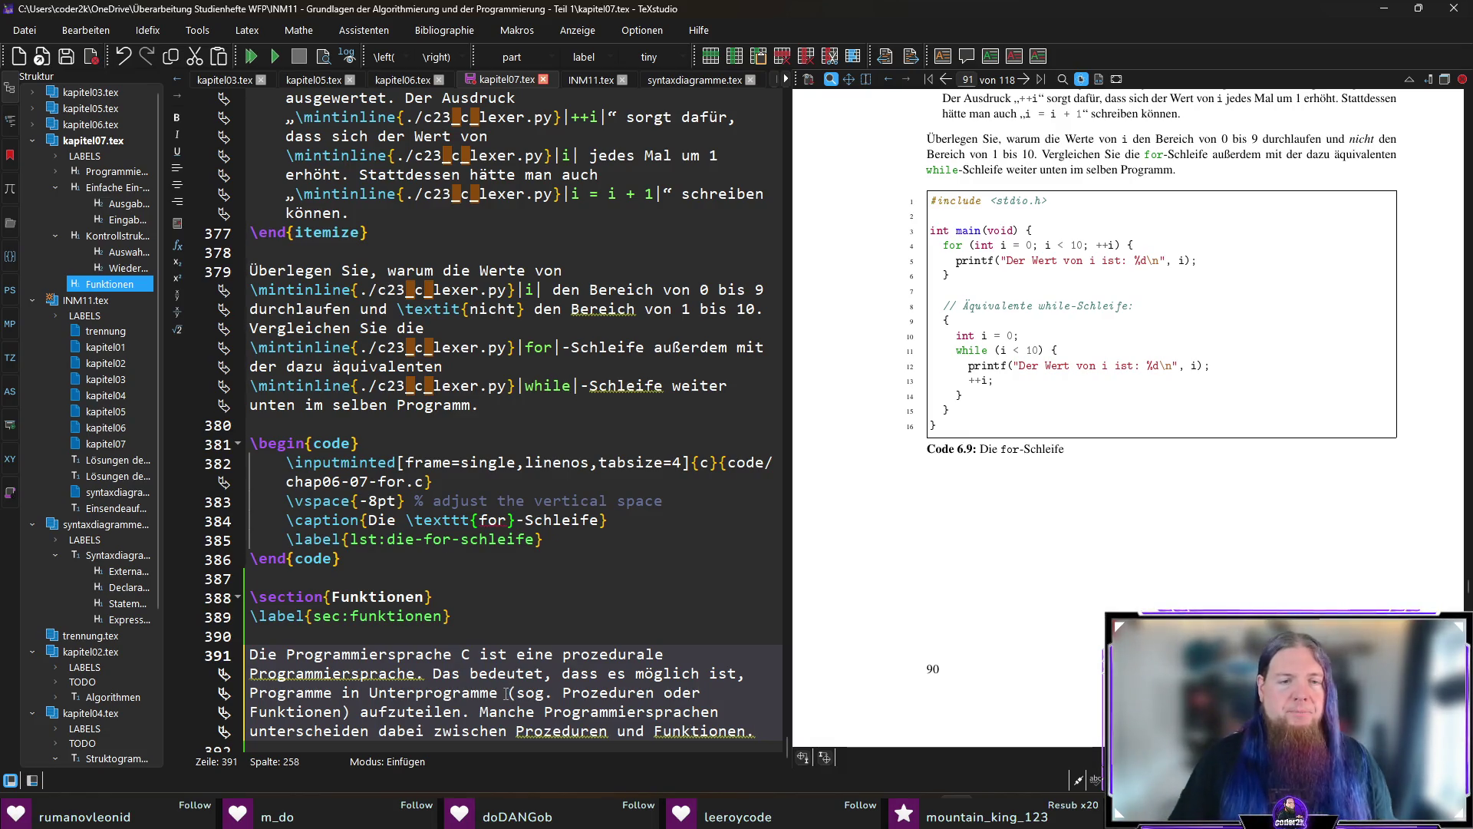
{"action": "left_click", "coordinate": [563, 693]}
Change the parenthesis to 'Subroutinen oder Prozeduren und Funktionen'.
{"action": "type", "text": "Subroutinen"}
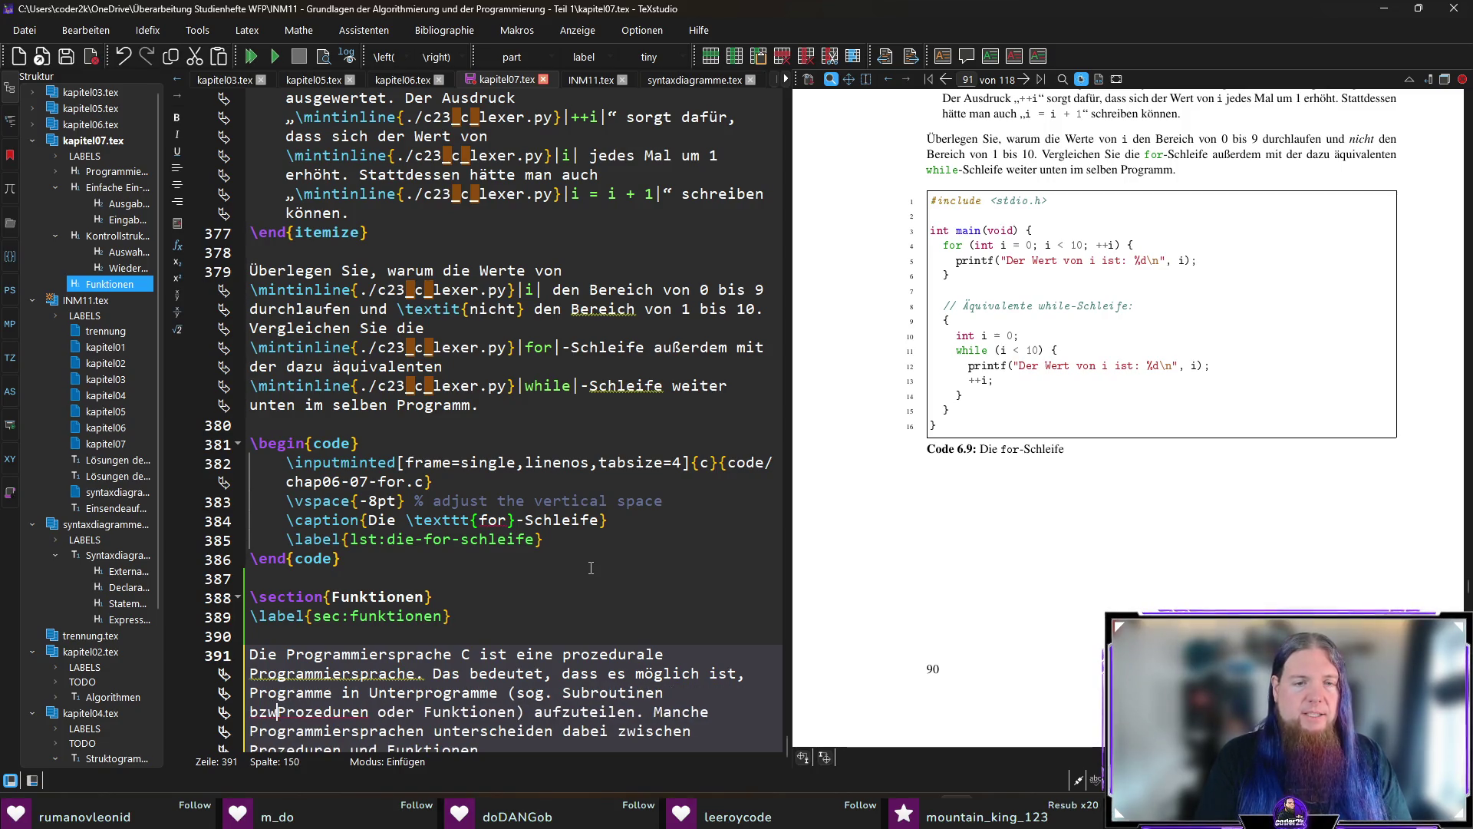
{"action": "type", "text": " oder"}
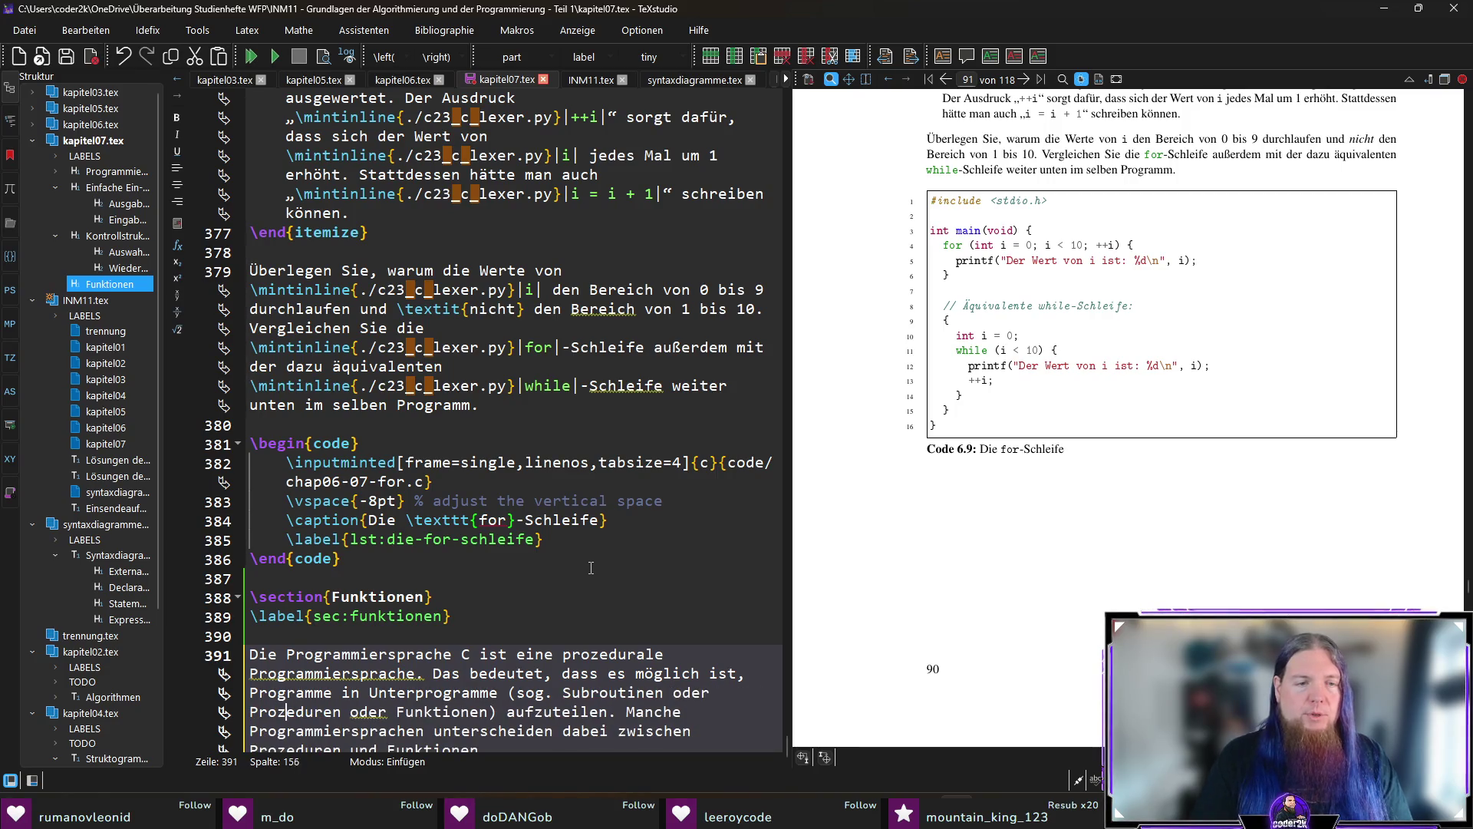
{"action": "key", "text": "ctrl+shift+Right"}
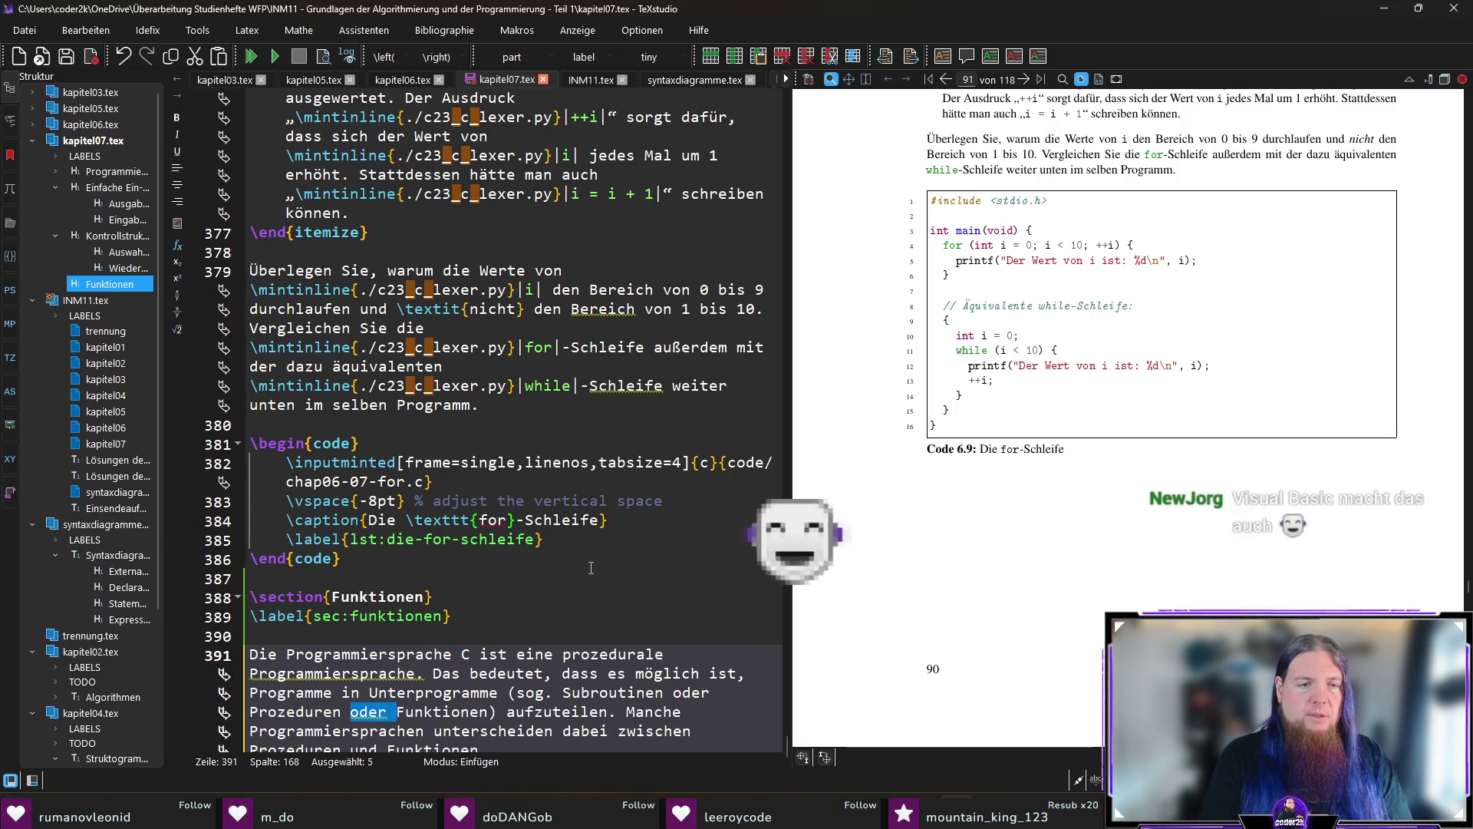
{"action": "type", "text": "und"}
{"action": "key", "text": "Down"}
{"action": "key", "text": "Down"}
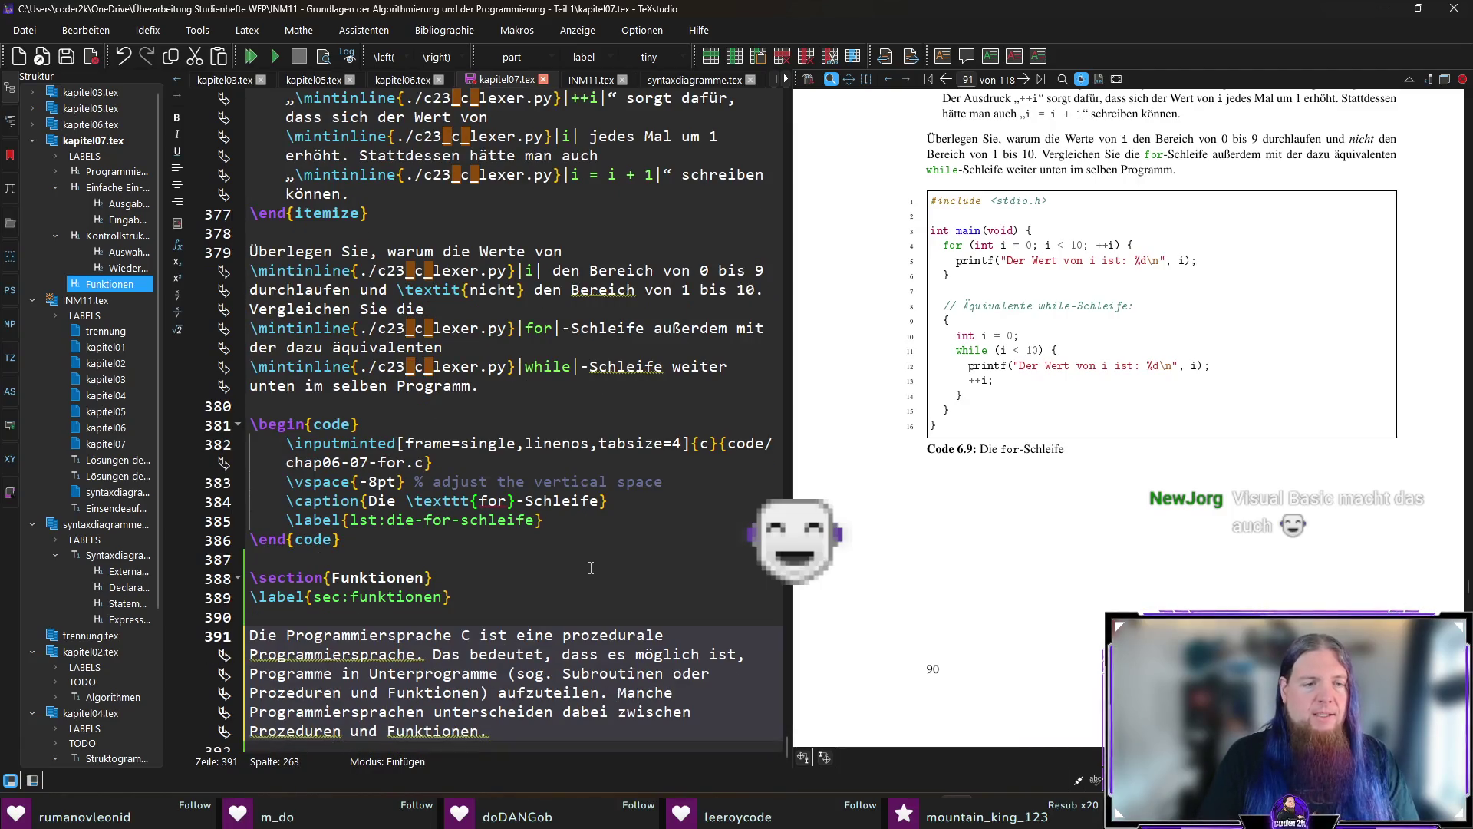
{"action": "key", "text": "End"}
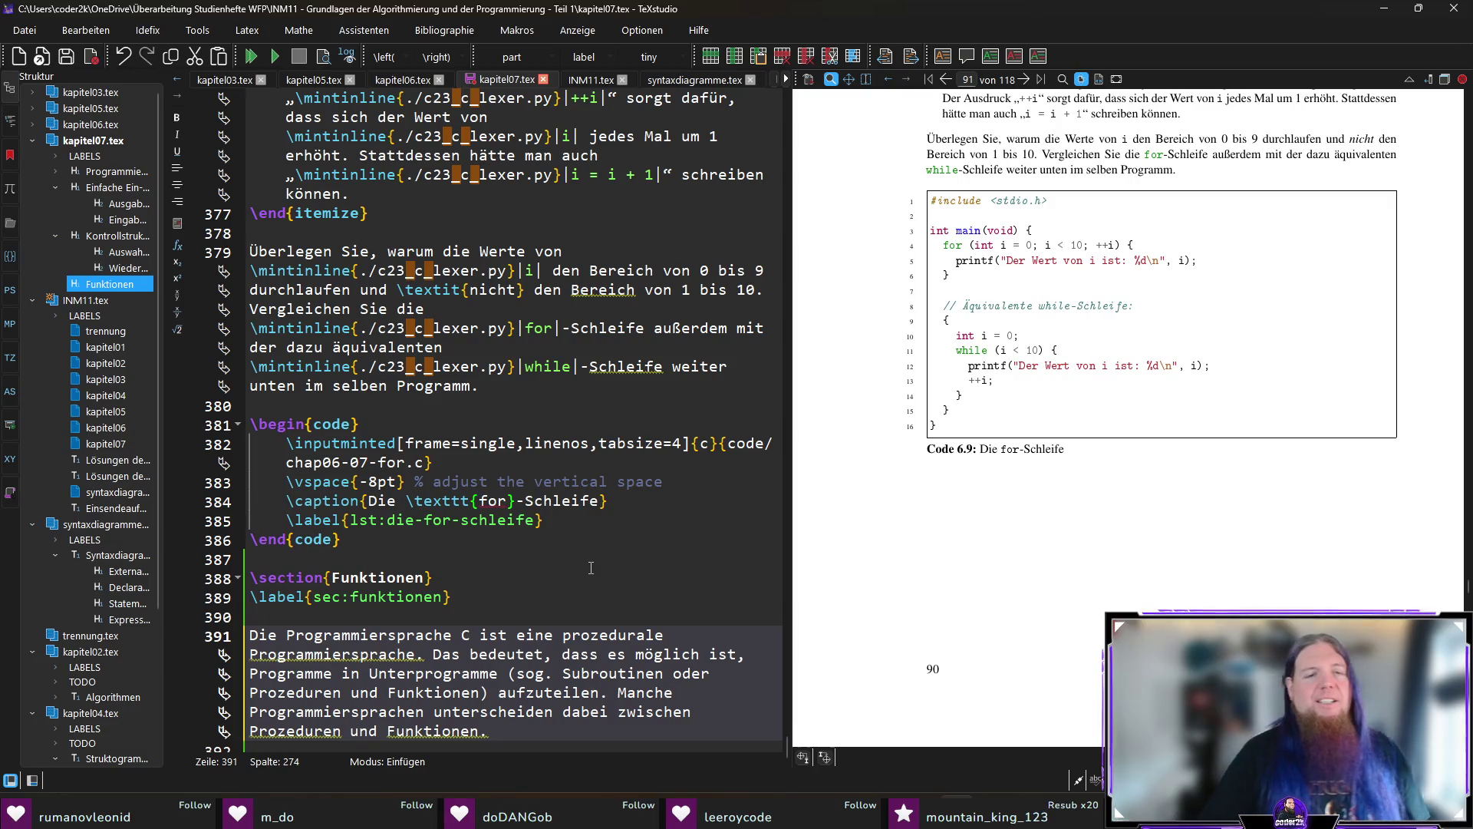
Append 'Die Sprache C macht diese Unterscheidung nicht: Unterprogramme werden hier immer Funktion genannt.'.
{"action": "scroll", "coordinate": [590, 568], "scroll_direction": "down", "scroll_amount": 1}
{"action": "left_click", "coordinate": [639, 707]}
{"action": "type", "text": "Die Spr"}
{"action": "type", "text": "C "}
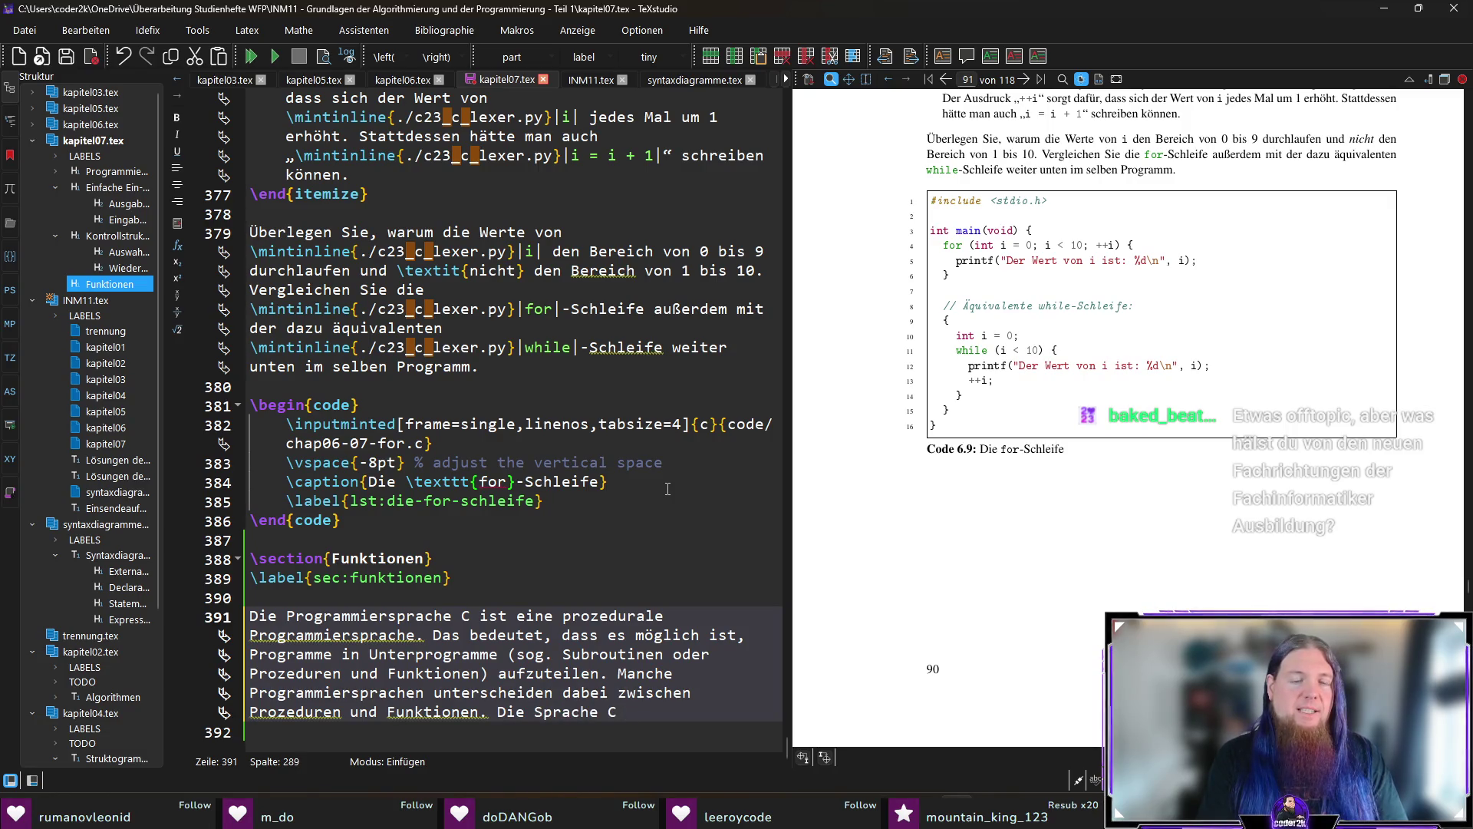
{"action": "type", "text": "macht diese Unterscheidung nicht: Unterprogramme werden hier immer Funktion"}
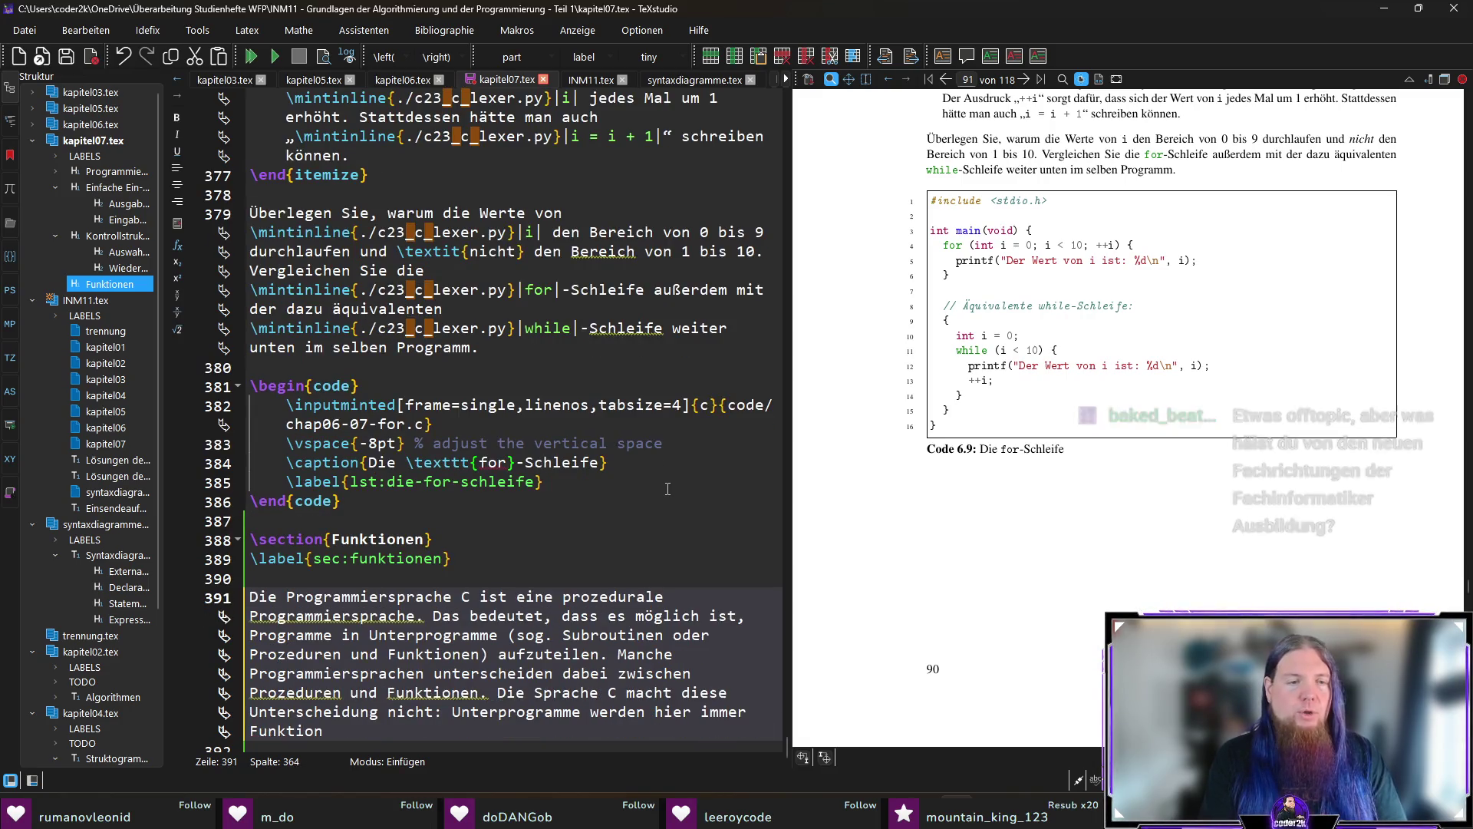
{"action": "type", "text": " genannt"}
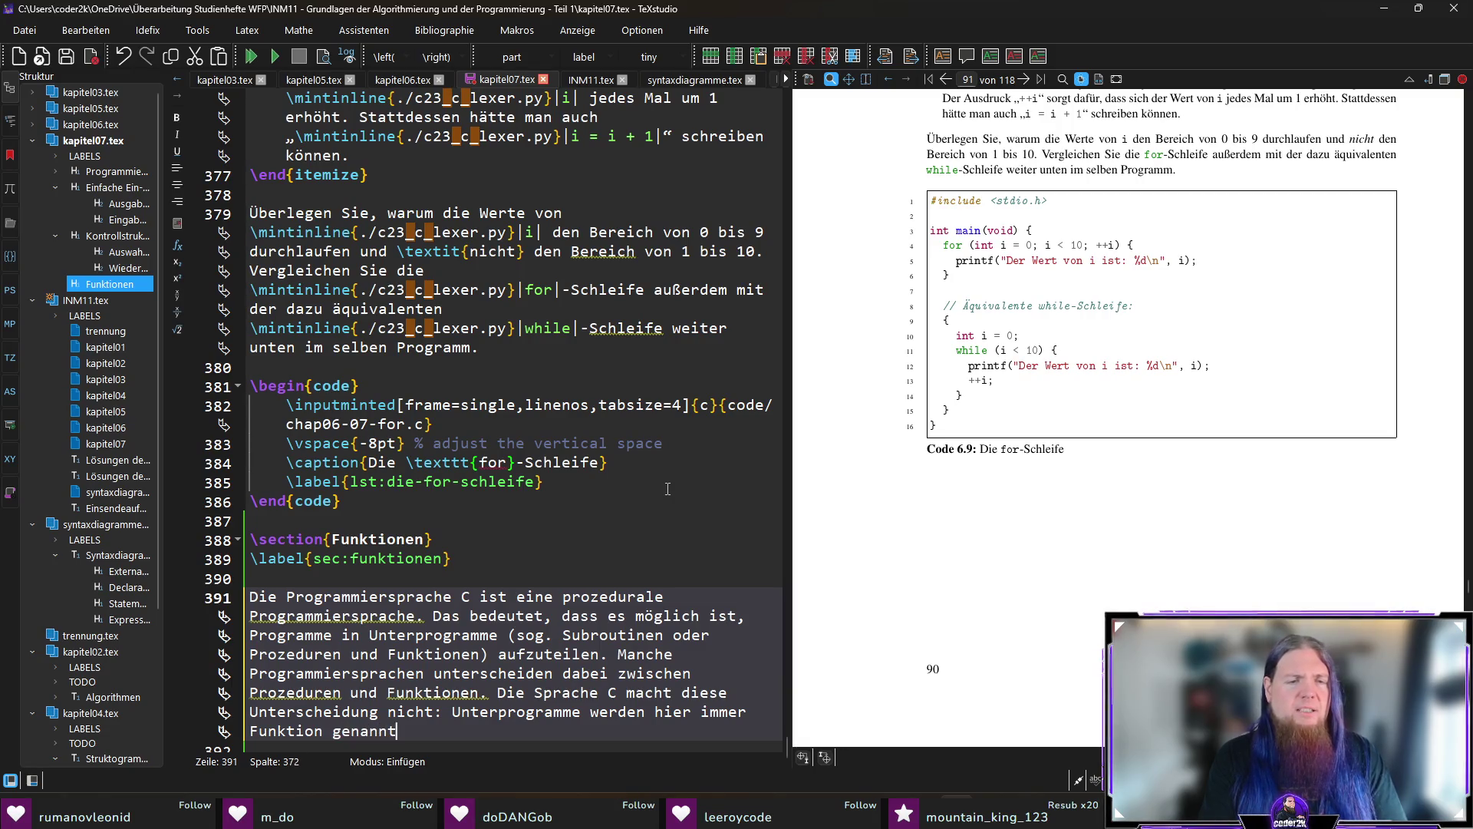
{"action": "key", "text": "Return"}
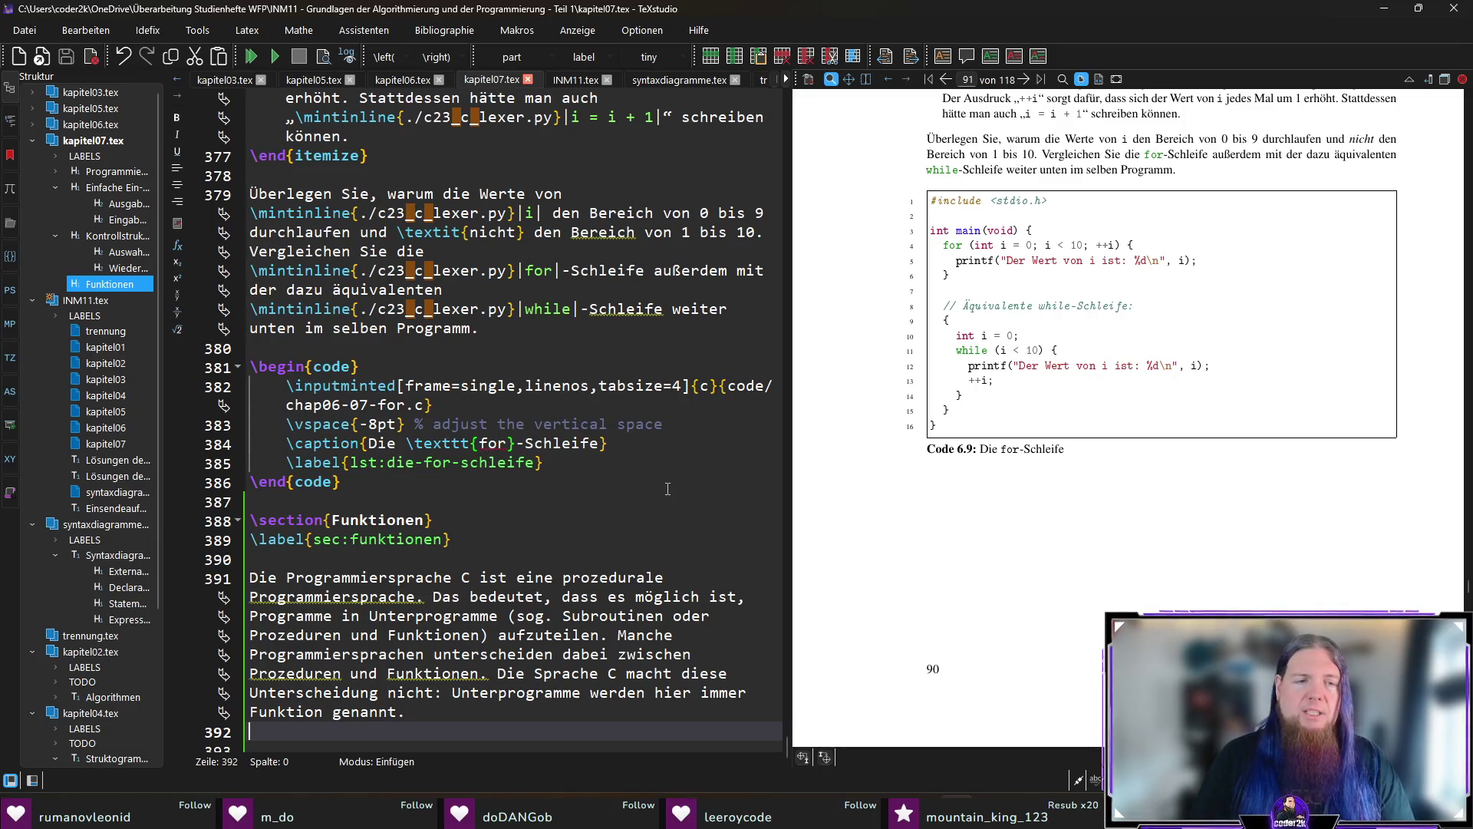
{"action": "scroll", "coordinate": [667, 488], "scroll_direction": "down", "scroll_amount": 1}
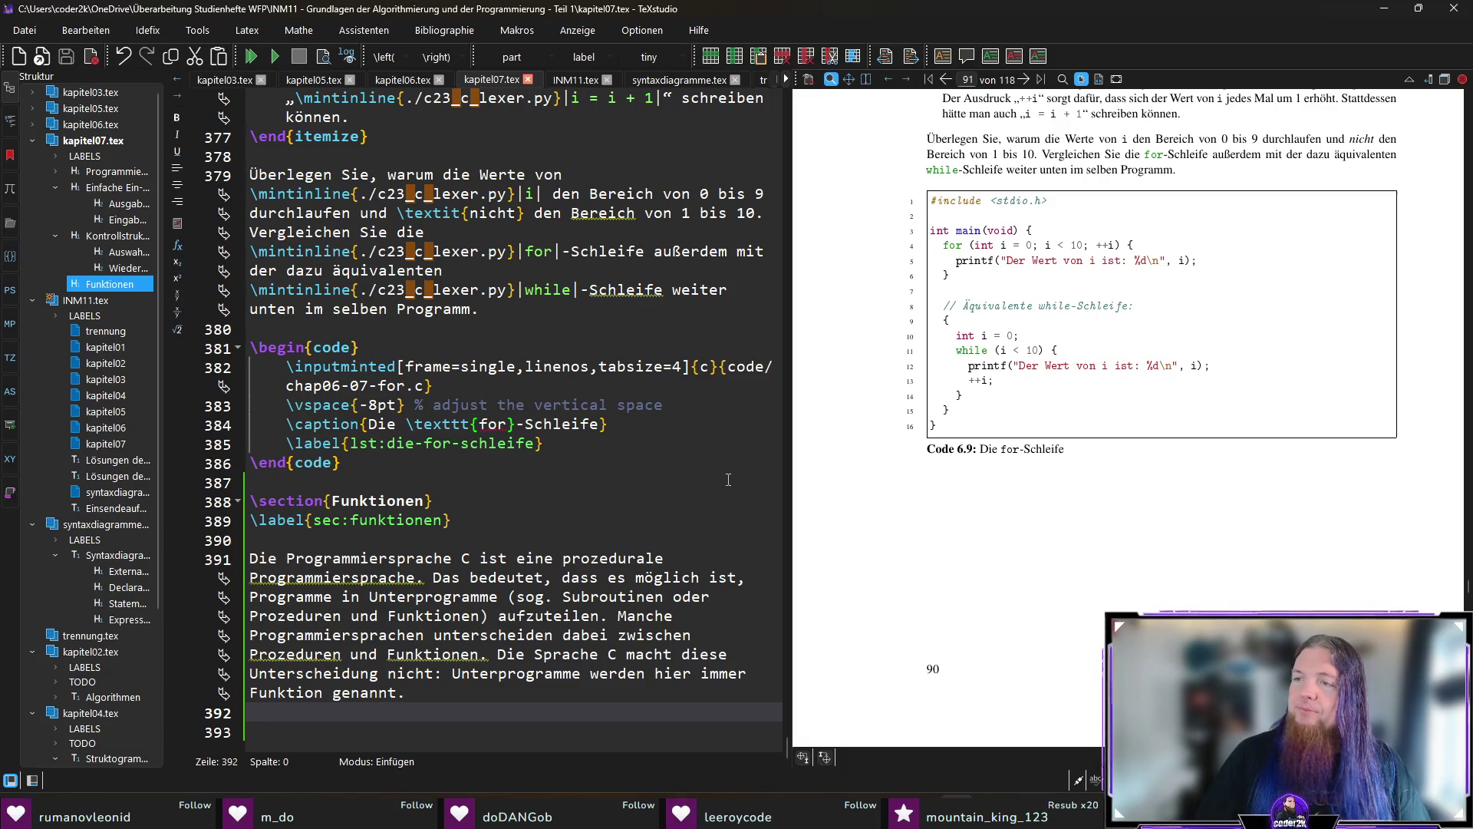
Start a paragraph: 'Jedes C-Programm muss eine Funktion mit dem Namen \mintinline|main| enthalten'.
{"action": "key", "text": "Return"}
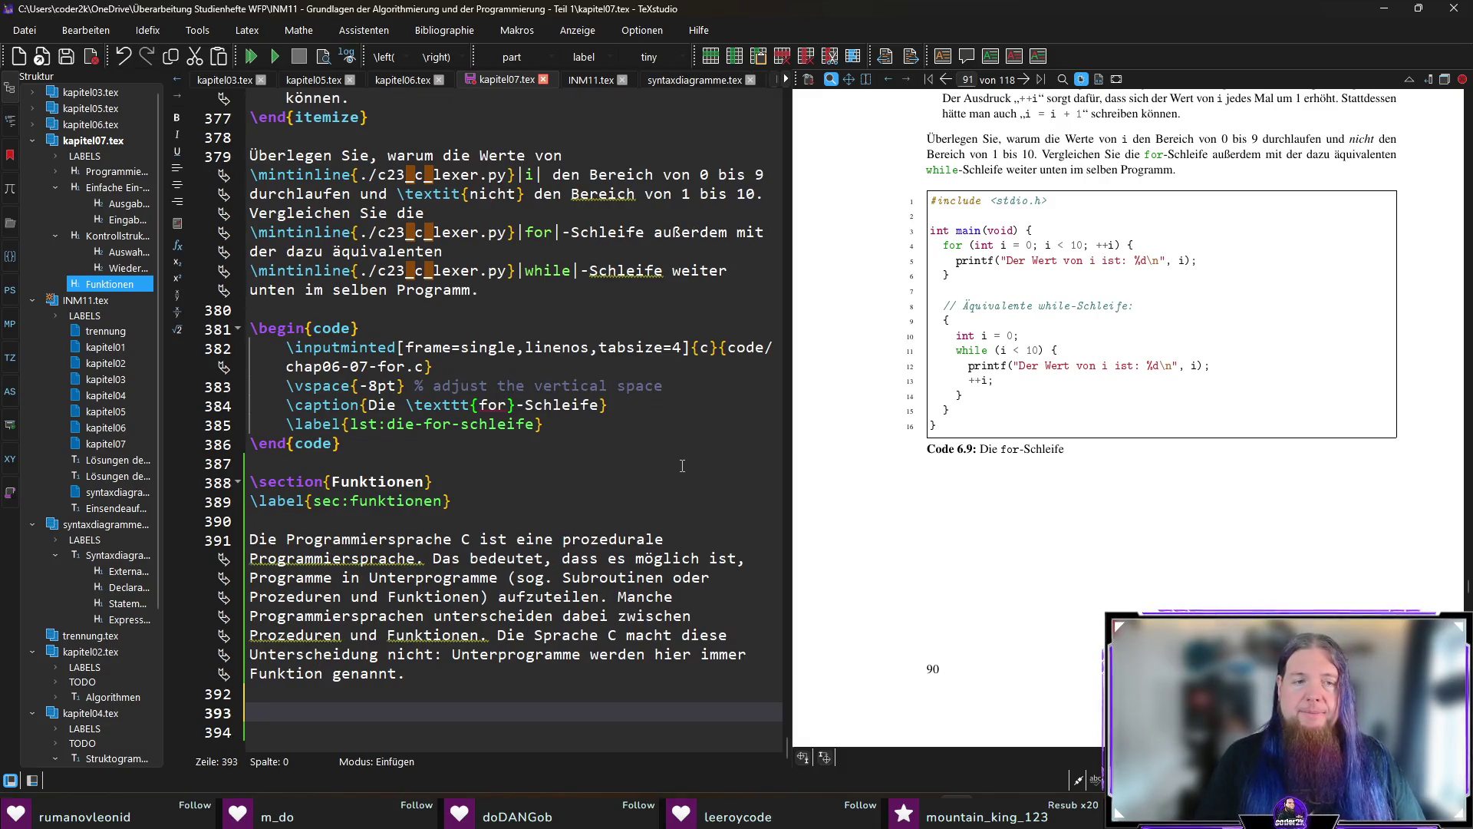
{"action": "type", "text": "Jedes C-Pr"}
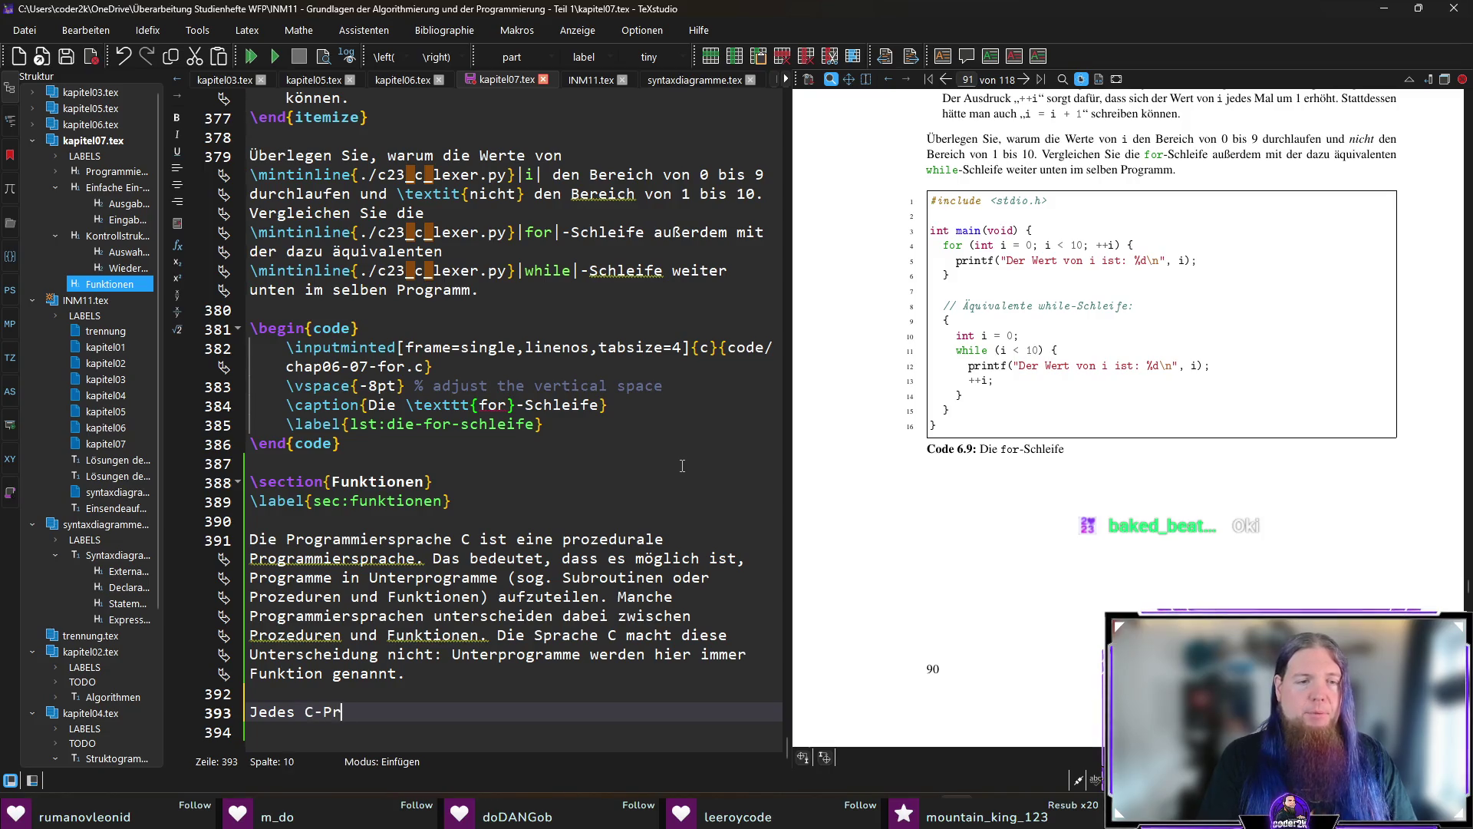
{"action": "type", "text": "ogramm muss "}
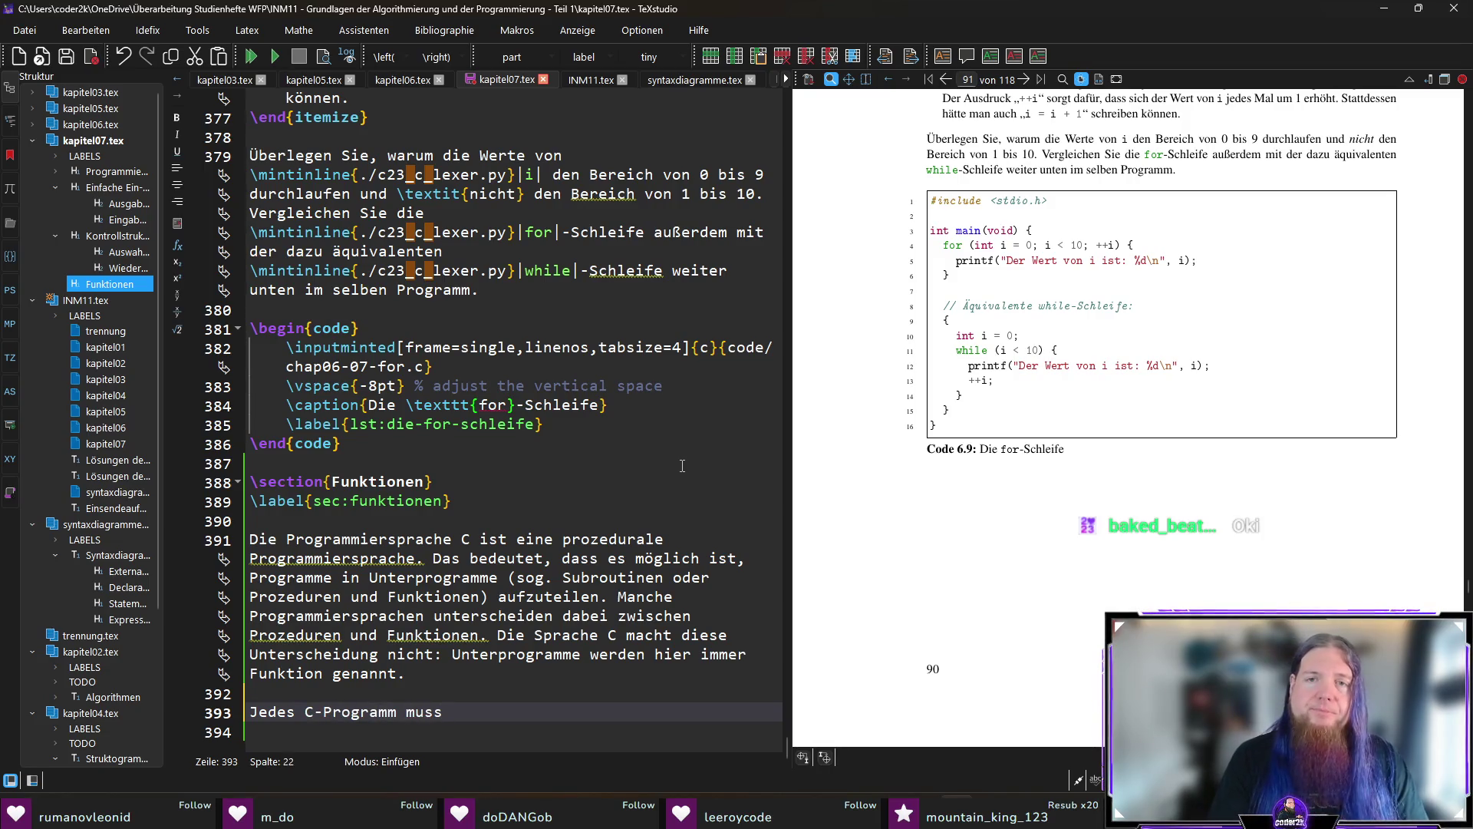
{"action": "type", "text": "eine Funktion "}
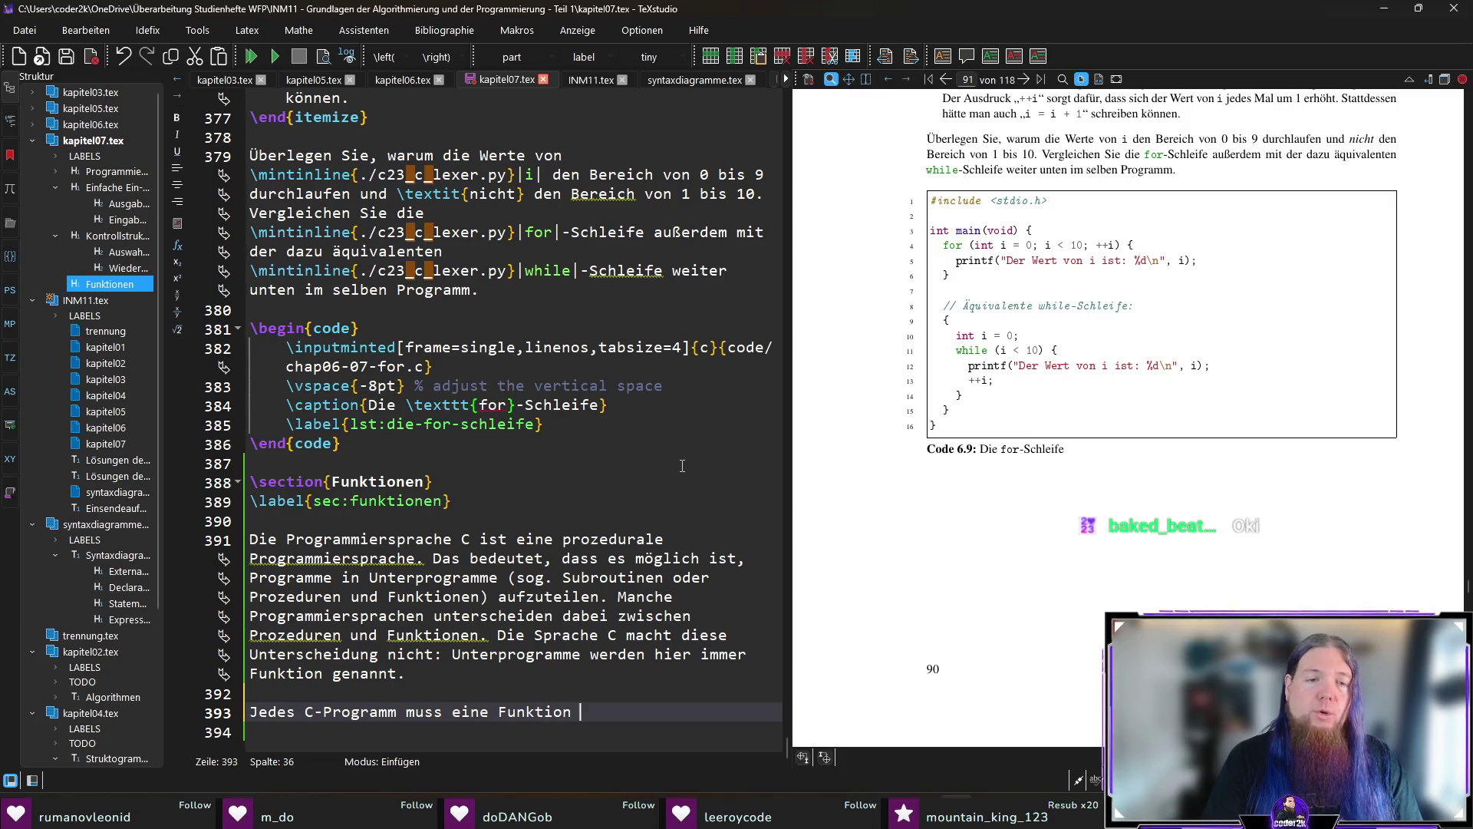
{"action": "type", "text": "mit dem Namen "}
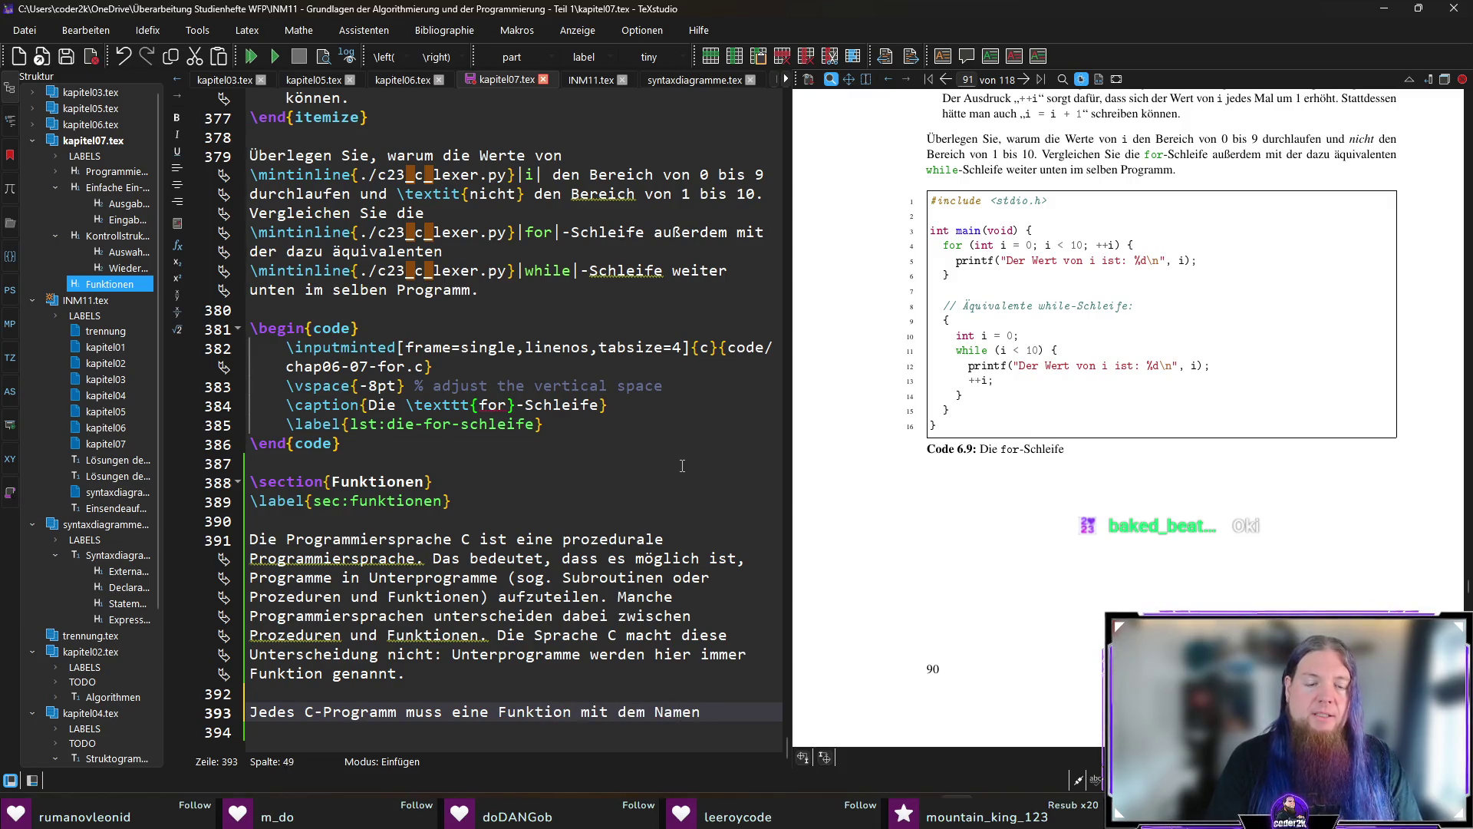
{"action": "type", "text": "\\mint"}
{"action": "key", "text": "Return"}
{"action": "type", "text": "main"}
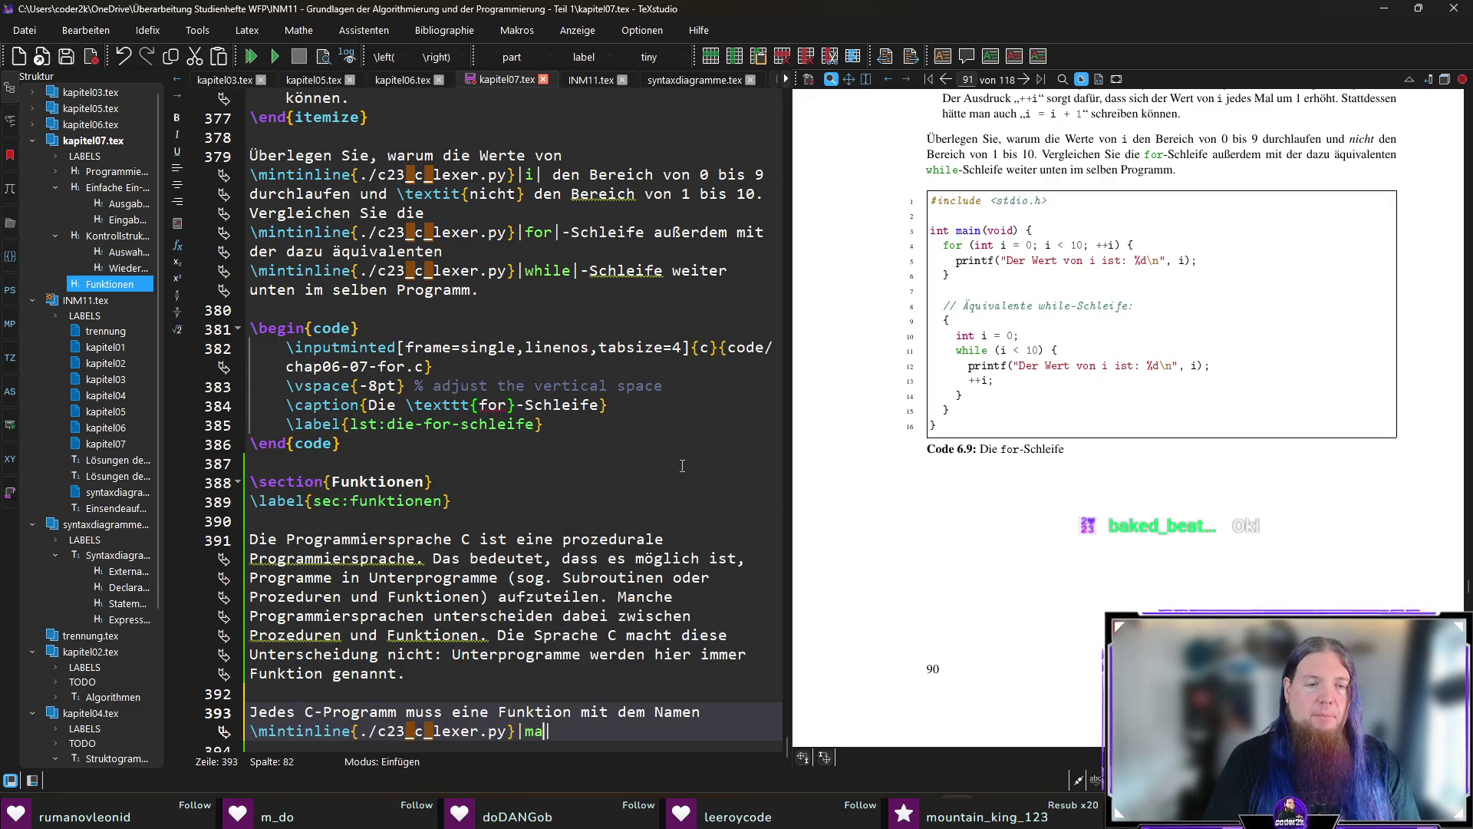
{"action": "type", "text": "| enthalten - "}
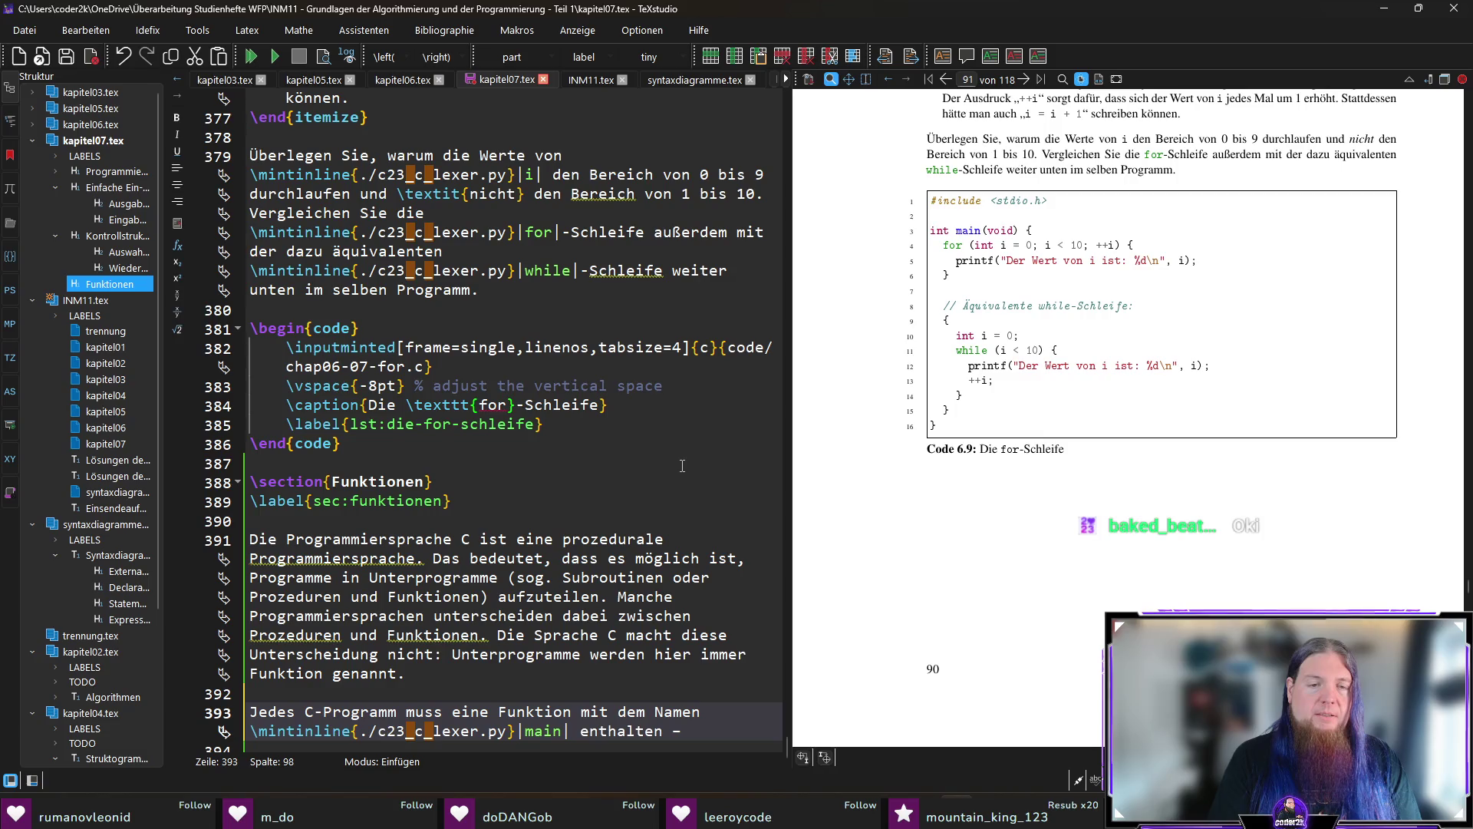
{"action": "type", "text": "das haben Sie auch"}
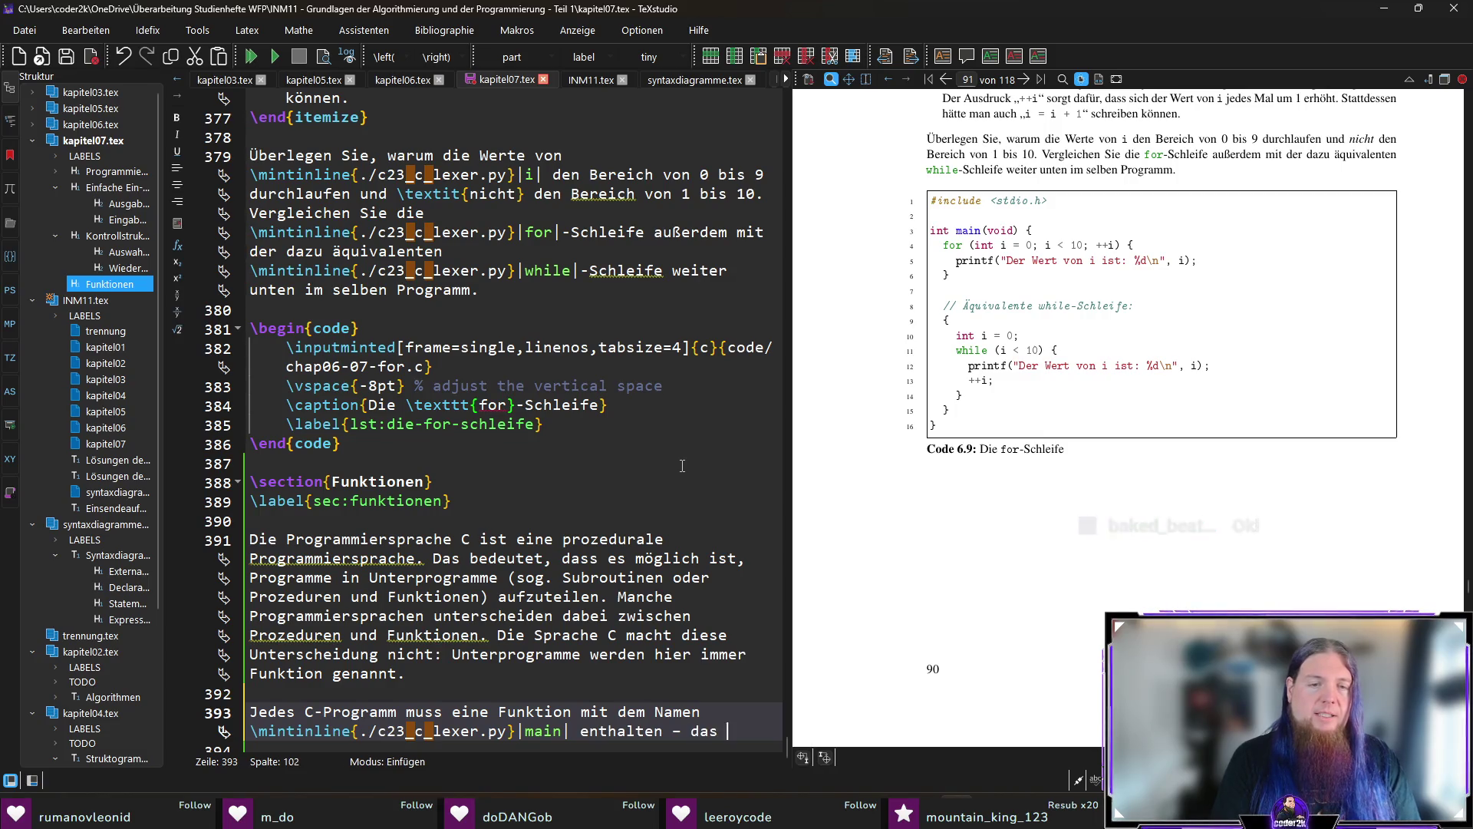
Finish with 'das haben Sie bereits in den bisher gezeigten Code-Beispielen gesehen.' and save.
{"action": "key", "text": "BackSpace"}
{"action": "key", "text": "BackSpace"}
{"action": "key", "text": "BackSpace"}
{"action": "type", "text": "bereits in den bisher gezeigten P"}
{"action": "key", "text": "BackSpace"}
{"action": "type", "text": "Code-Beispielen gesehen."}
{"action": "key", "text": "ctrl+s"}
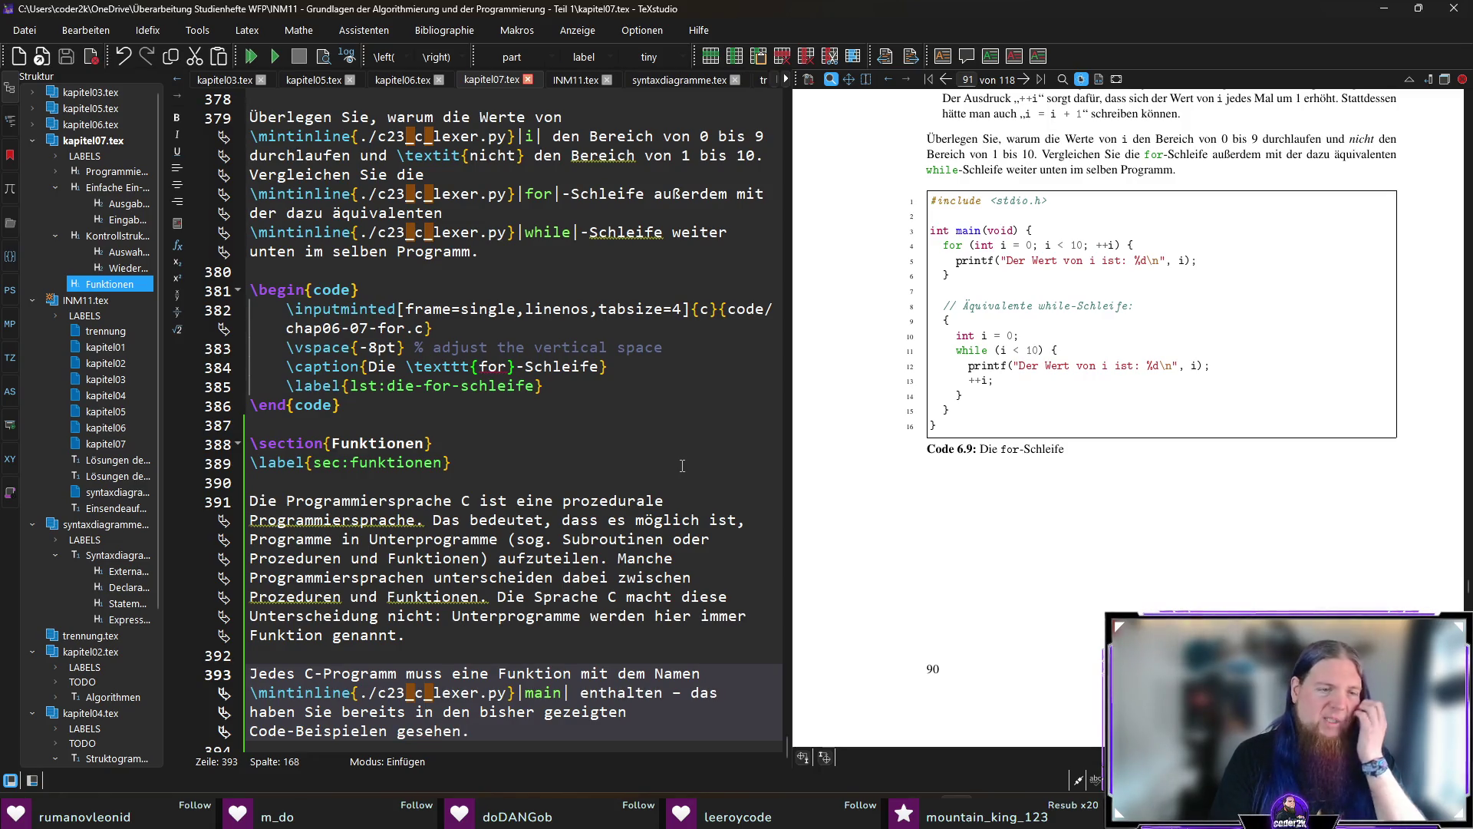
{"action": "key", "text": "Return"}
{"action": "key", "text": "Return"}
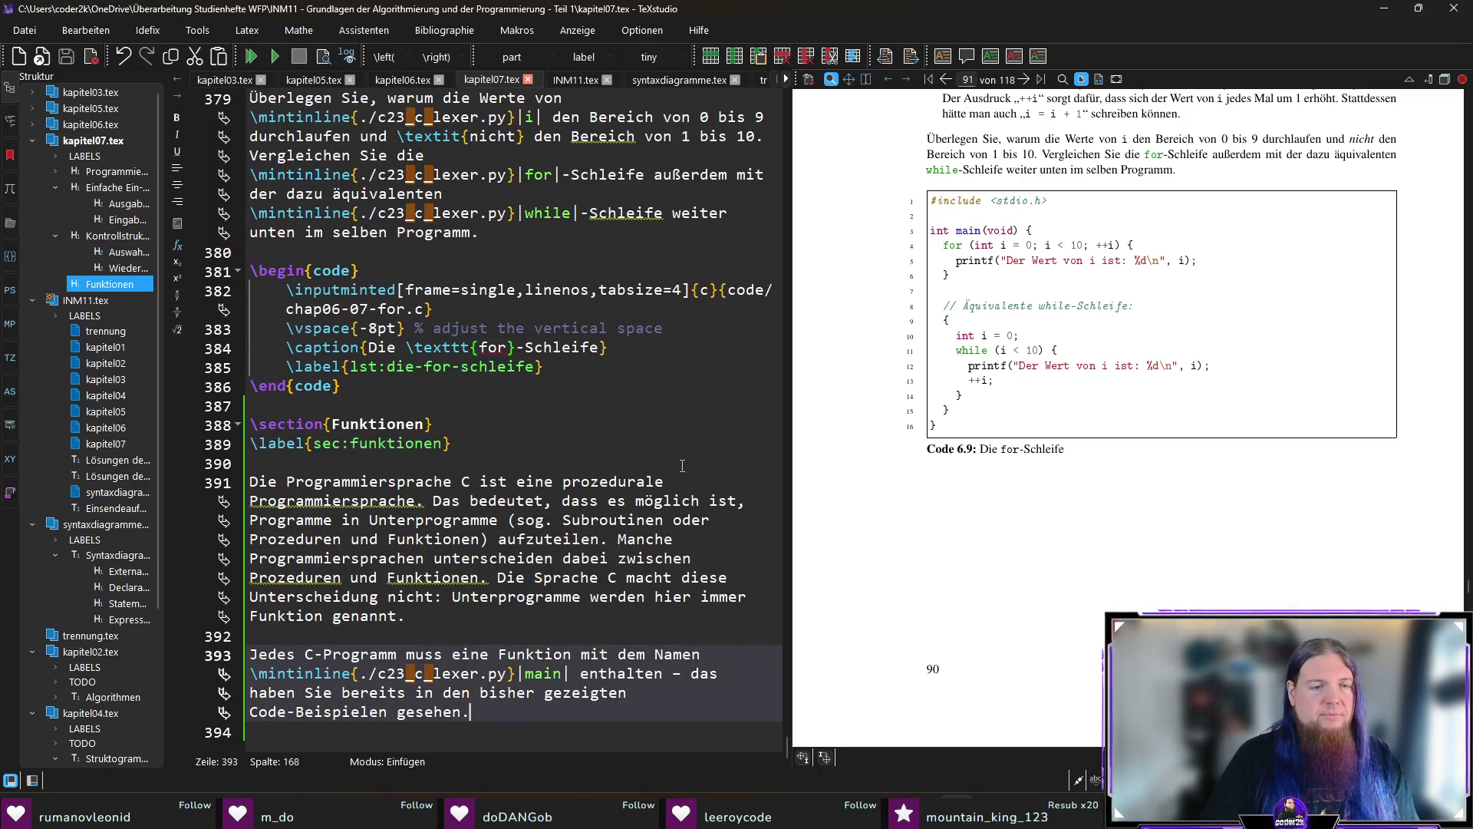
{"action": "scroll", "coordinate": [688, 537], "scroll_direction": "down", "scroll_amount": 1}
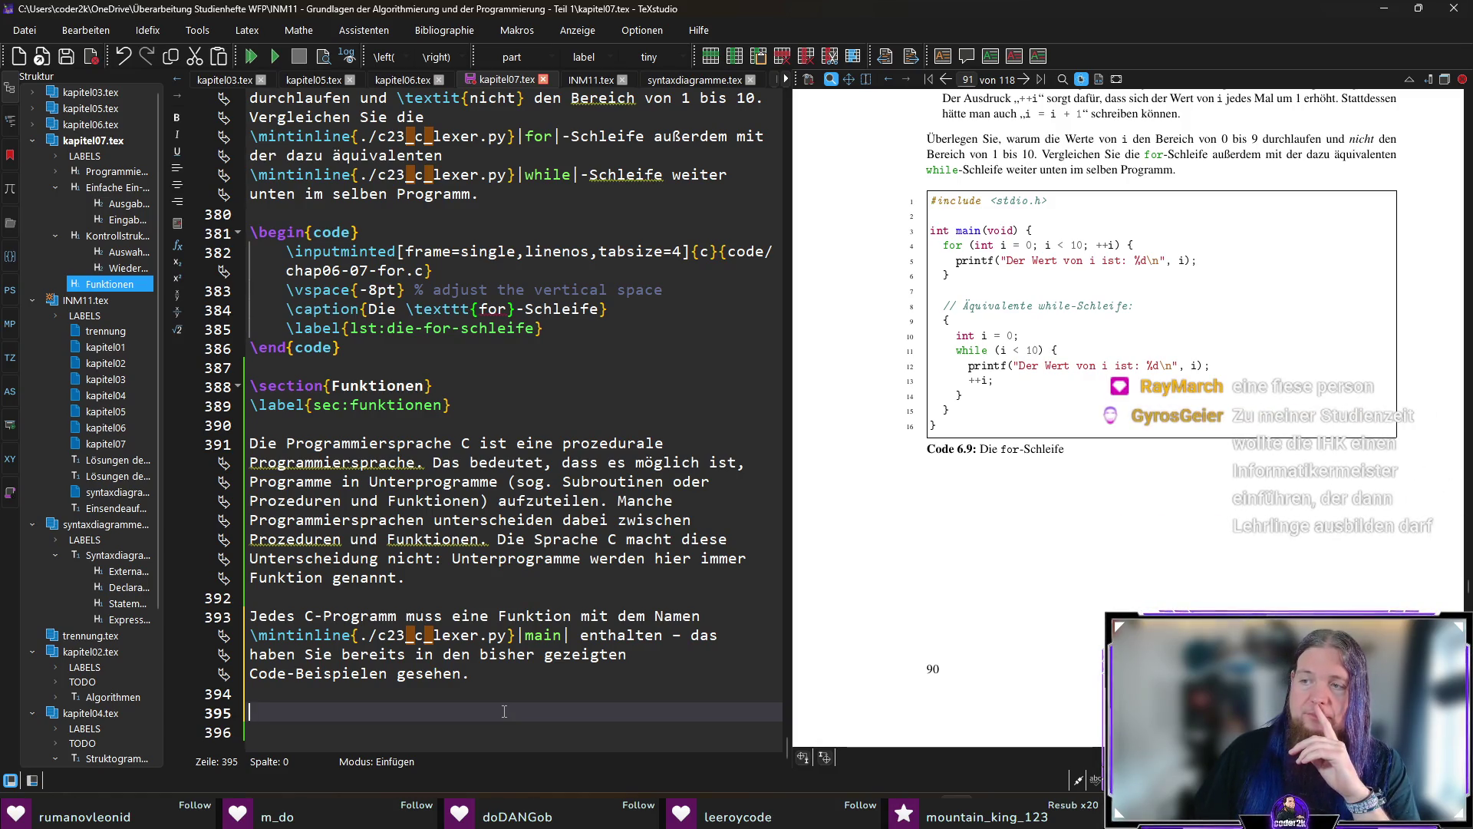
{"action": "left_click", "coordinate": [505, 674]}
Add 'Diese Funktion stellt den Eintrittspunkt des Programms dar: Die Ausführung beginnt immer mit der main-Funktion.'.
{"action": "type", "text": "Die"}
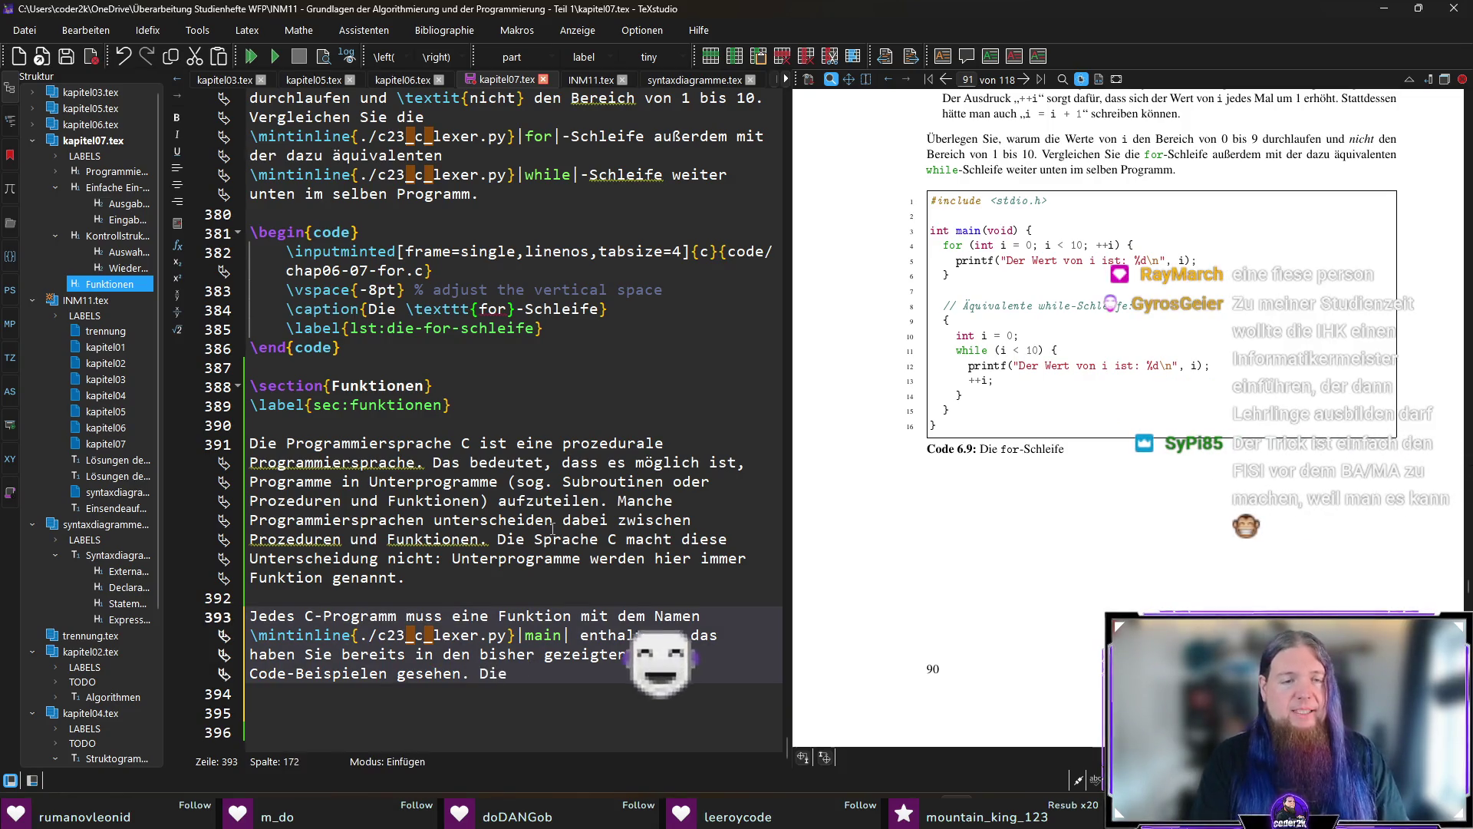
{"action": "type", "text": "se Funktion stellt den "}
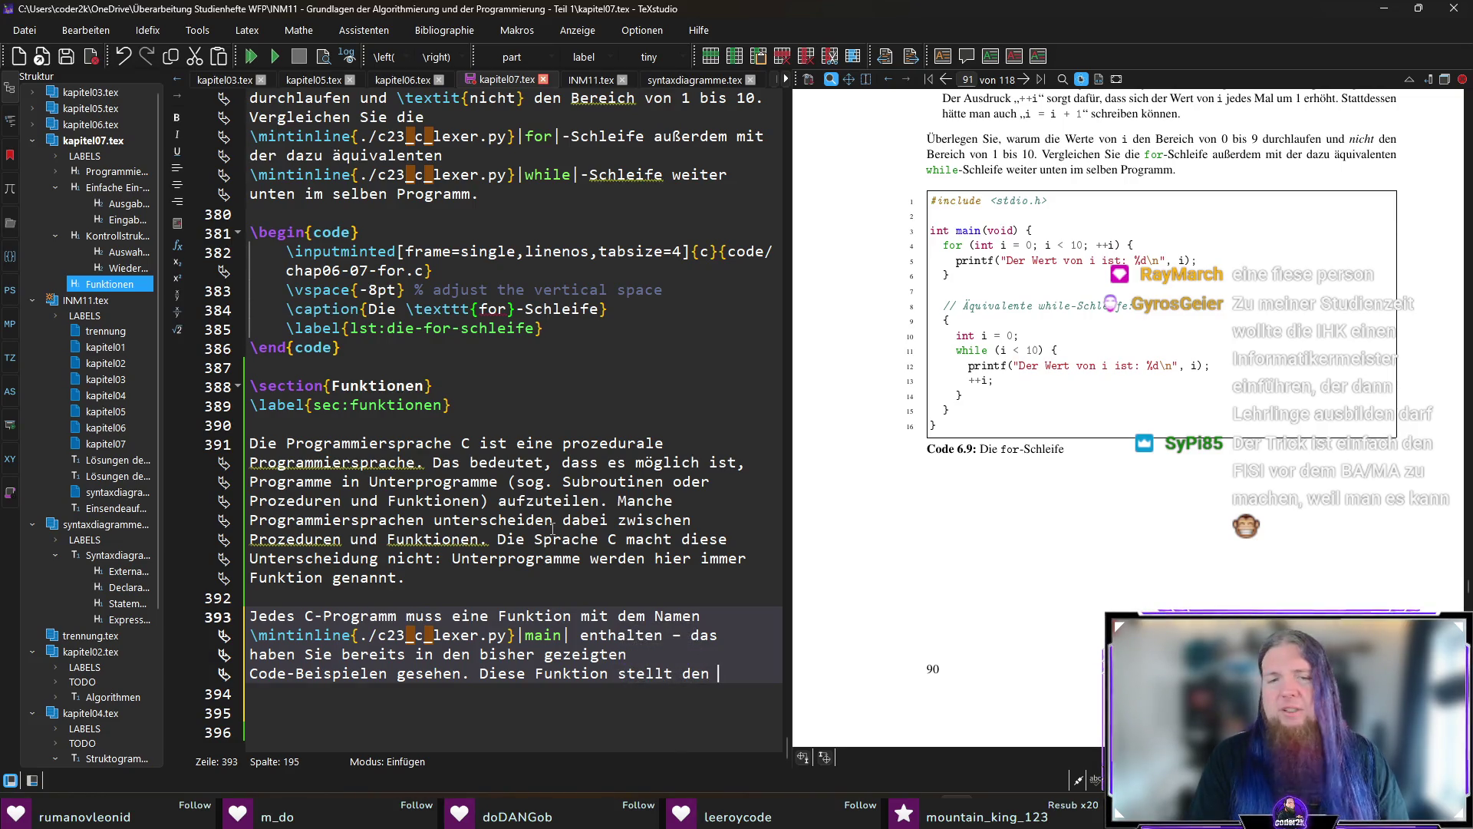
{"action": "type", "text": "E"}
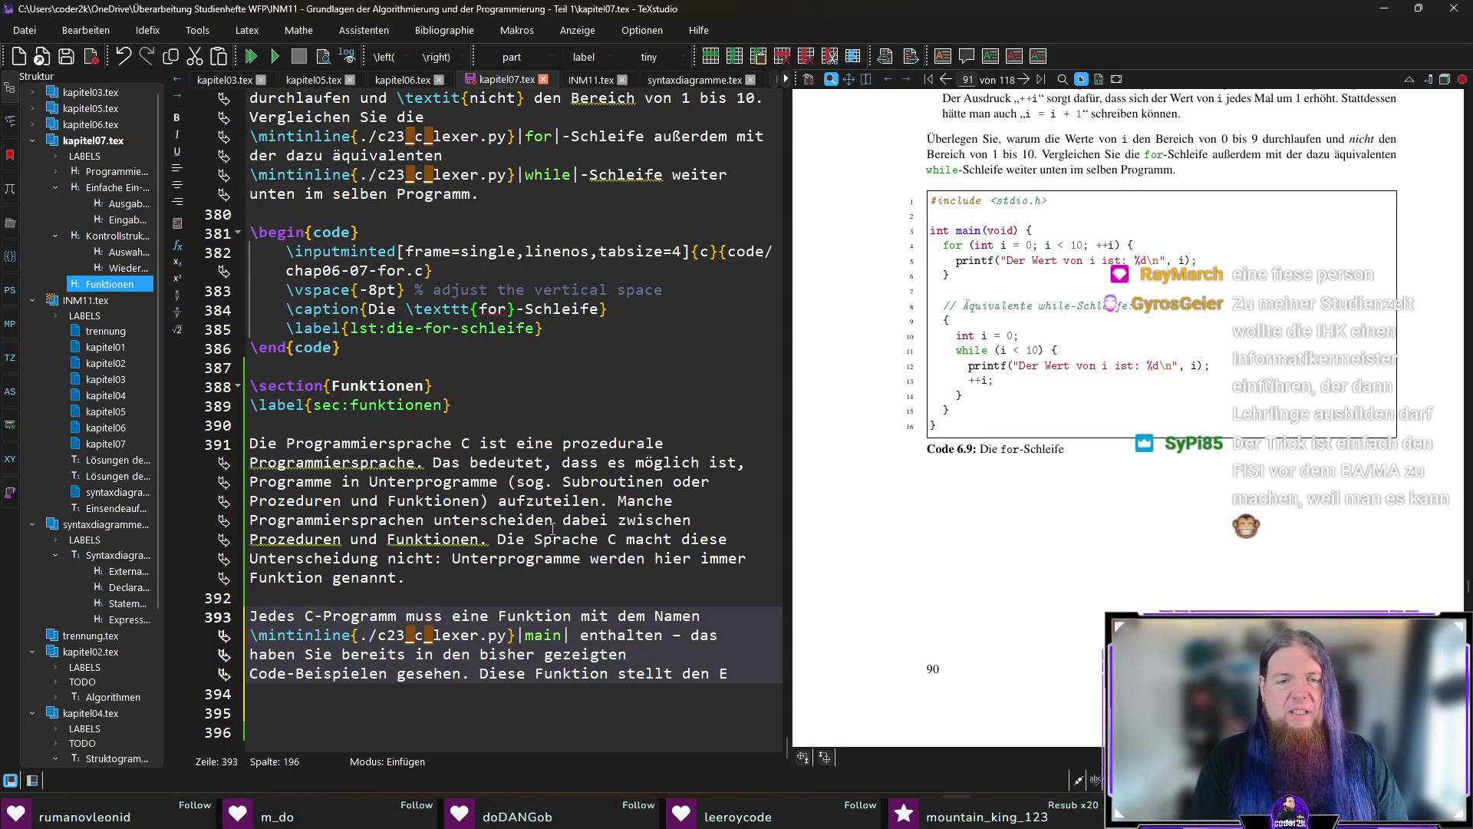
{"action": "type", "text": "intrittspu"}
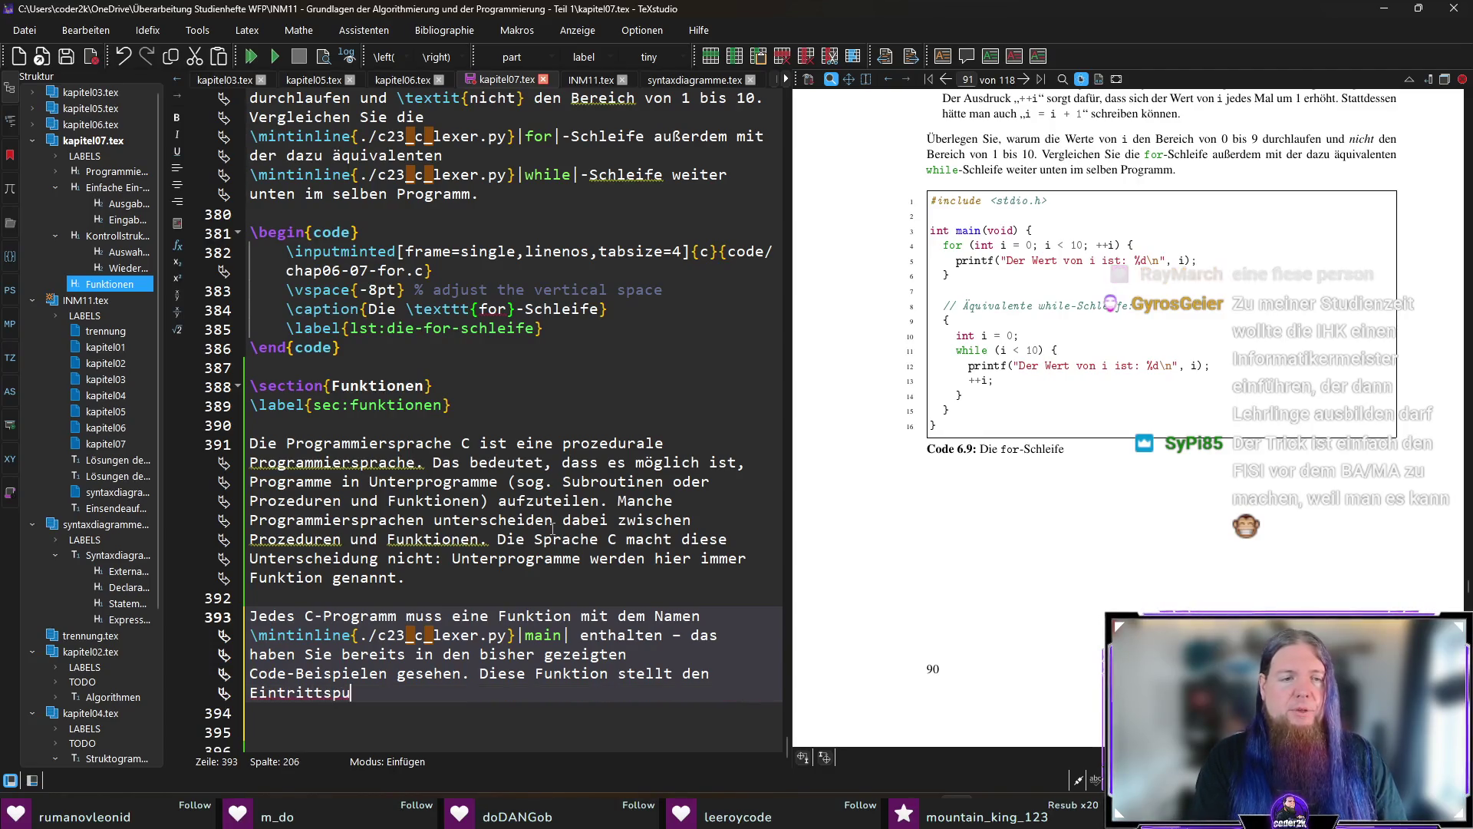
{"action": "type", "text": "nkt des Programms "}
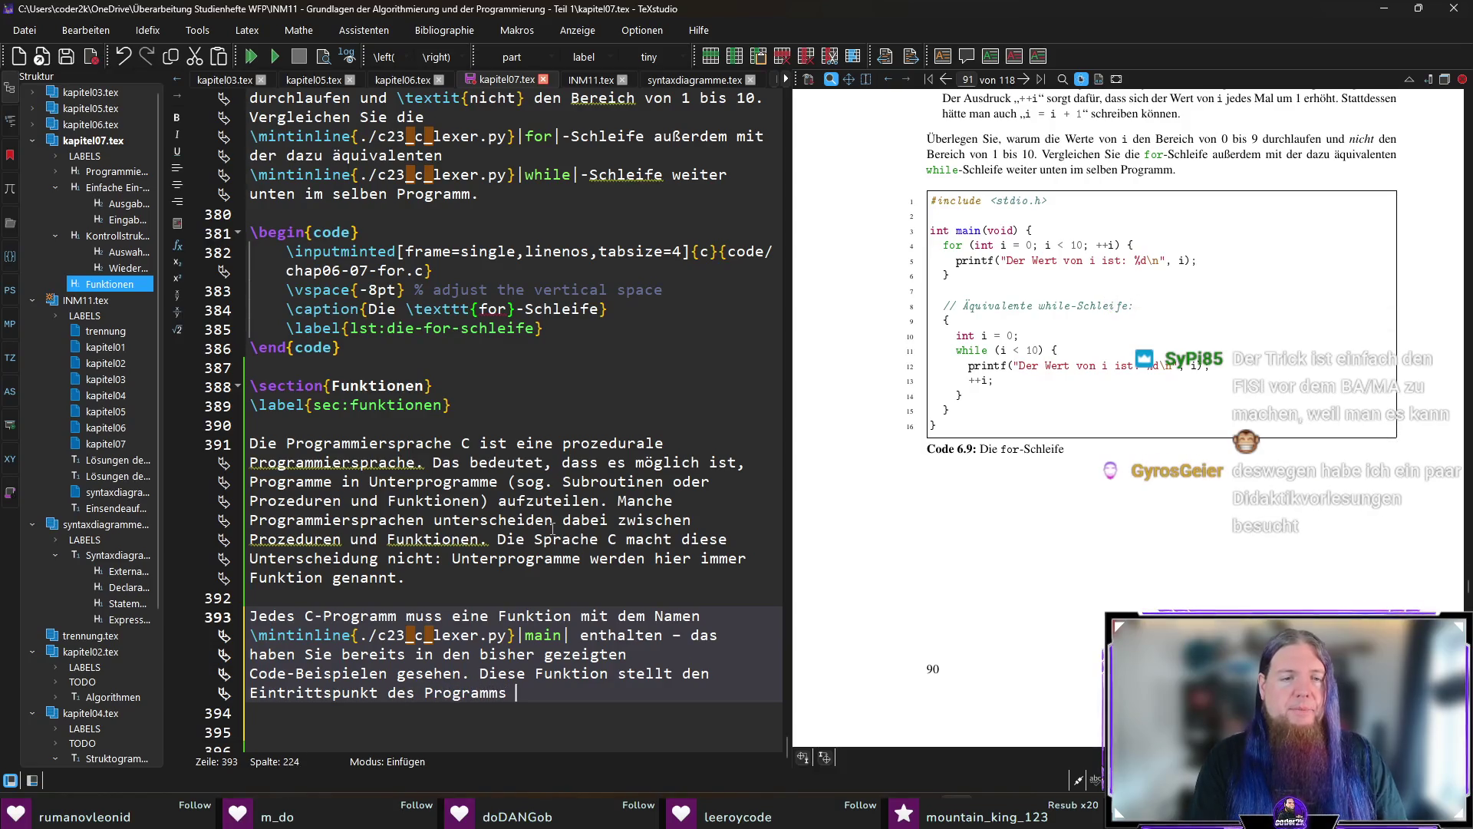
{"action": "type", "text": "dar: Die Ausf"}
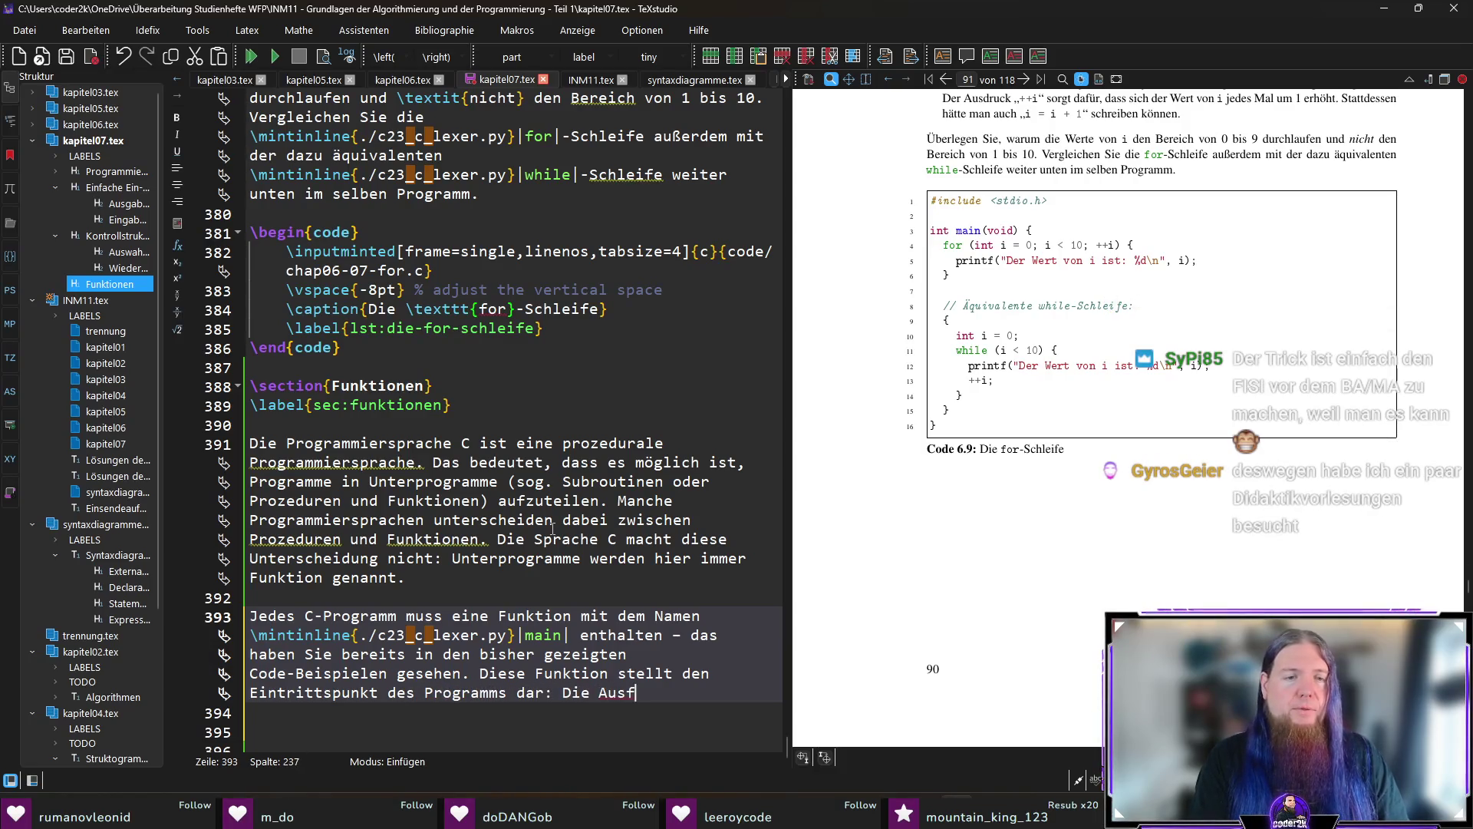
{"action": "type", "text": "ührung begin"}
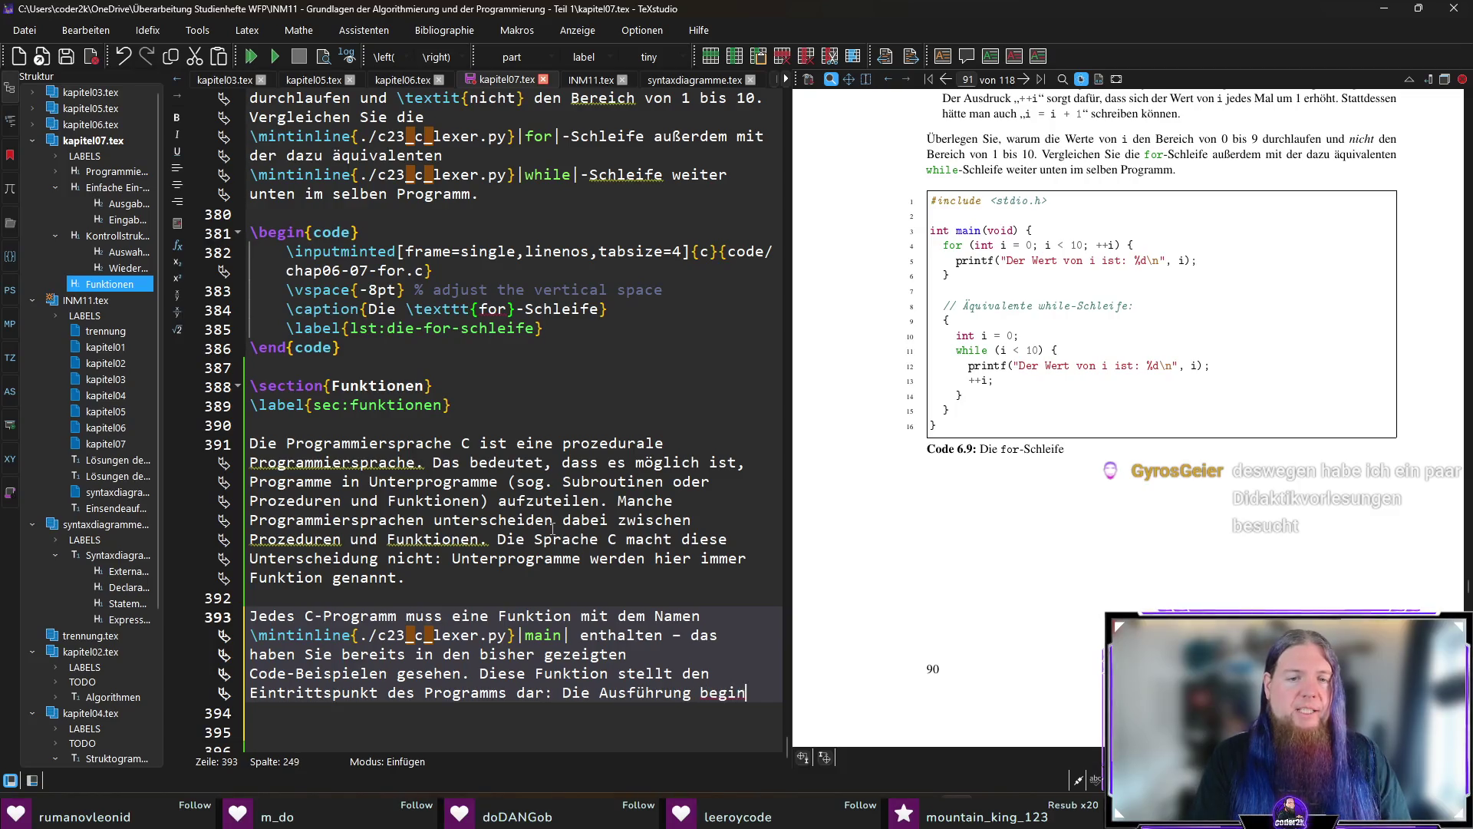
{"action": "type", "text": "nt immer mit der \\mintinline{./c23_c_lexer.py}||main|-Funktion"}
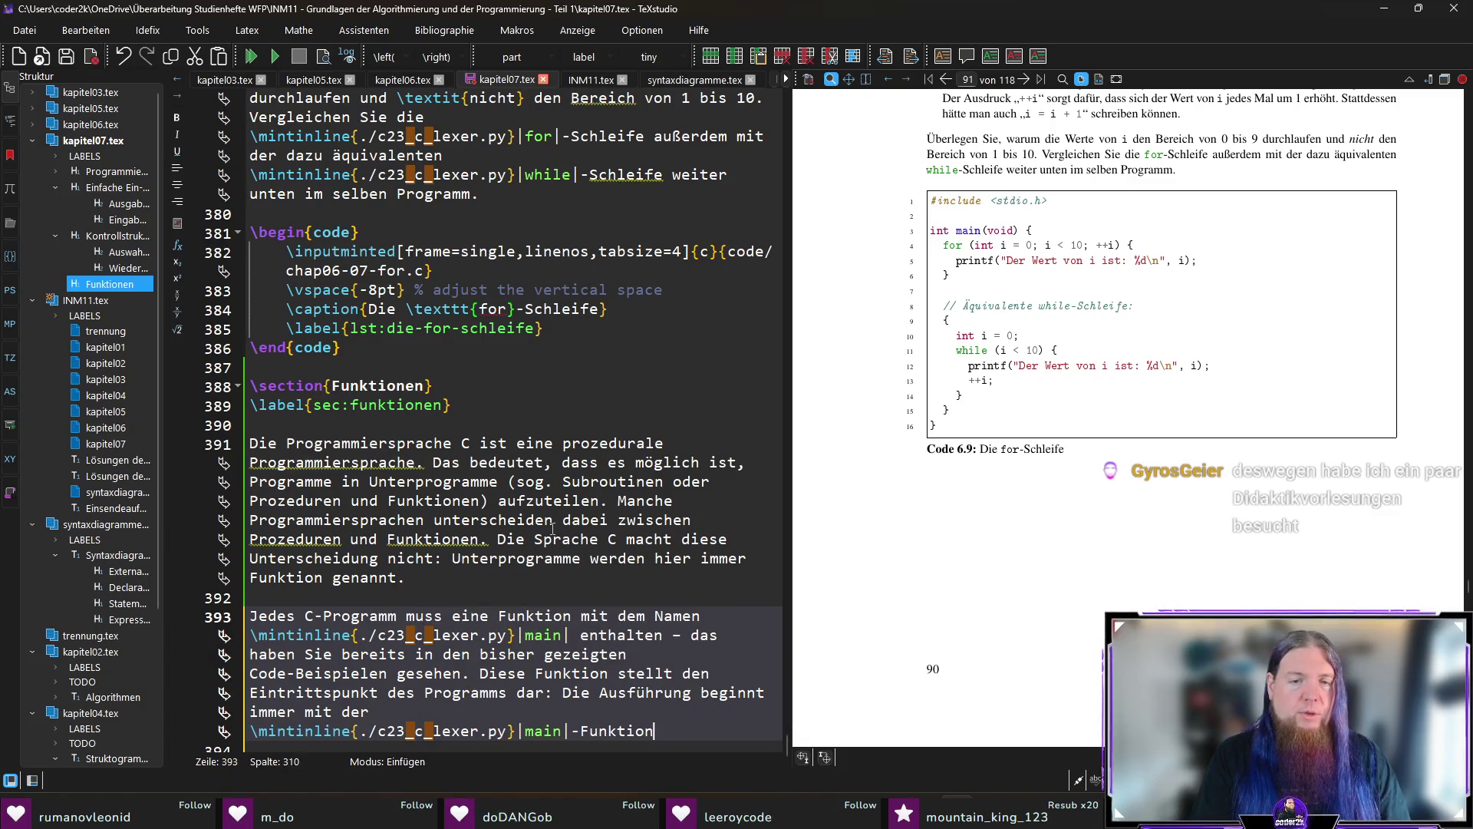
{"action": "type", "text": "."}
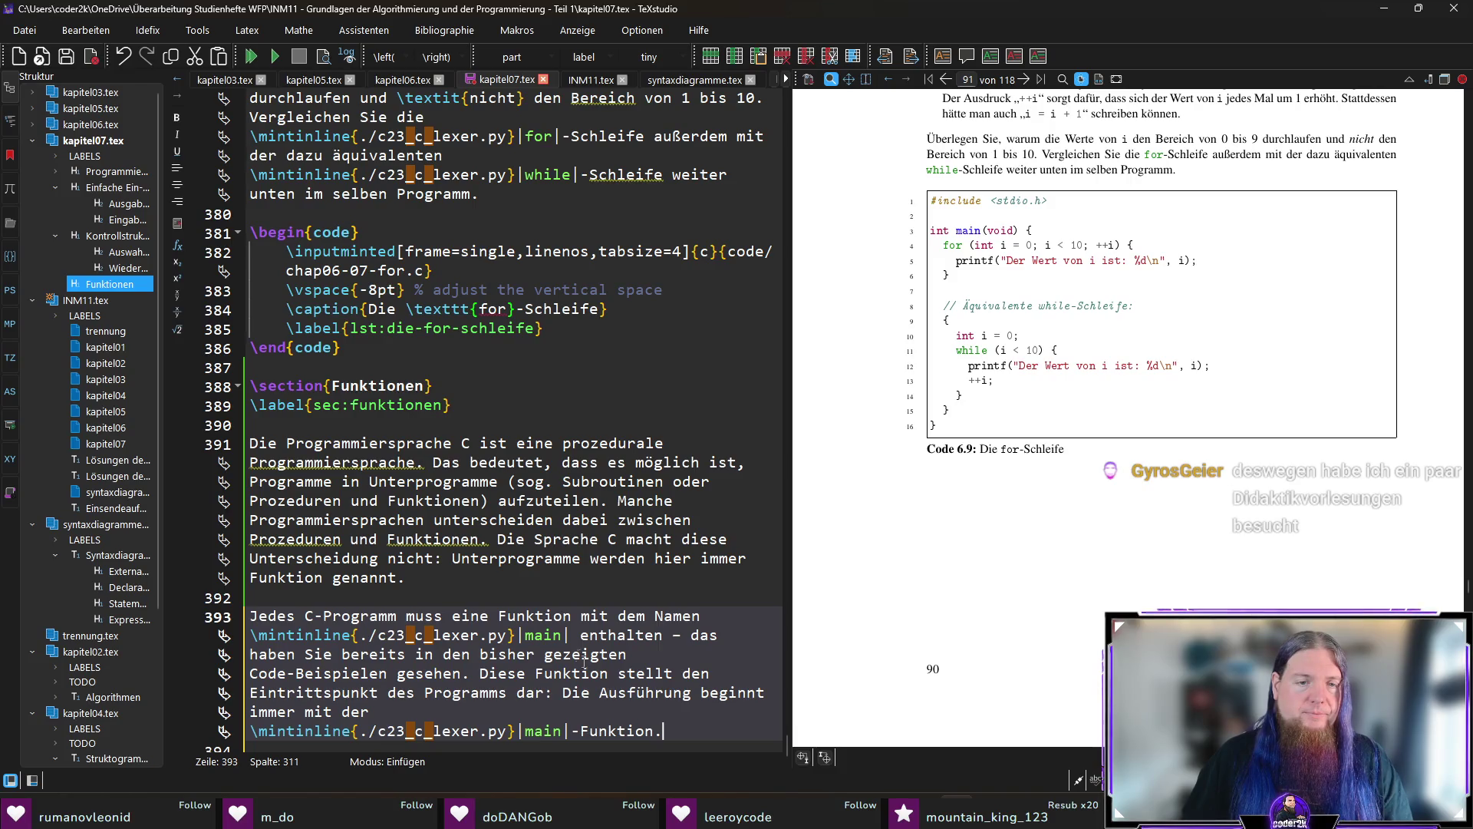
{"action": "left_click", "coordinate": [569, 633]}
Replace the first inline main code with „main“ in German quotes.
{"action": "key", "text": "shift+Home"}
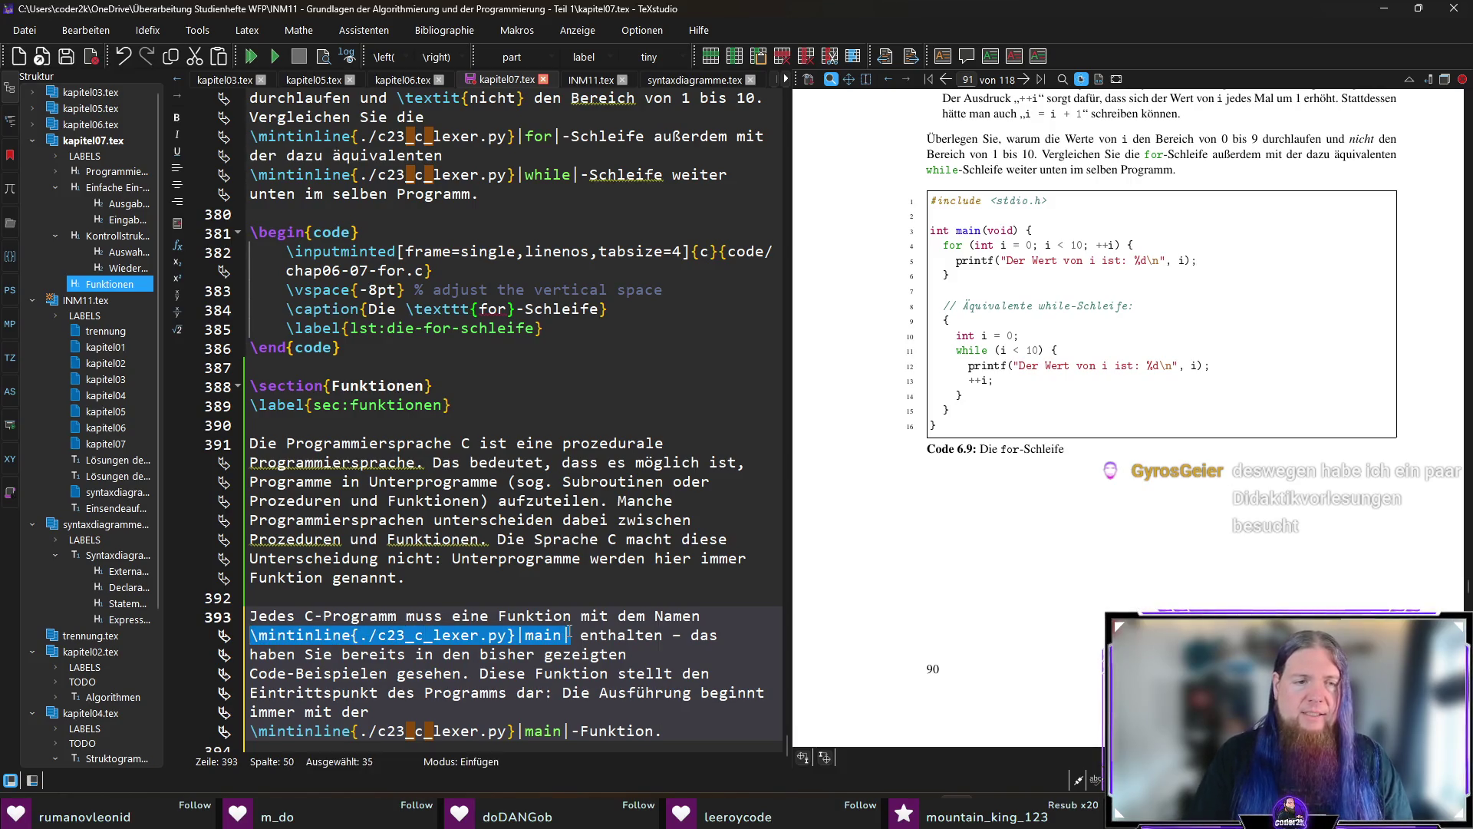
{"action": "type", "text": "„nma"}
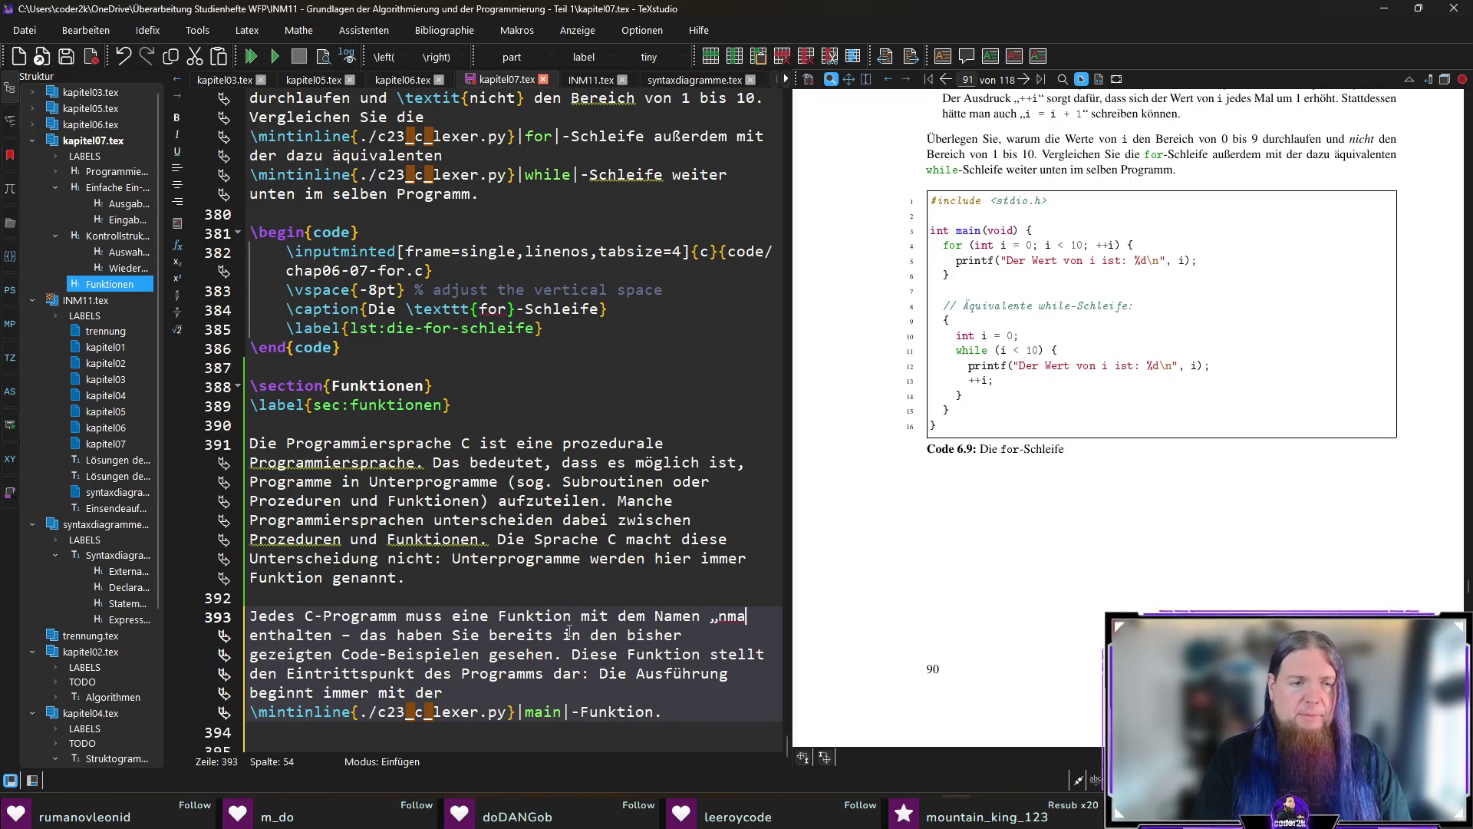
{"action": "key", "text": "BackSpace"}
{"action": "key", "text": "BackSpace"}
{"action": "key", "text": "BackSpace"}
{"action": "type", "text": "main“"}
{"action": "key", "text": "Right"}
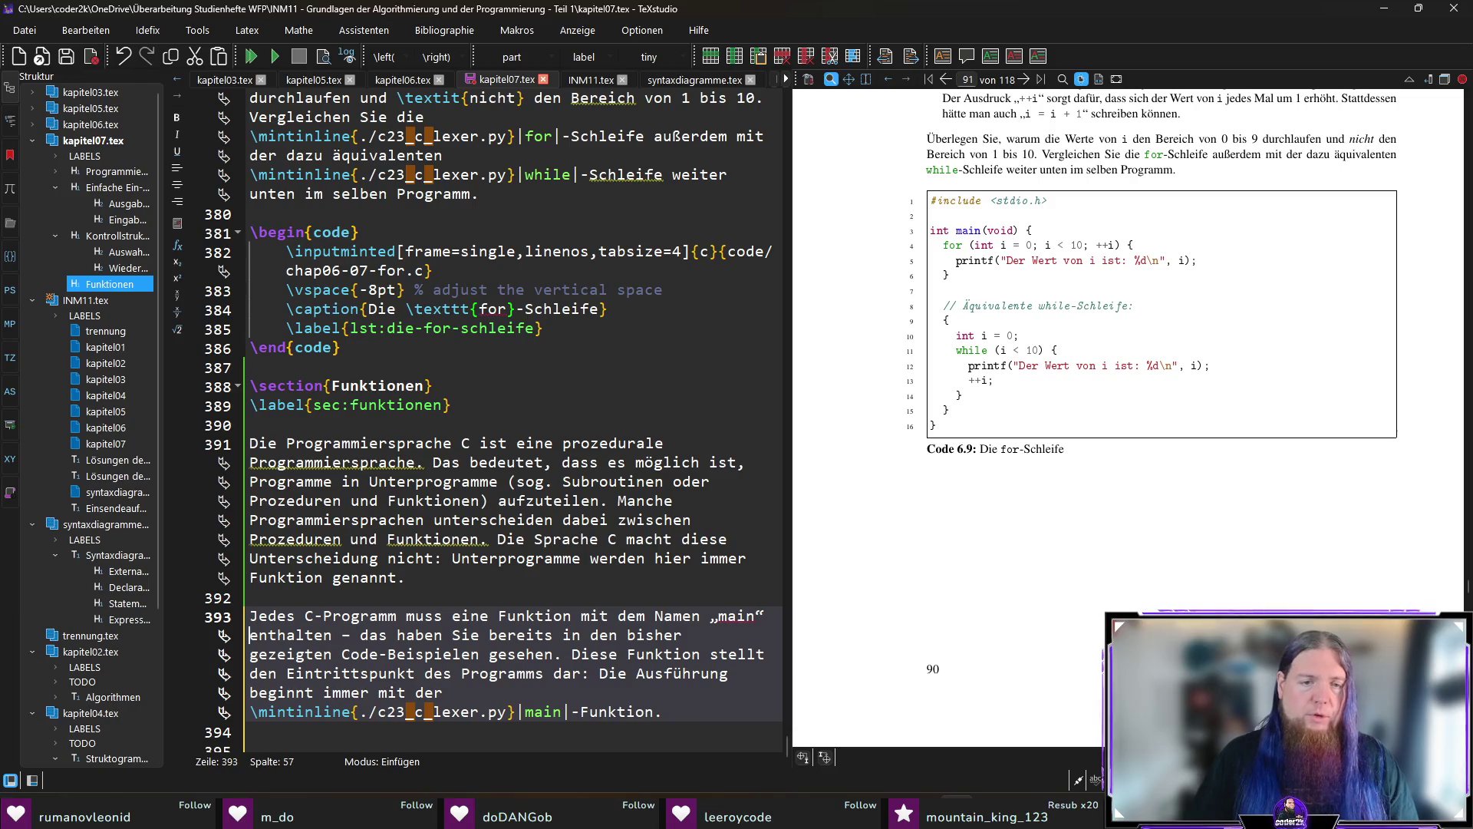
Change the later main to main() and compile the document with F5.
{"action": "left_click", "coordinate": [563, 711]}
{"action": "type", "text": "()"}
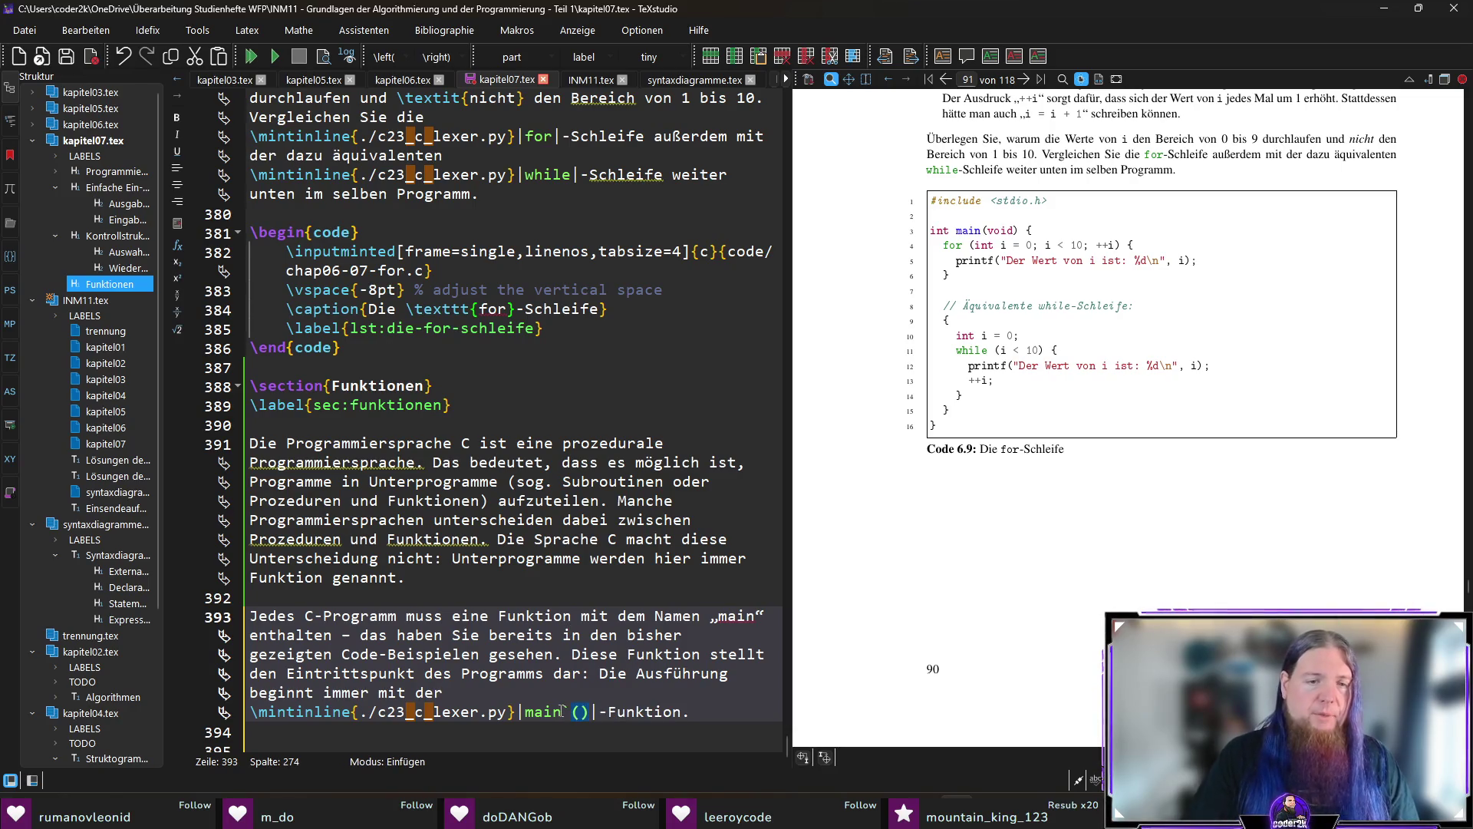
{"action": "key", "text": "End"}
{"action": "key", "text": "F5"}
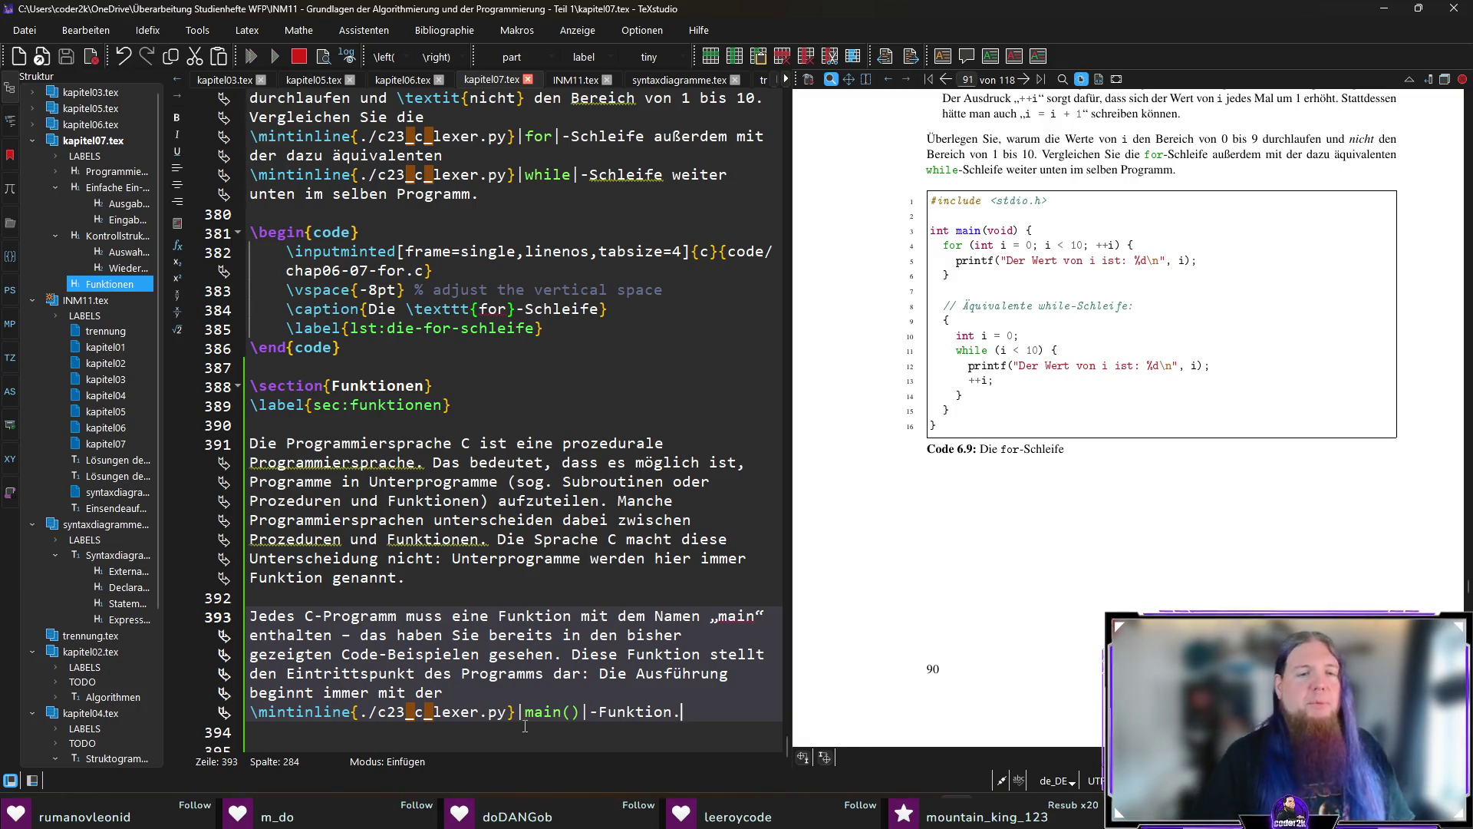
{"action": "scroll", "coordinate": [553, 702], "scroll_direction": "down", "scroll_amount": 1}
{"action": "left_click_drag", "start_coordinate": [524, 675], "coordinate": [585, 676]}
{"action": "left_click", "coordinate": [573, 711]}
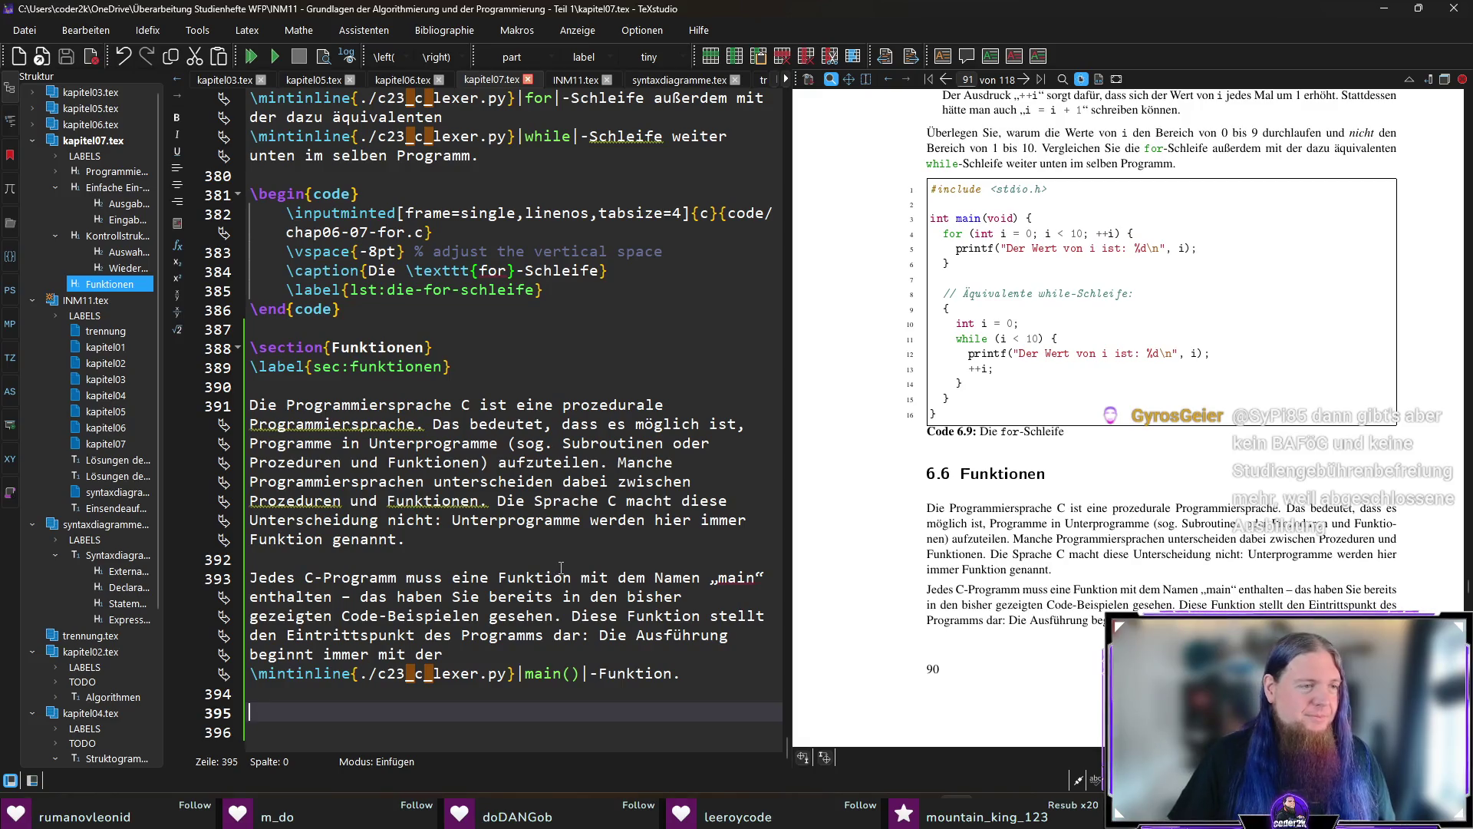
Replace the colon after 'dar' with a semicolon, lowercase 'die', and recompile.
{"action": "scroll", "coordinate": [1168, 537], "scroll_direction": "down", "scroll_amount": 3}
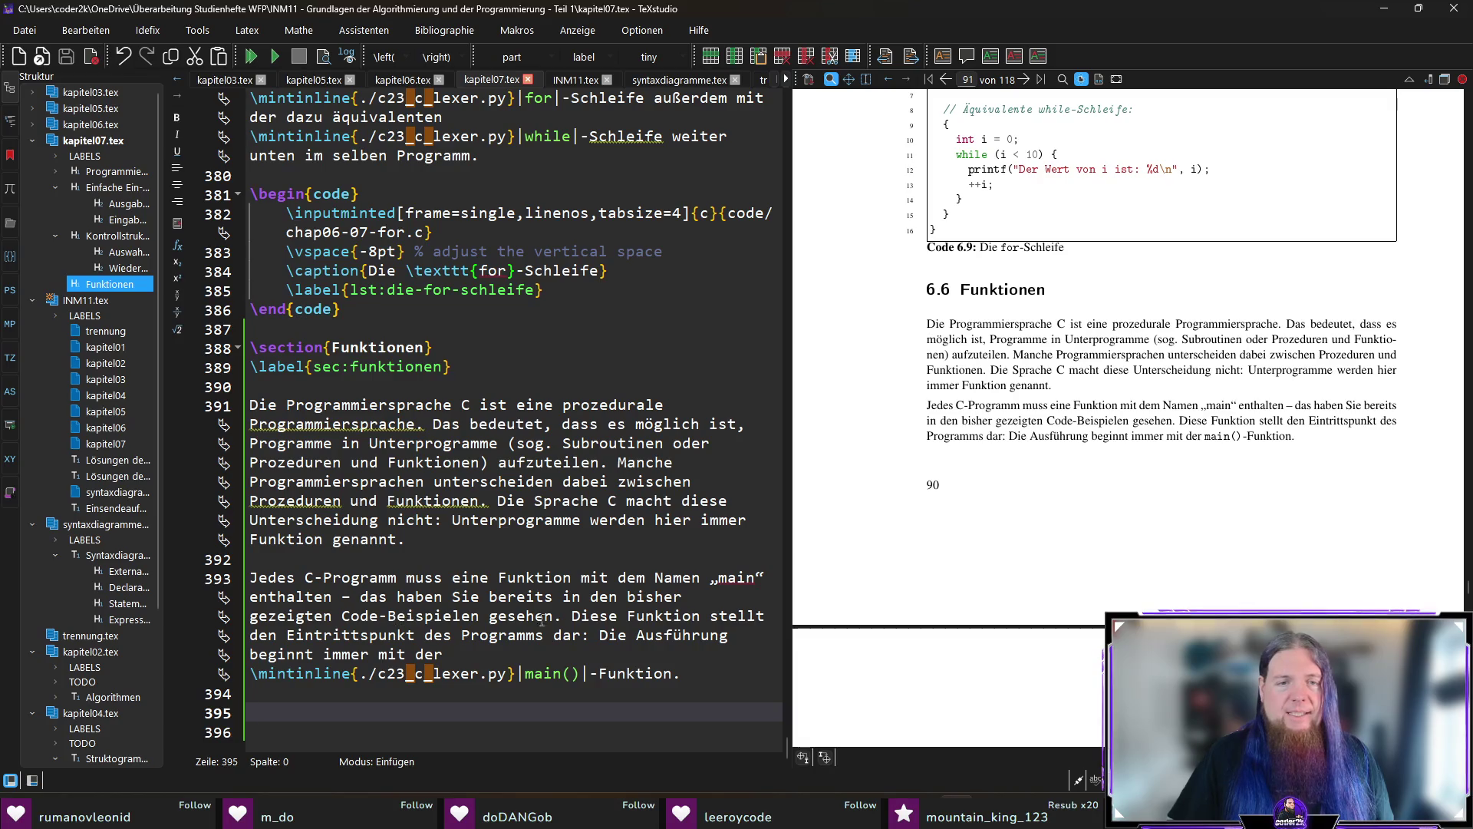
{"action": "left_click", "coordinate": [585, 641]}
{"action": "key", "text": "Delete"}
{"action": "type", "text": ";"}
{"action": "key", "text": "Right"}
{"action": "key", "text": "Delete"}
{"action": "type", "text": "d"}
{"action": "key", "text": "End"}
{"action": "key", "text": "F5"}
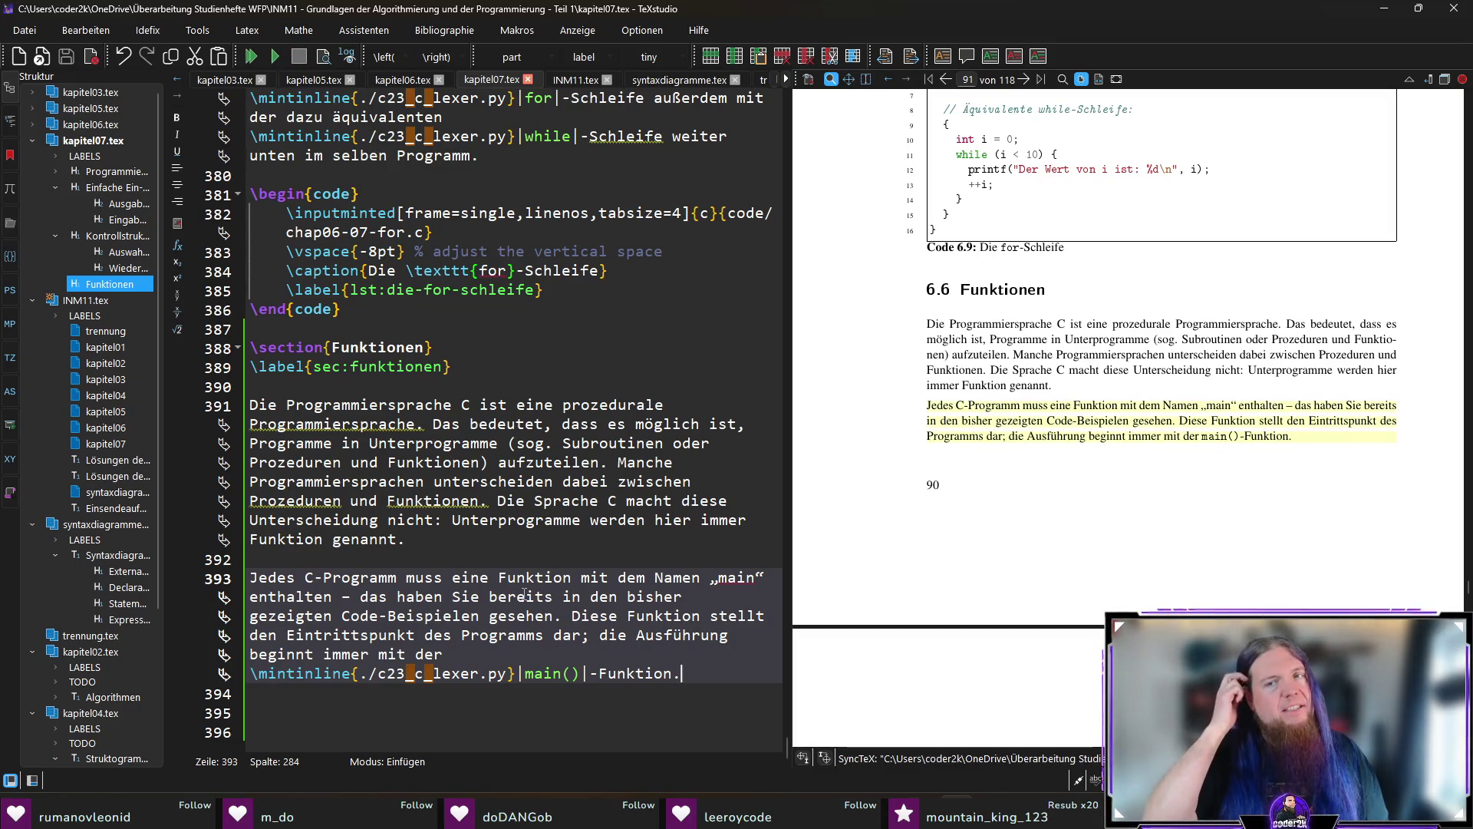
{"action": "left_click", "coordinate": [674, 710]}
Type 'Funktionen können Werte entgegennehmen und einen Wert zurückgeben.' on line 395, then switch to Compiler Explorer.
{"action": "type", "text": "Funktionen "}
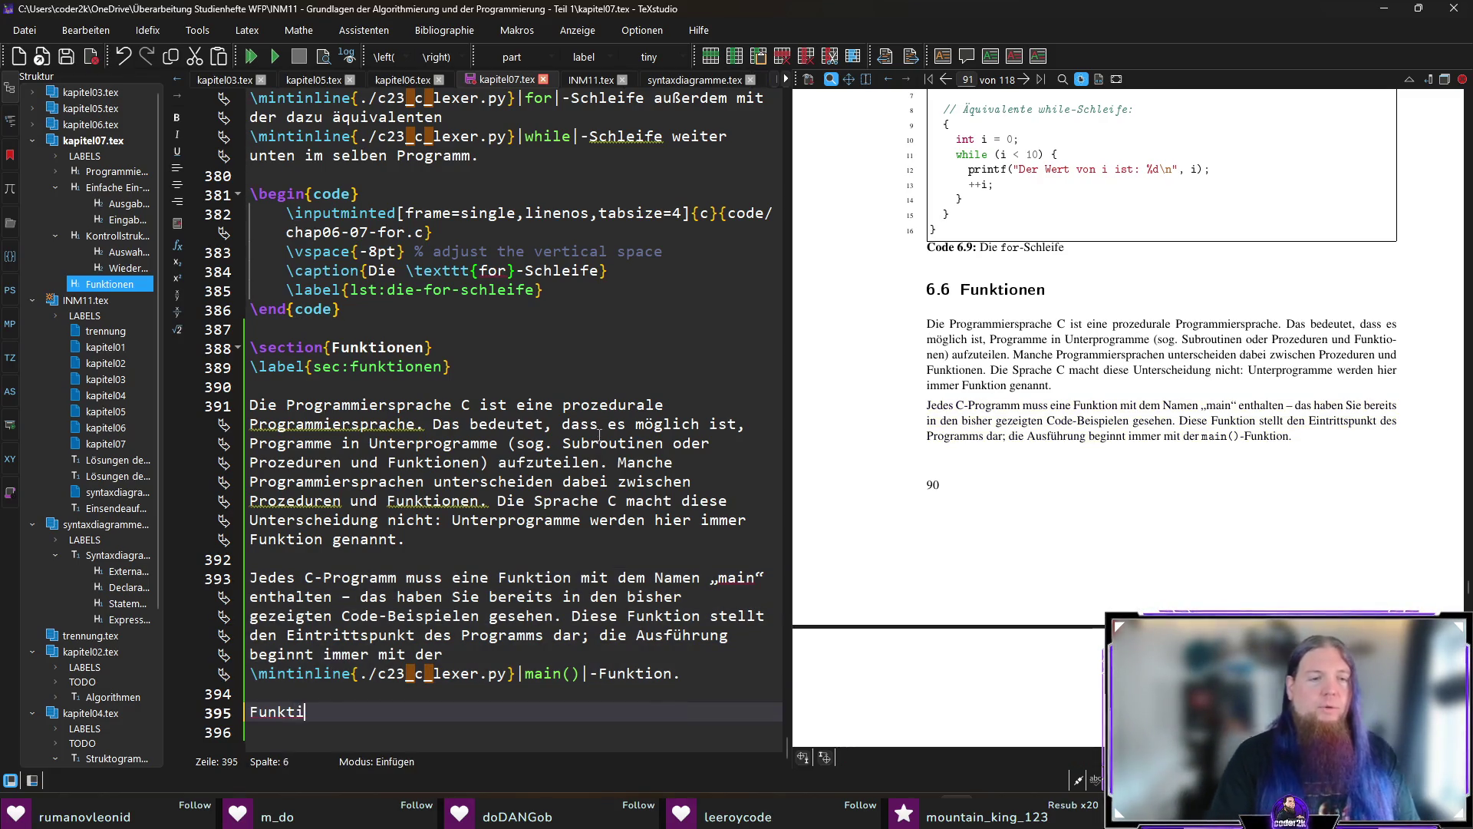
{"action": "type", "text": "können Werte entgegennehmen"}
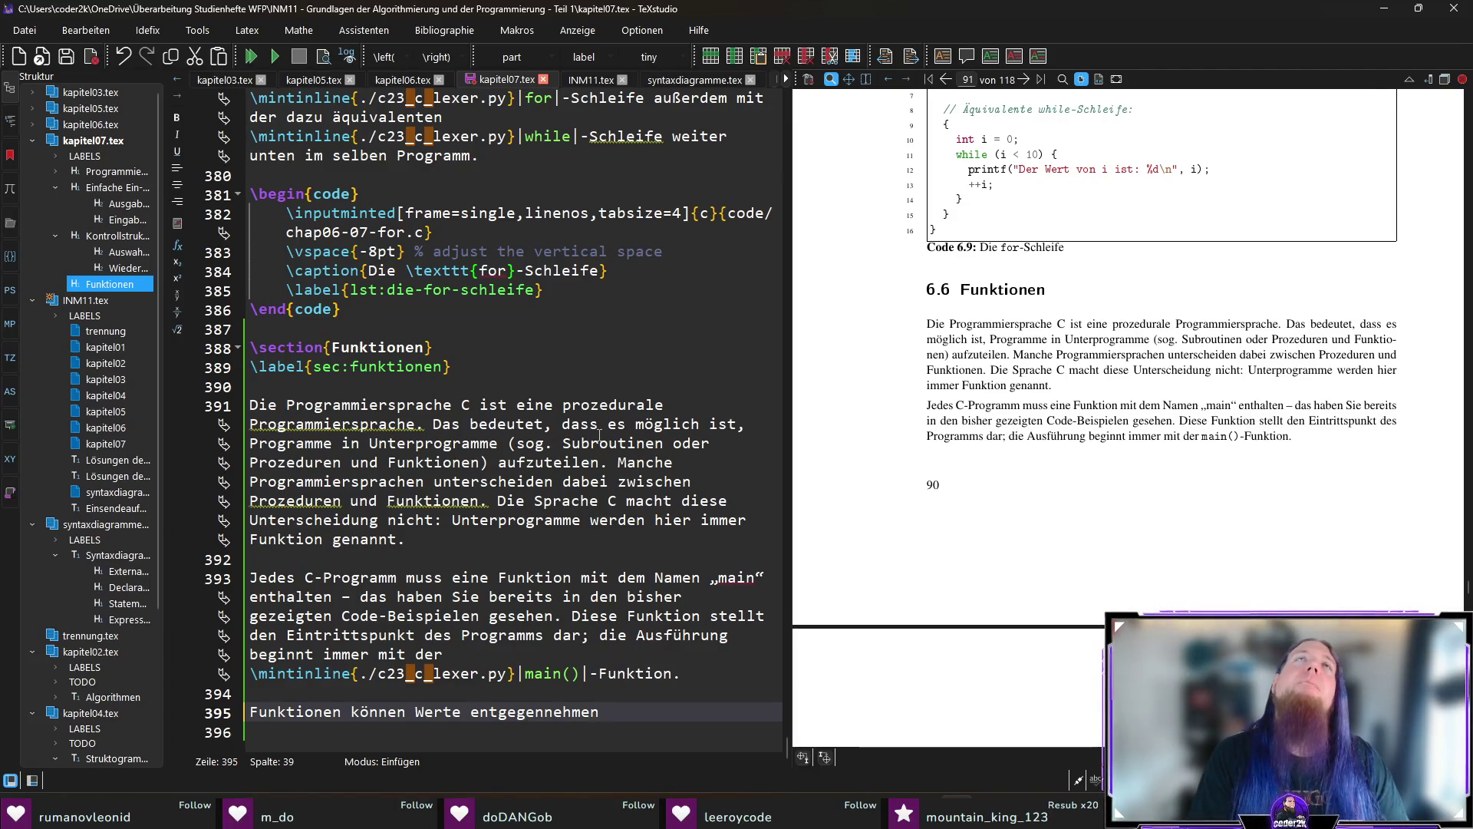
{"action": "key", "text": "BackSpace"}
{"action": "type", "text": "und "}
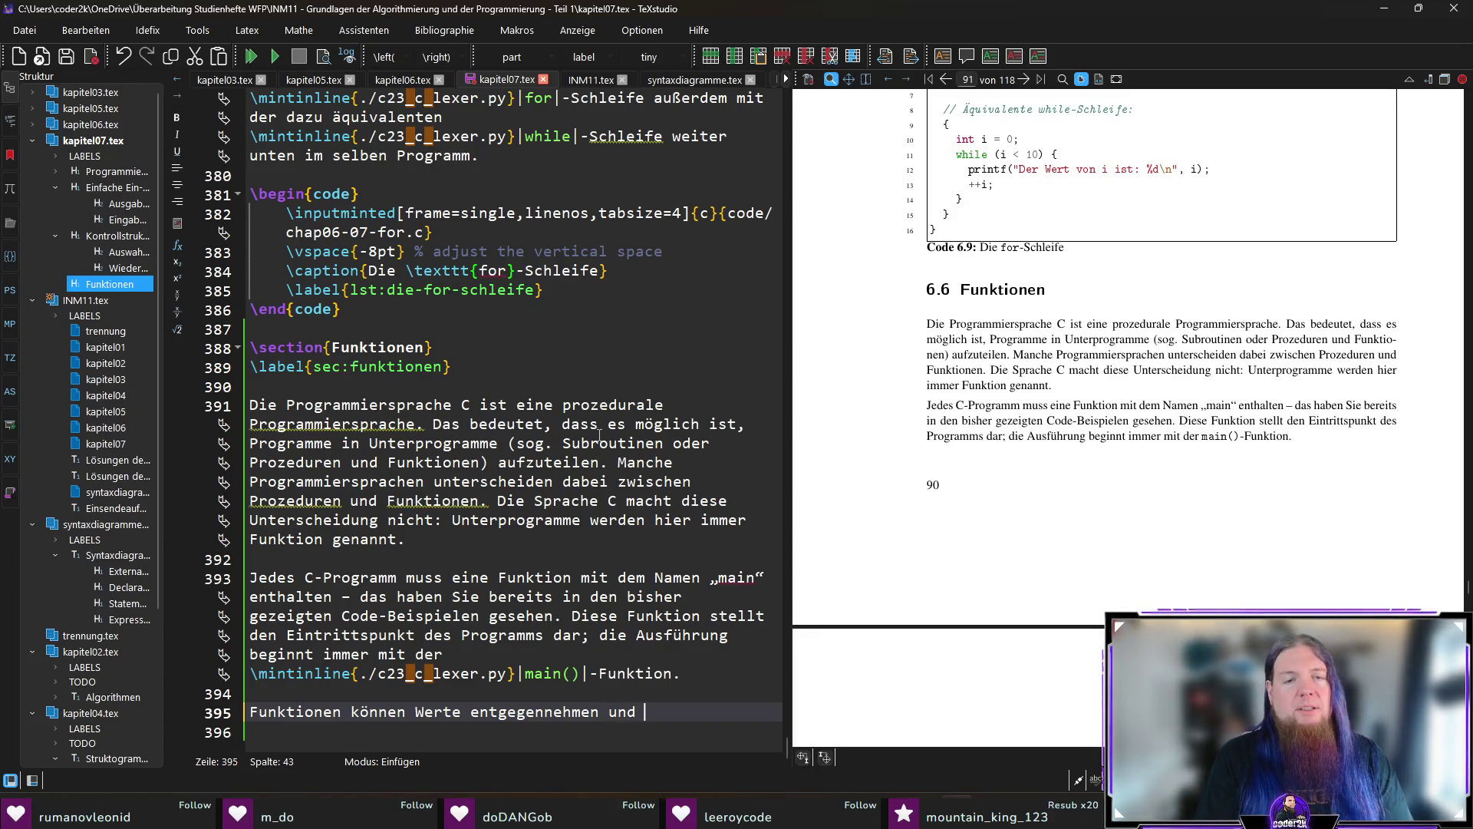
{"action": "type", "text": "einen We"}
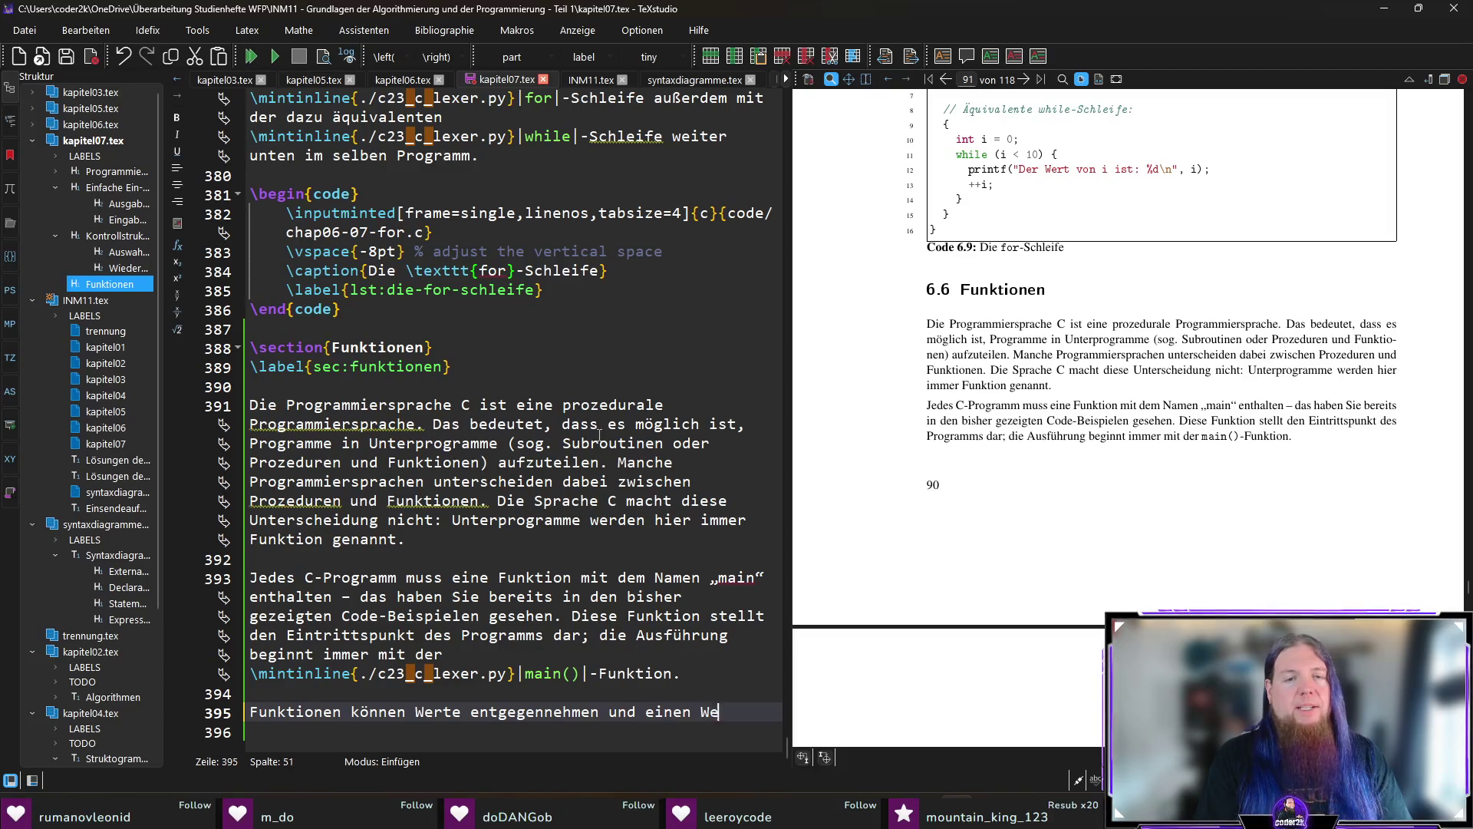
{"action": "type", "text": "rt zurückgeben."}
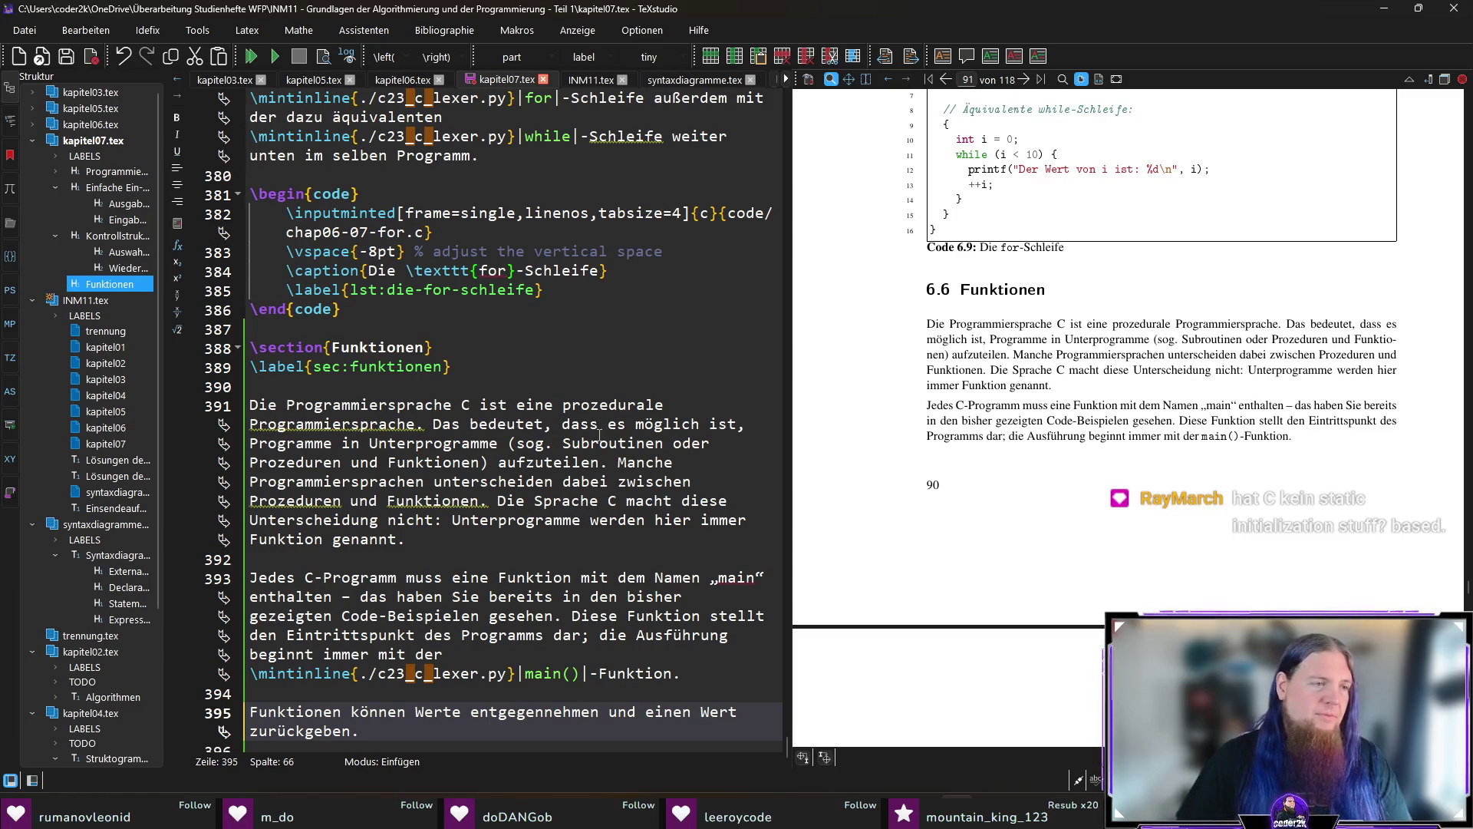
{"action": "scroll", "coordinate": [478, 437], "scroll_direction": "down", "scroll_amount": 1}
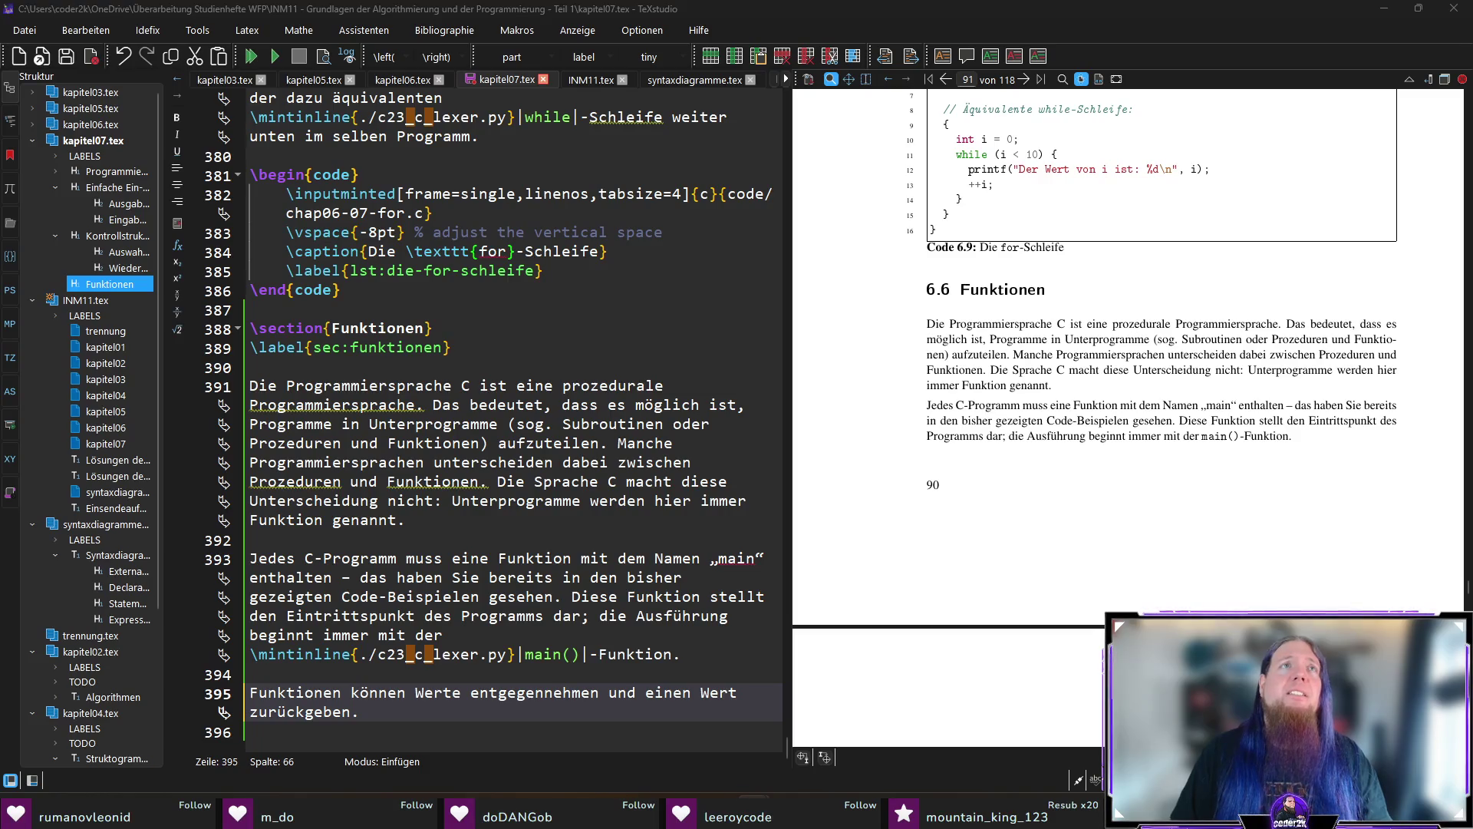
{"action": "key", "text": "alt+Tab"}
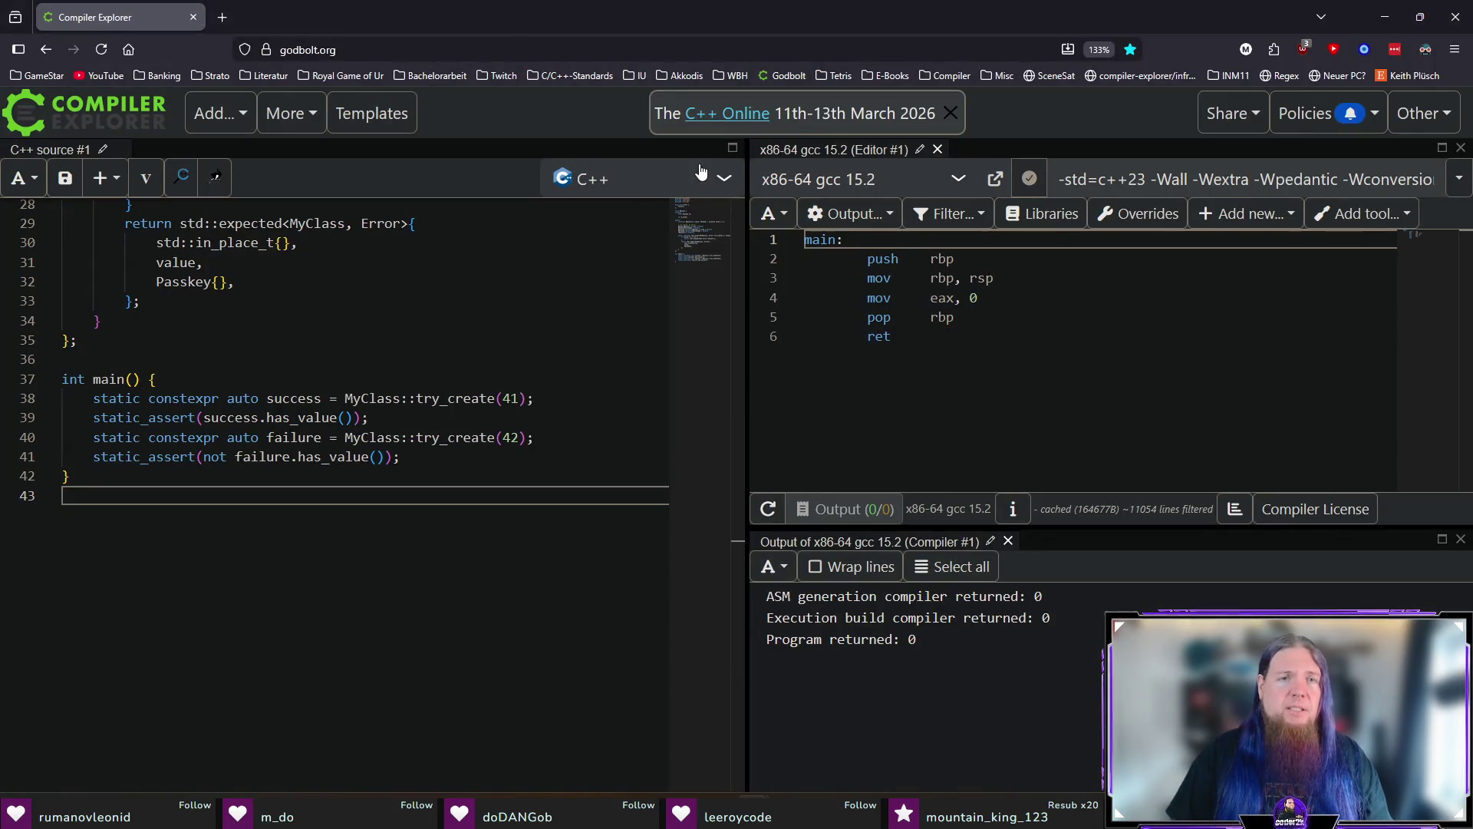
Switch the source language to C and set the compiler options to -std=c23.
{"action": "left_click", "coordinate": [702, 167]}
{"action": "left_click", "coordinate": [637, 337]}
{"action": "left_click", "coordinate": [1201, 180]}
{"action": "type", "text": "-std=c23"}
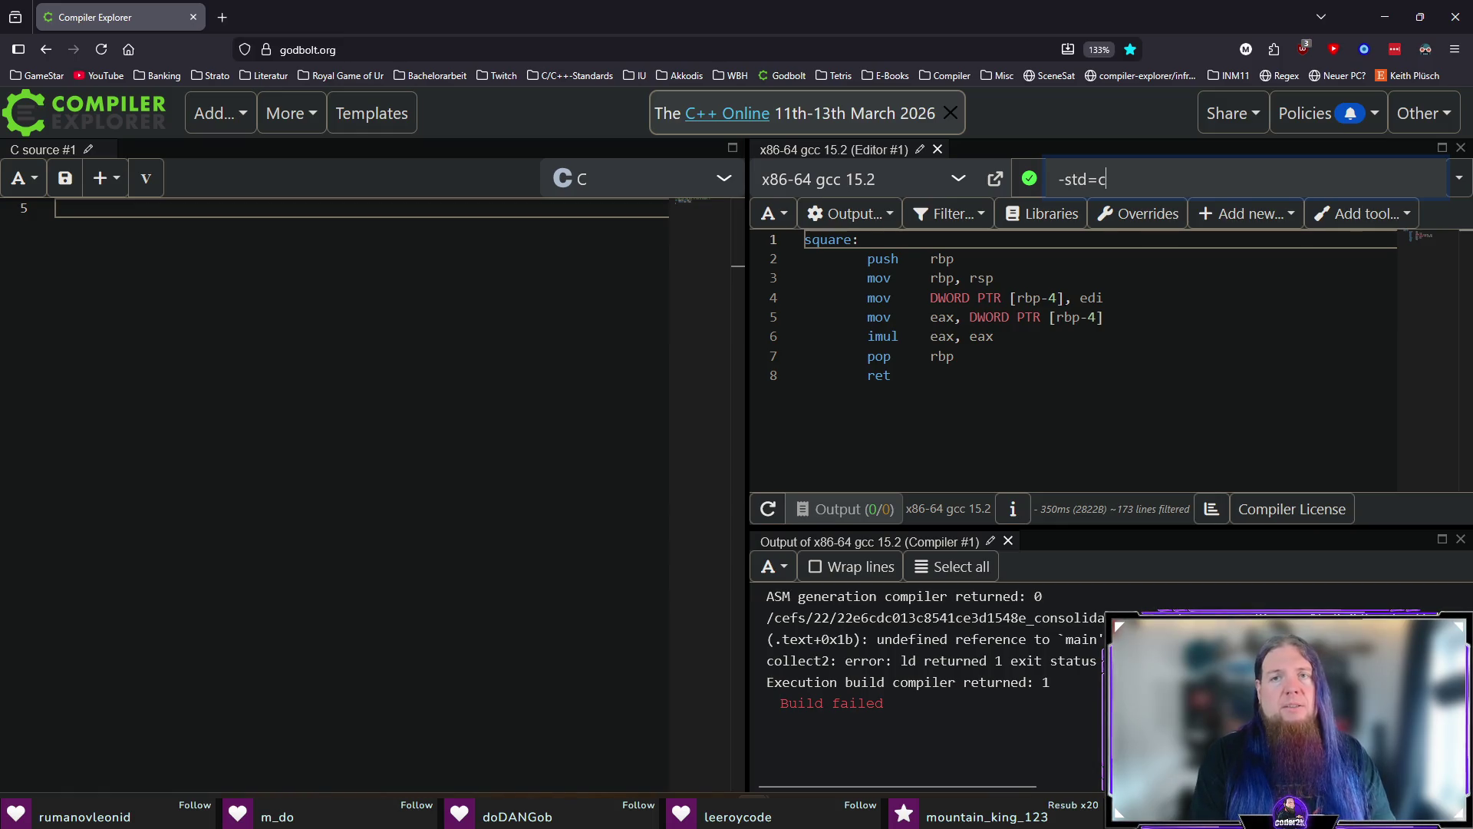
Replace the example code with an int get() function that returns 42.
{"action": "scroll", "coordinate": [356, 389], "scroll_direction": "up", "scroll_amount": 2}
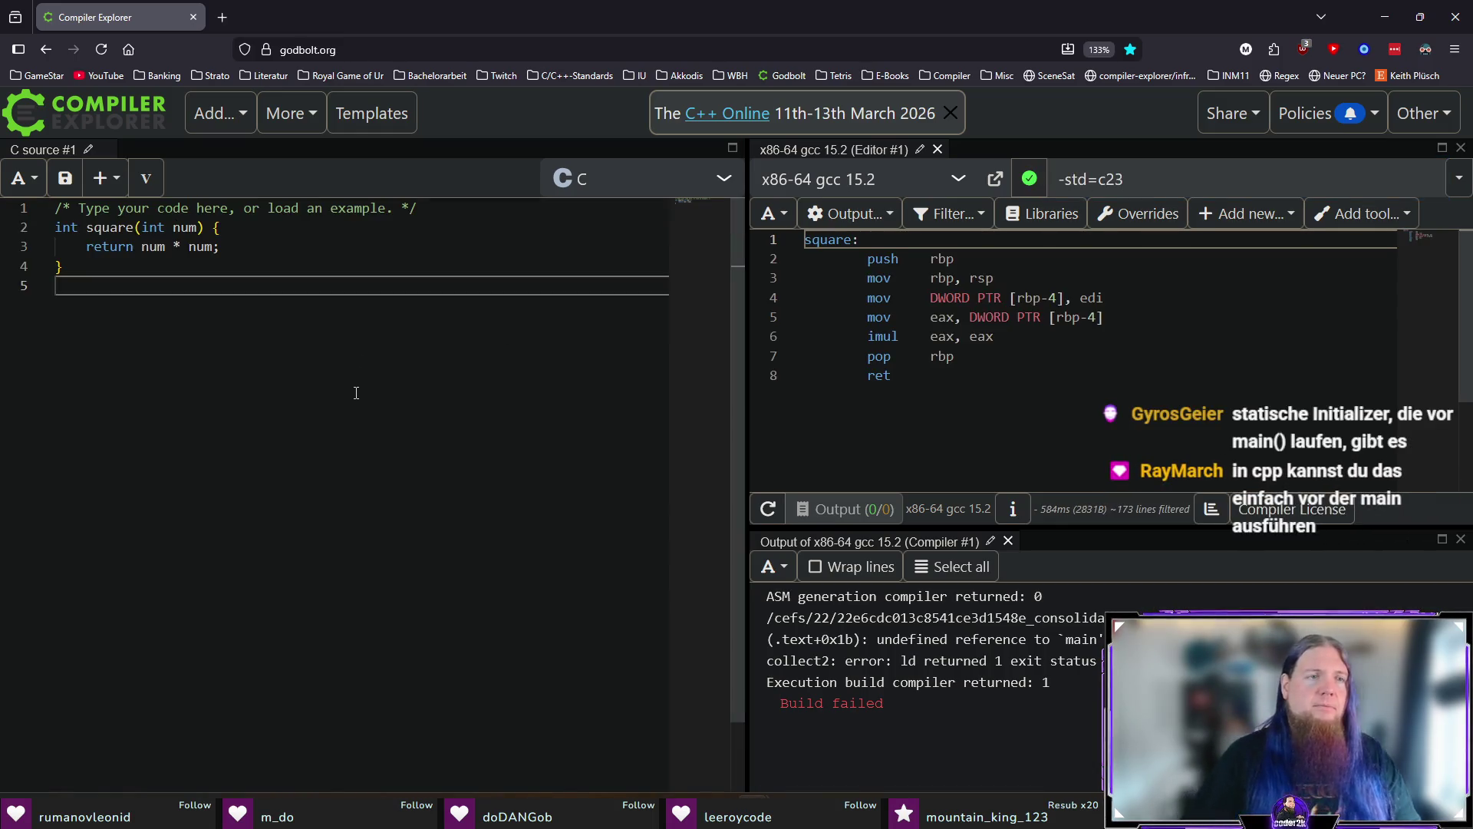
{"action": "left_click", "coordinate": [356, 393]}
{"action": "key", "text": "ctrl+a"}
{"action": "key", "text": "Delete"}
{"action": "type", "text": "int get()"}
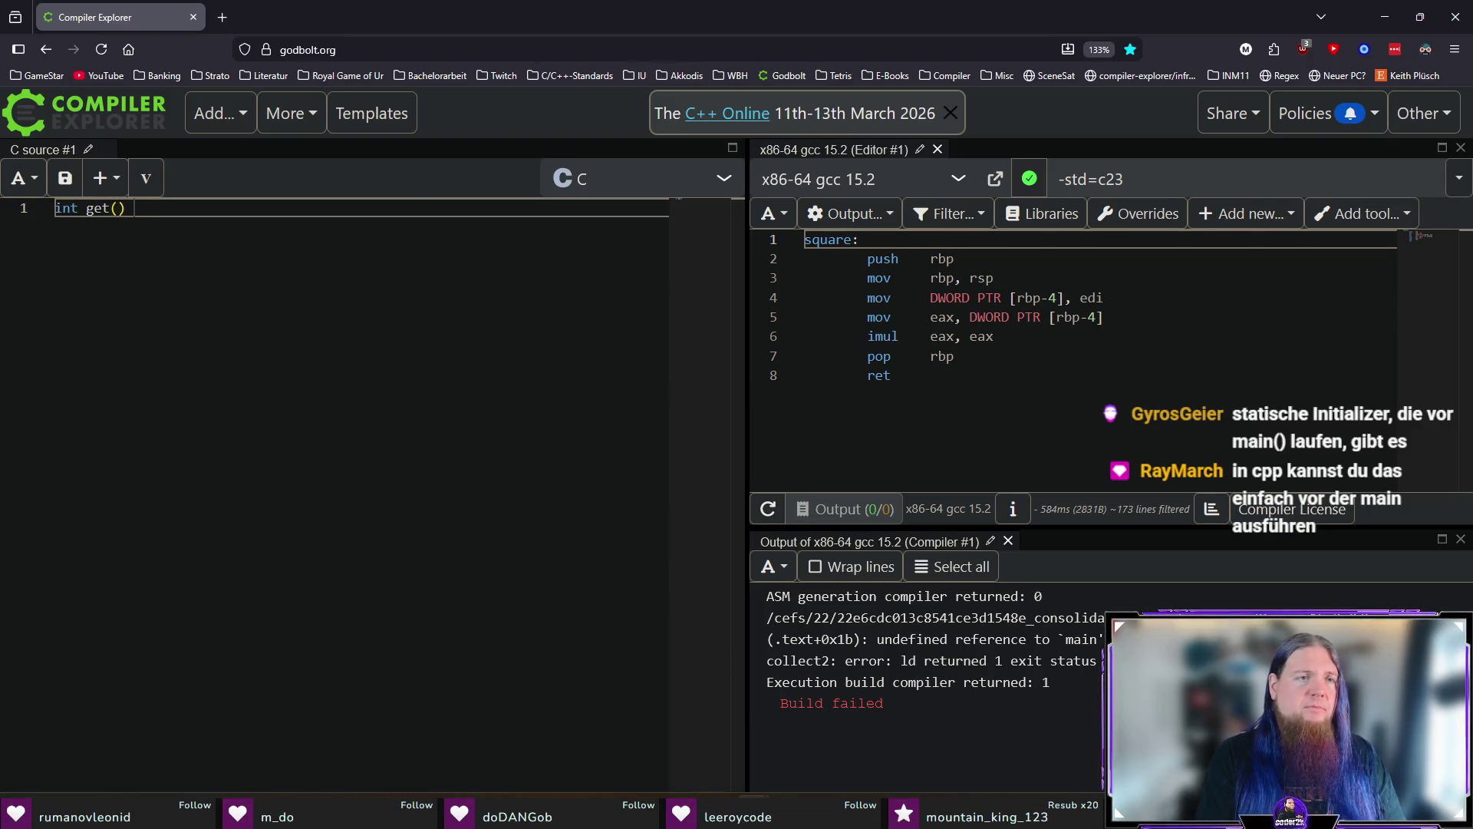
{"action": "type", "text": " {"}
{"action": "key", "text": "Return"}
{"action": "type", "text": "return 42;"}
{"action": "key", "text": "Down"}
{"action": "key", "text": "Return"}
Add 'static int num = get();' and an int main(void) that returns num.
{"action": "key", "text": "Return"}
{"action": "type", "text": "stai"}
{"action": "key", "text": "BackSpace"}
{"action": "type", "text": "tic int num = get();"}
{"action": "key", "text": "Return"}
{"action": "key", "text": "Return"}
{"action": "type", "text": "int main(void) {"}
{"action": "key", "text": "Return"}
{"action": "type", "text": "return num;"}
{"action": "key", "text": "Down"}
{"action": "key", "text": "Return"}
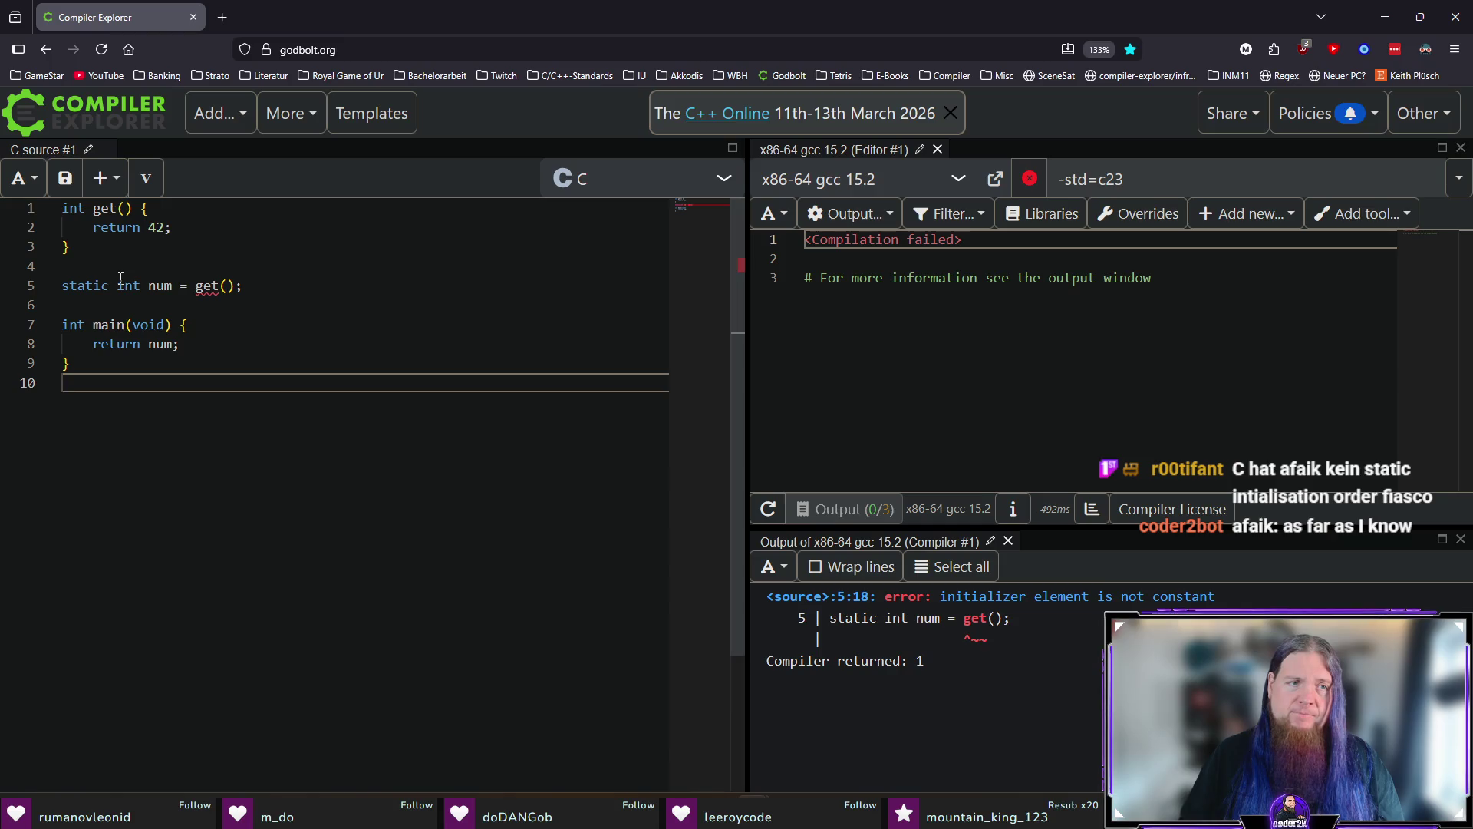
{"action": "left_click", "coordinate": [261, 284]}
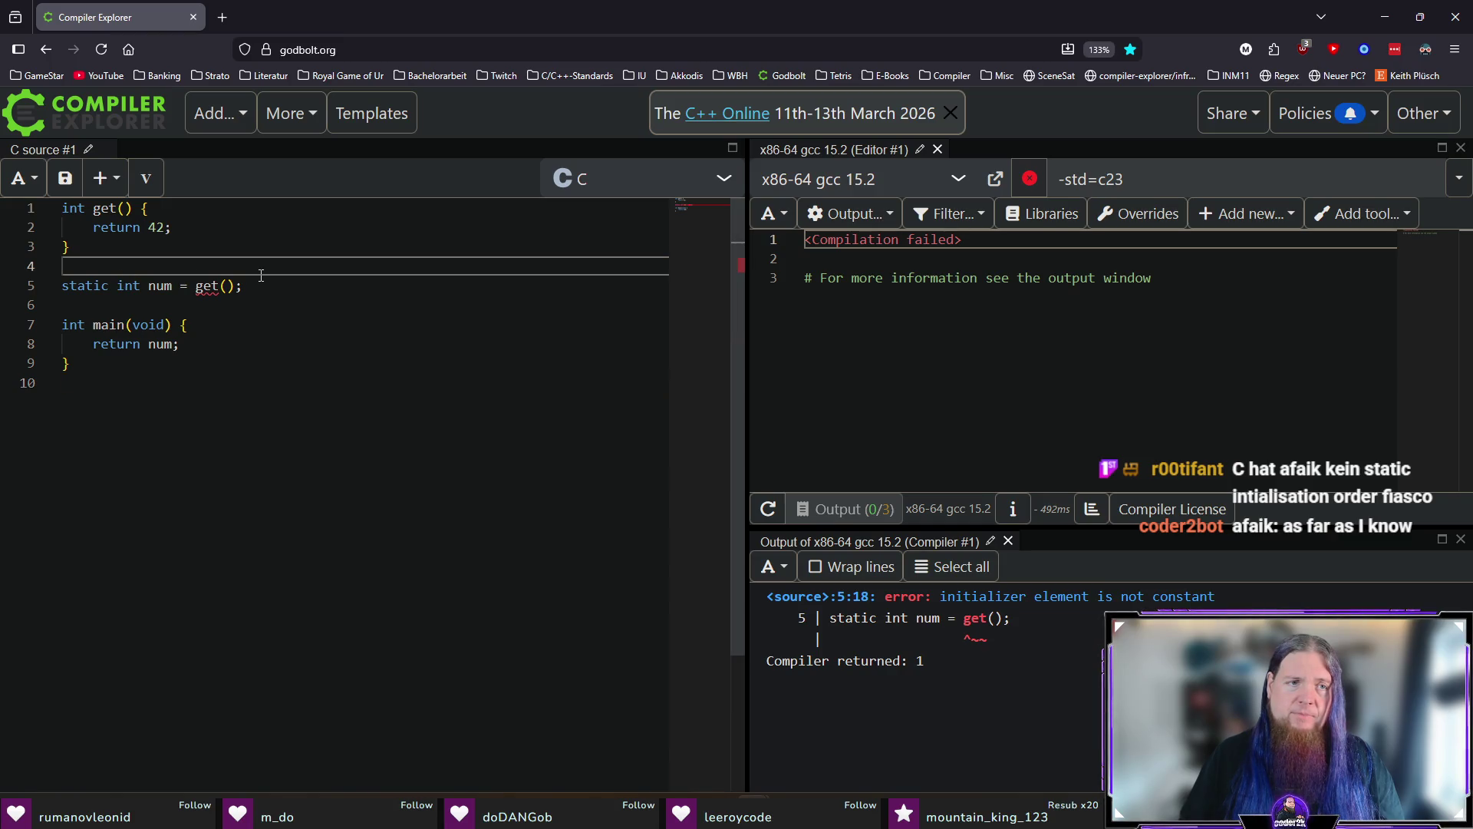
{"action": "left_click", "coordinate": [214, 286]}
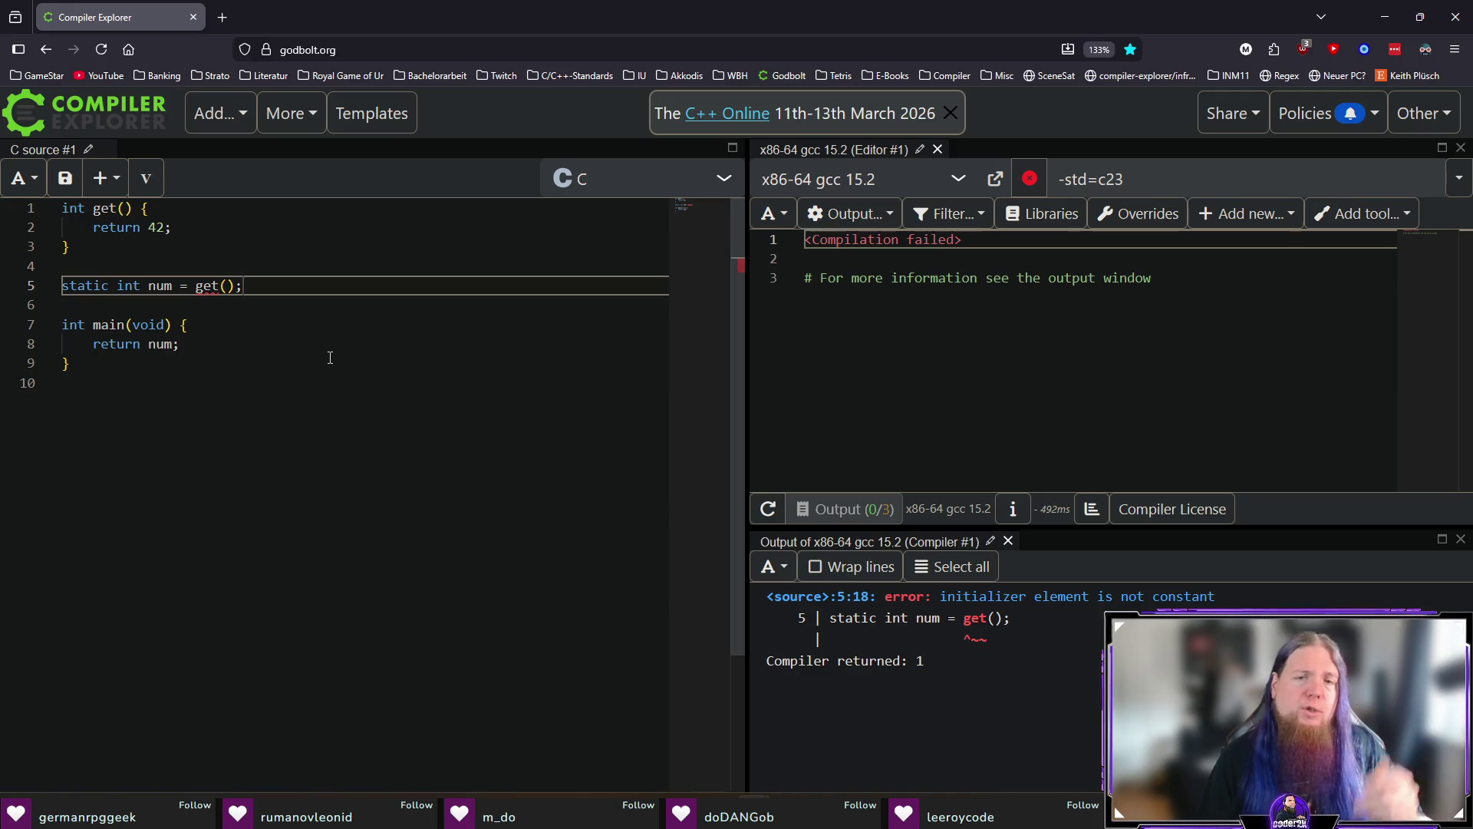
{"action": "key", "text": "ctrl+Home"}
{"action": "type", "text": "constexpr"}
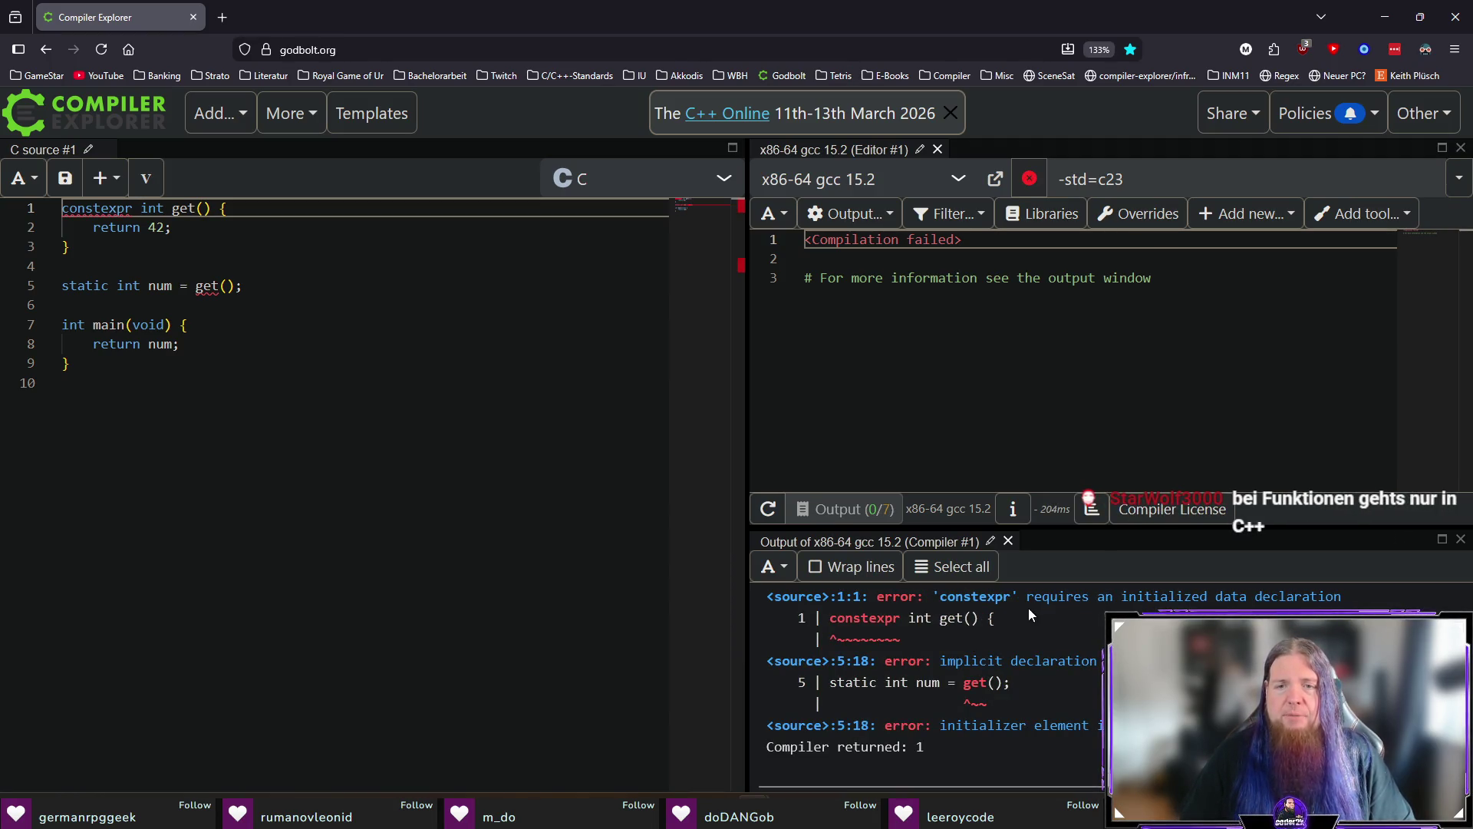
{"action": "left_click", "coordinate": [1125, 604]}
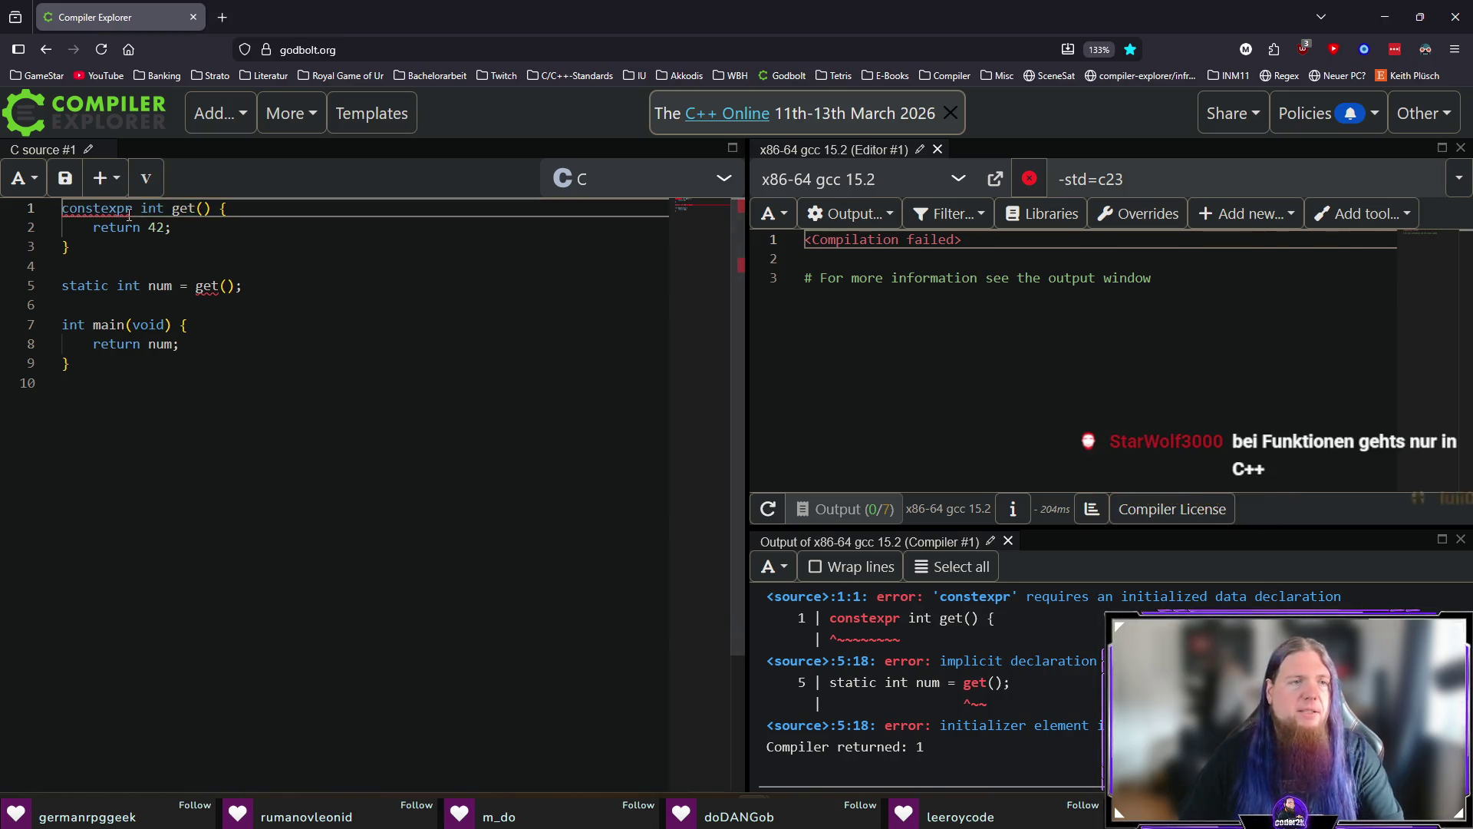
{"action": "double_click", "coordinate": [97, 208]}
{"action": "key", "text": "BackSpace"}
{"action": "key", "text": "Delete"}
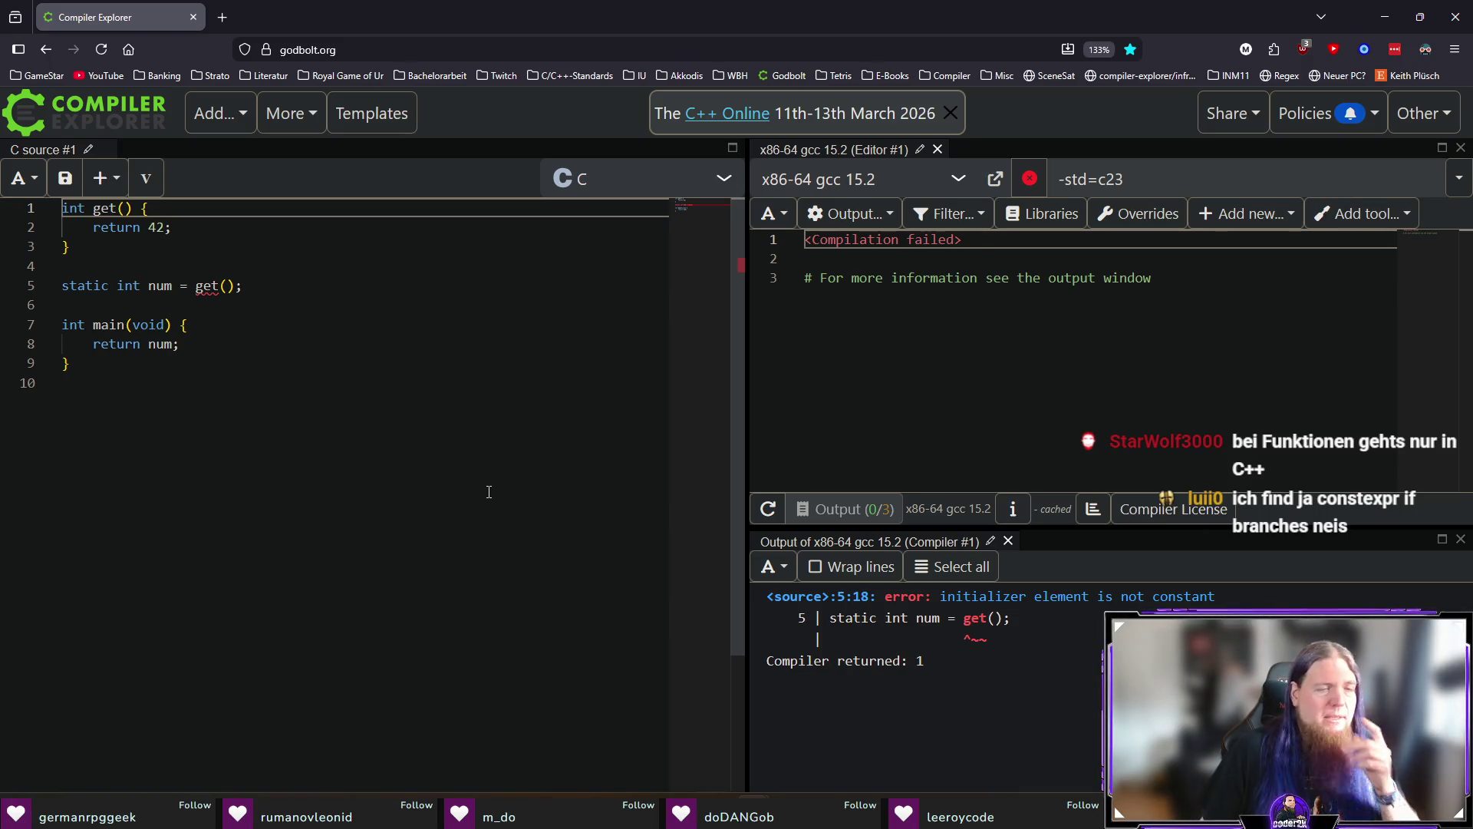
{"action": "left_click", "coordinate": [393, 440]}
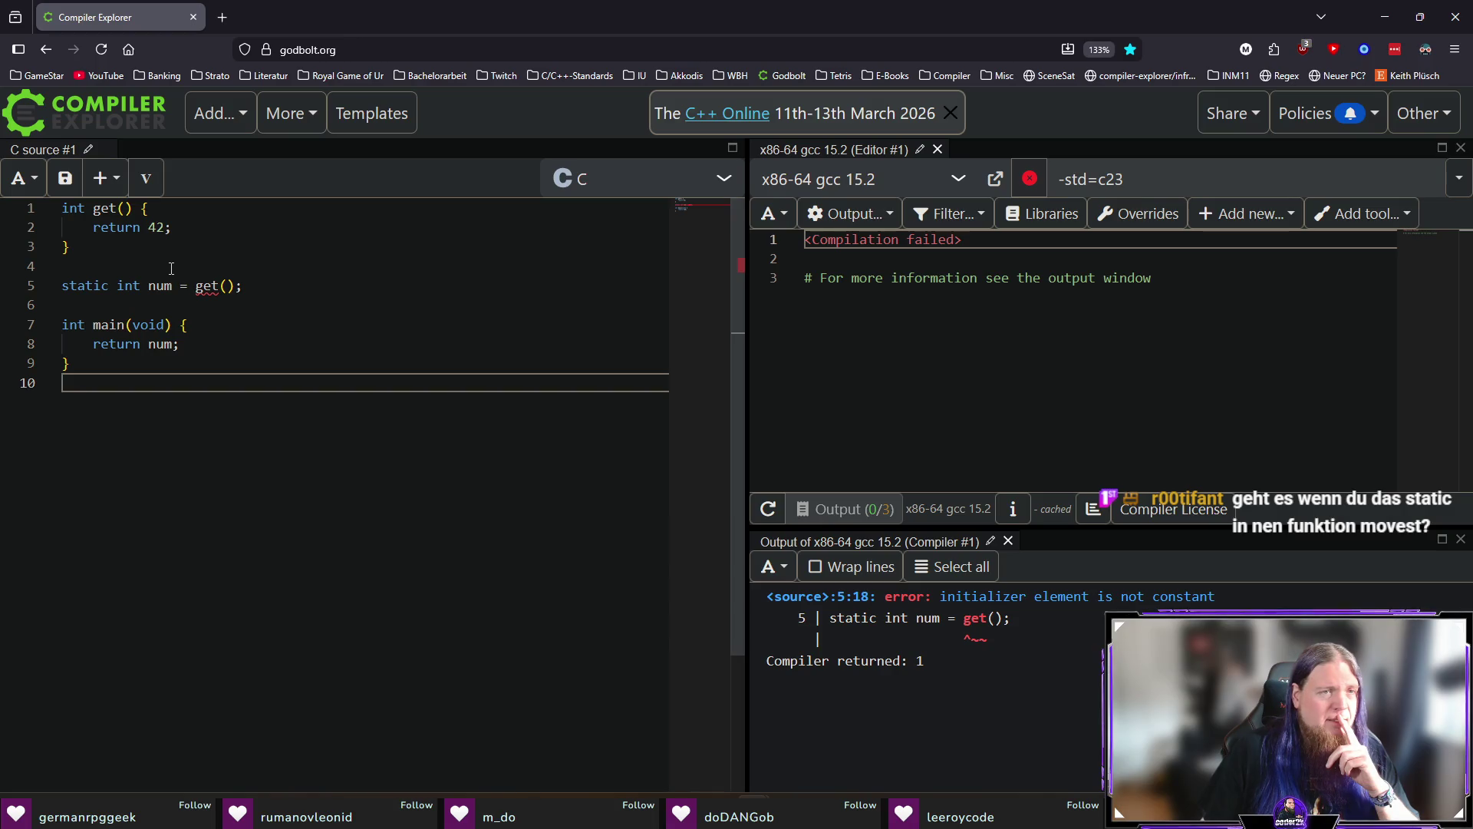
{"action": "left_click", "coordinate": [178, 217]}
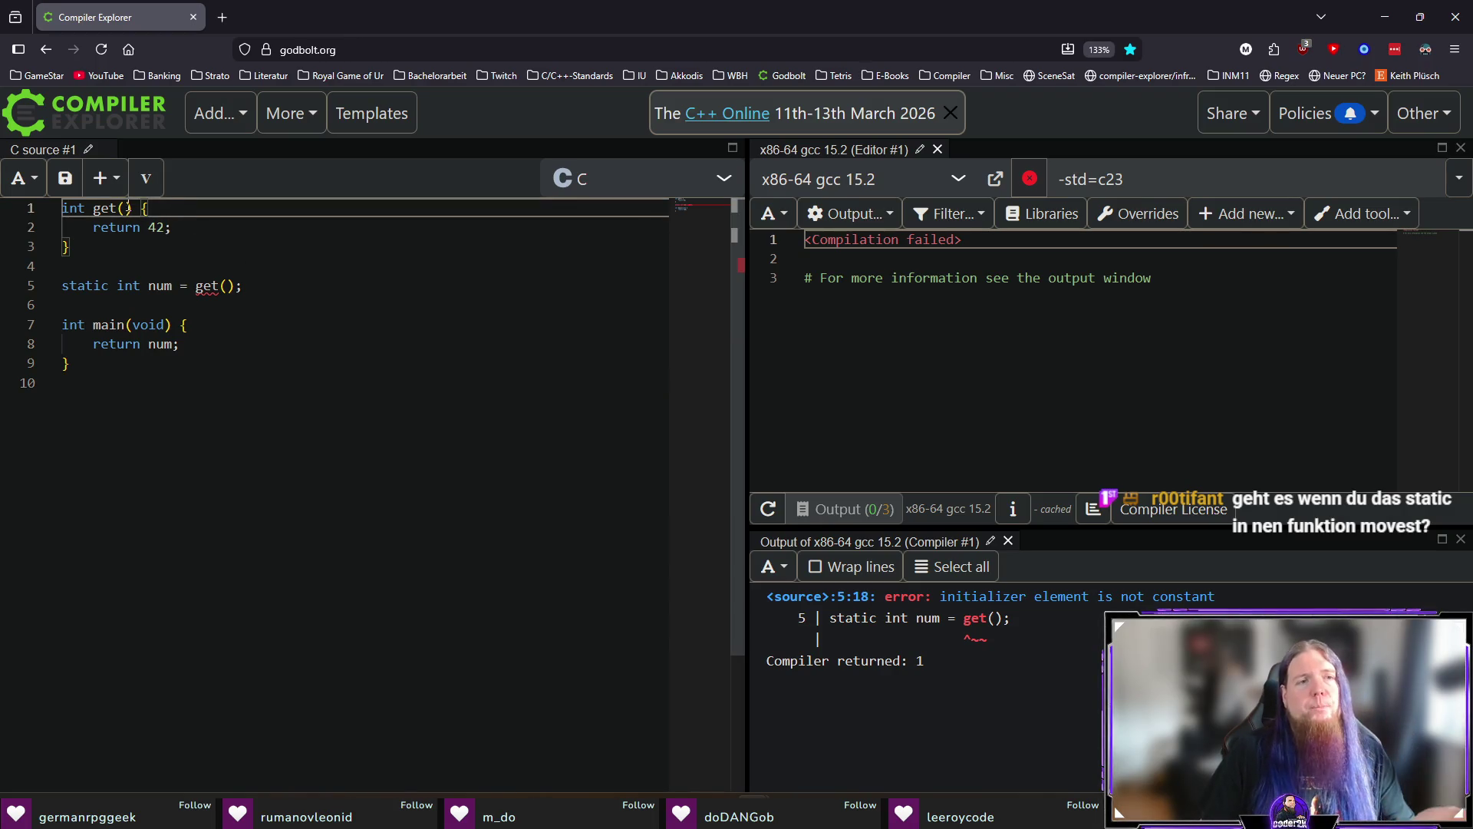
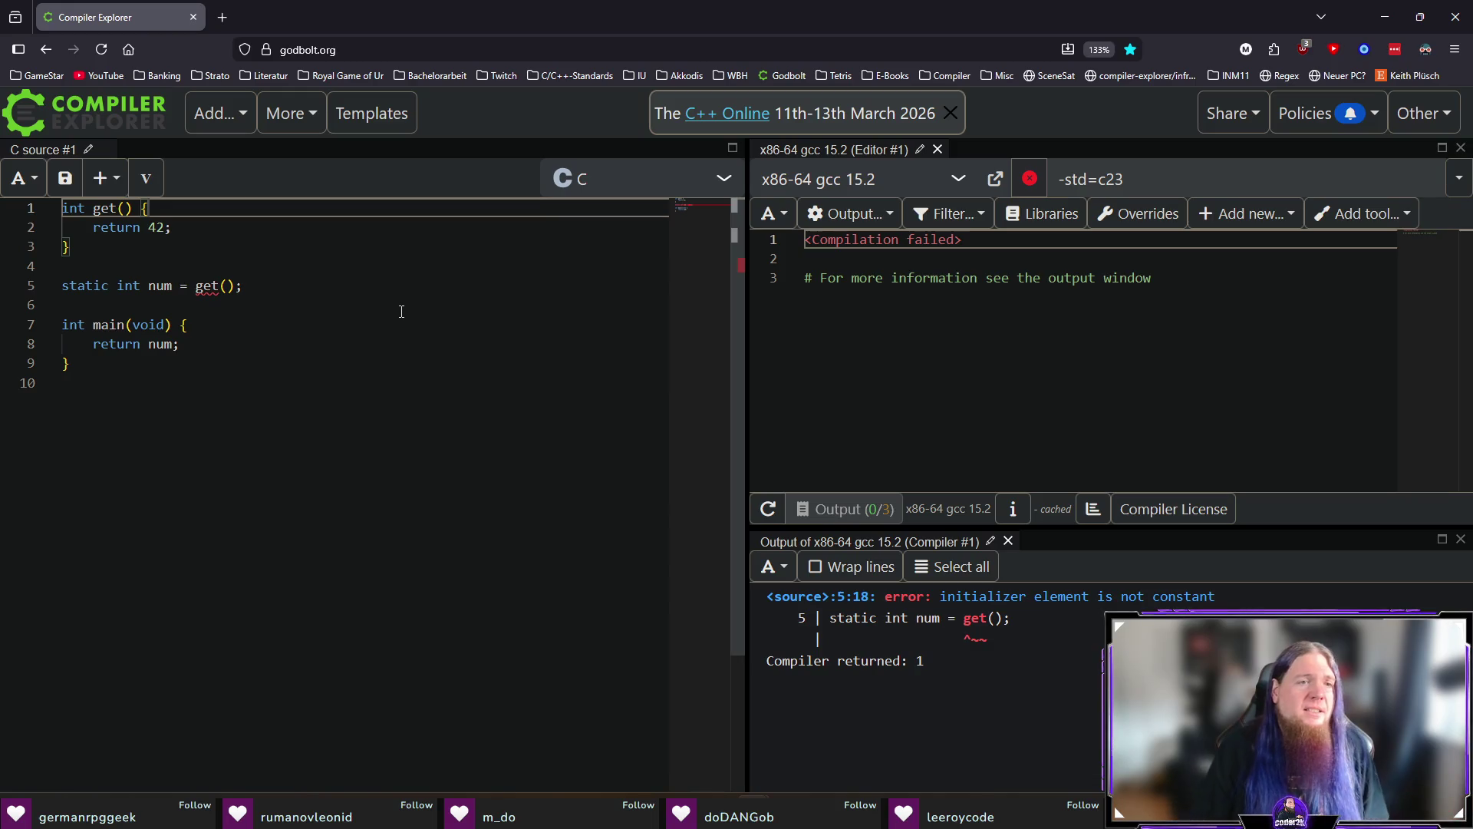
Add 'static int n = 42;' inside get() and make it return n.
{"action": "left_click", "coordinate": [204, 246]}
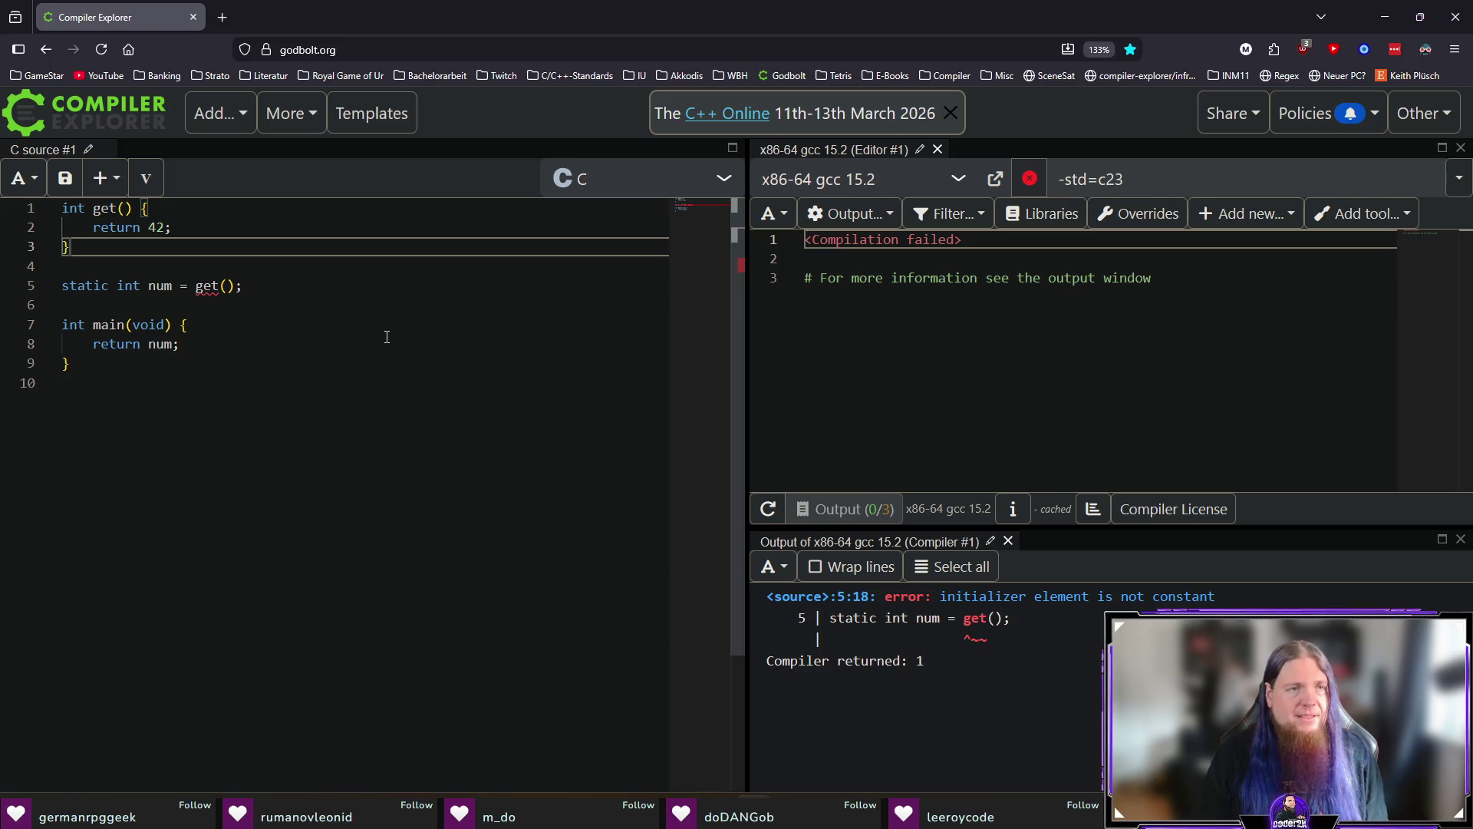
{"action": "left_click", "coordinate": [171, 213]}
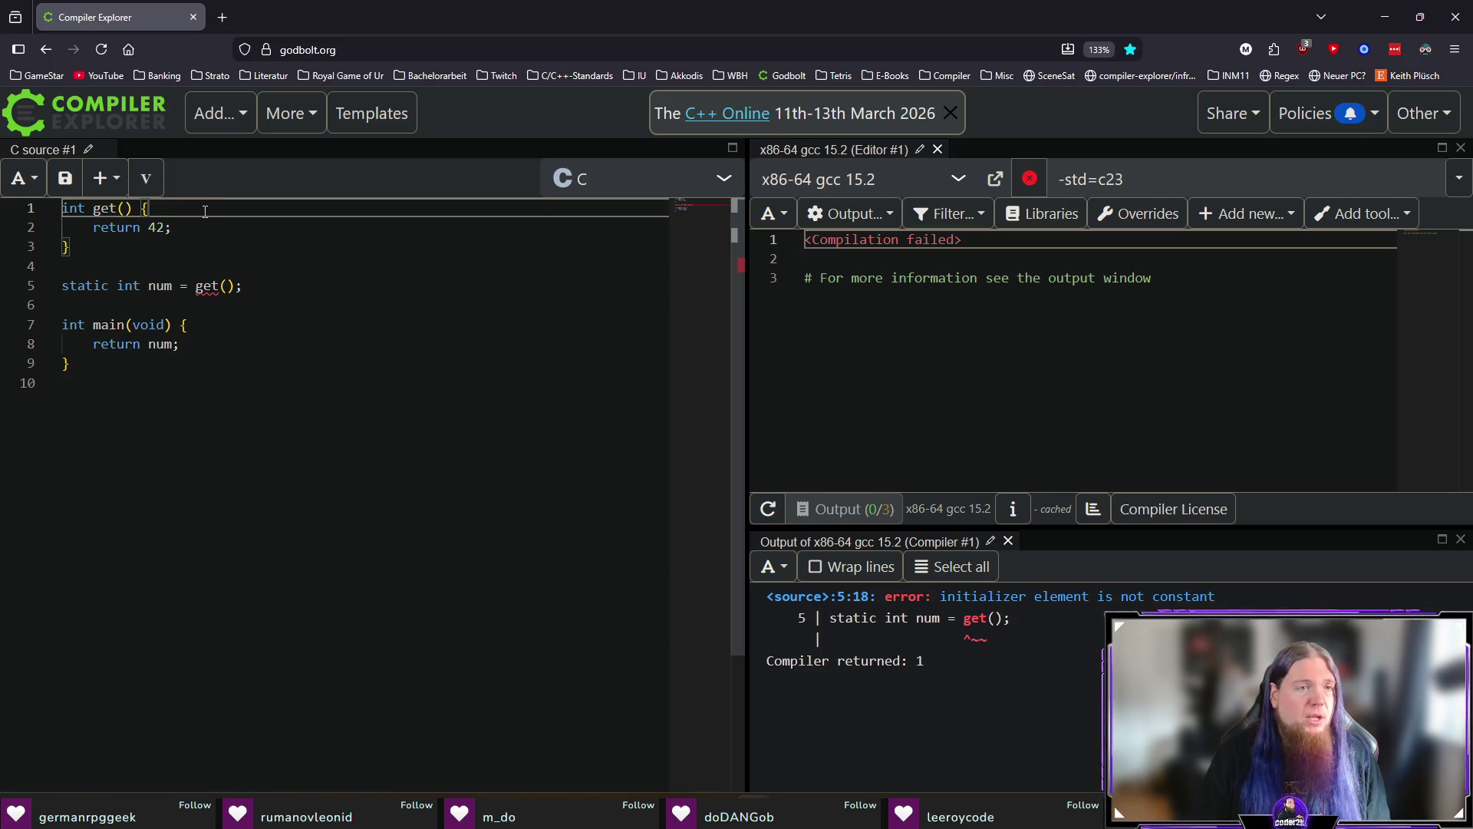
{"action": "key", "text": "Return"}
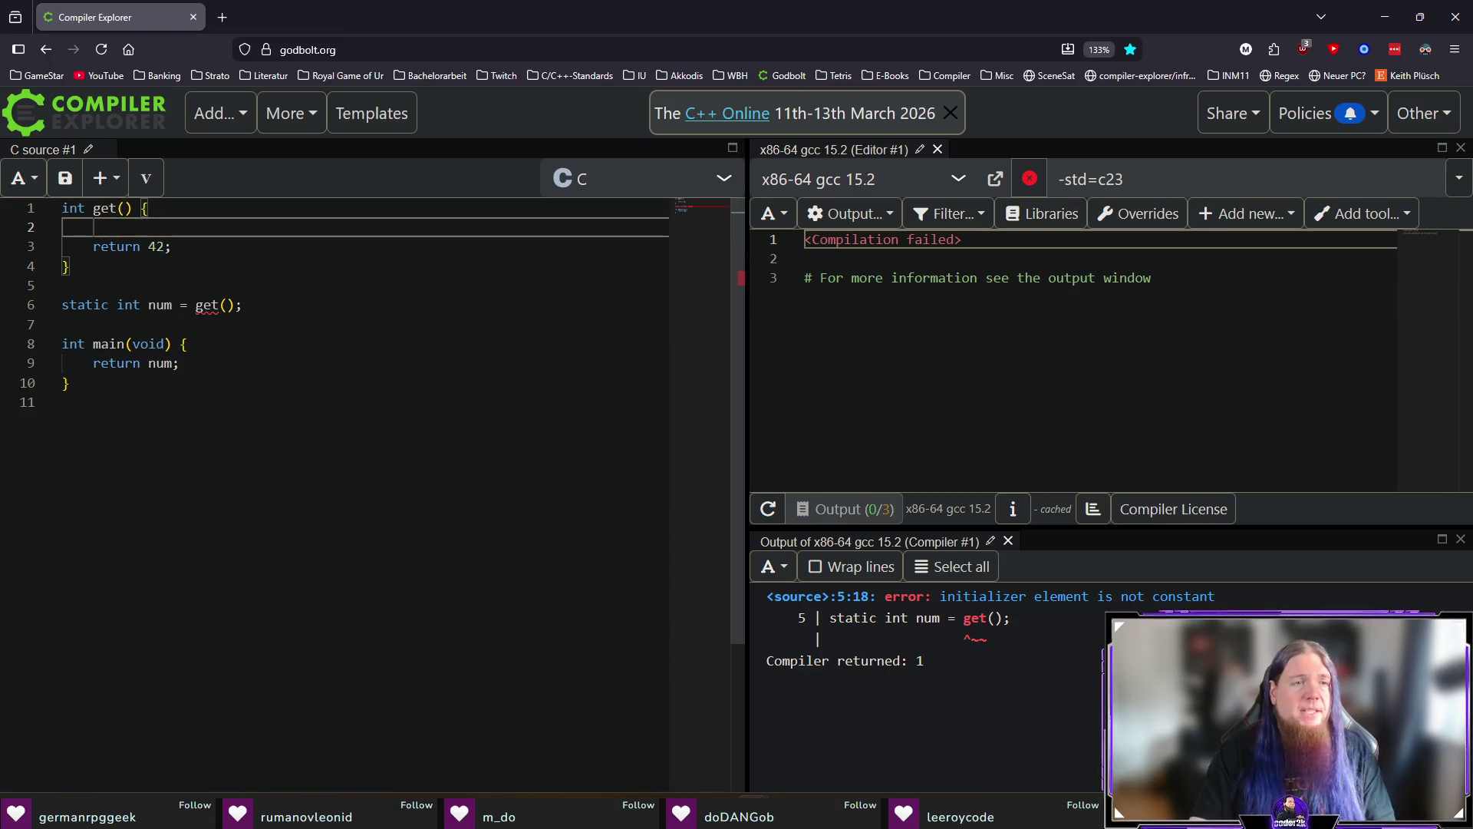
{"action": "type", "text": "static int n = 42;"}
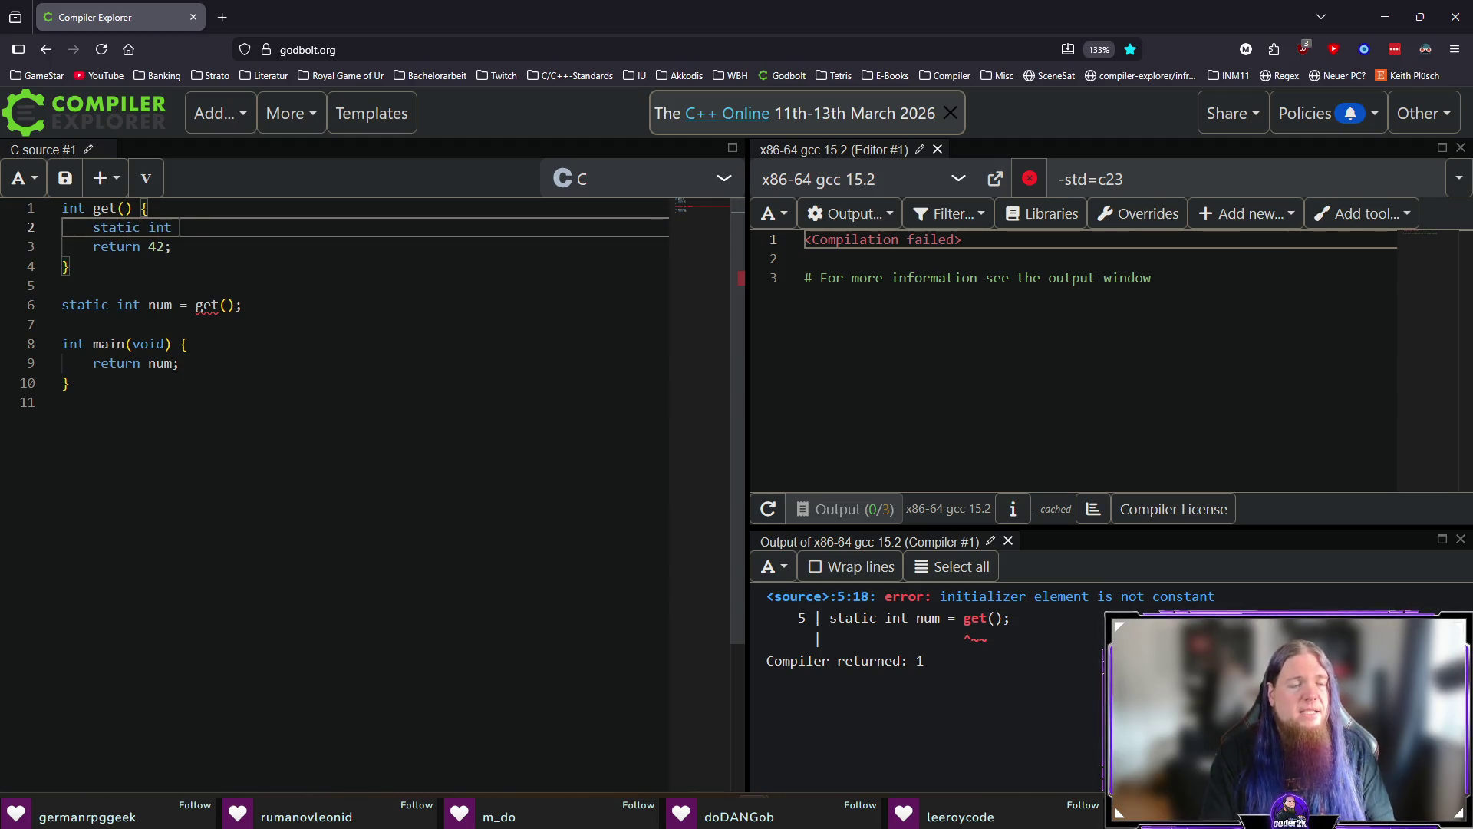
{"action": "key", "text": "Down"}
{"action": "key", "text": "BackSpace"}
{"action": "key", "text": "BackSpace"}
{"action": "key", "text": "BackSpace"}
{"action": "type", "text": "n;"}
Delete the global num declaration and make main return get() instead of num.
{"action": "left_click", "coordinate": [62, 305]}
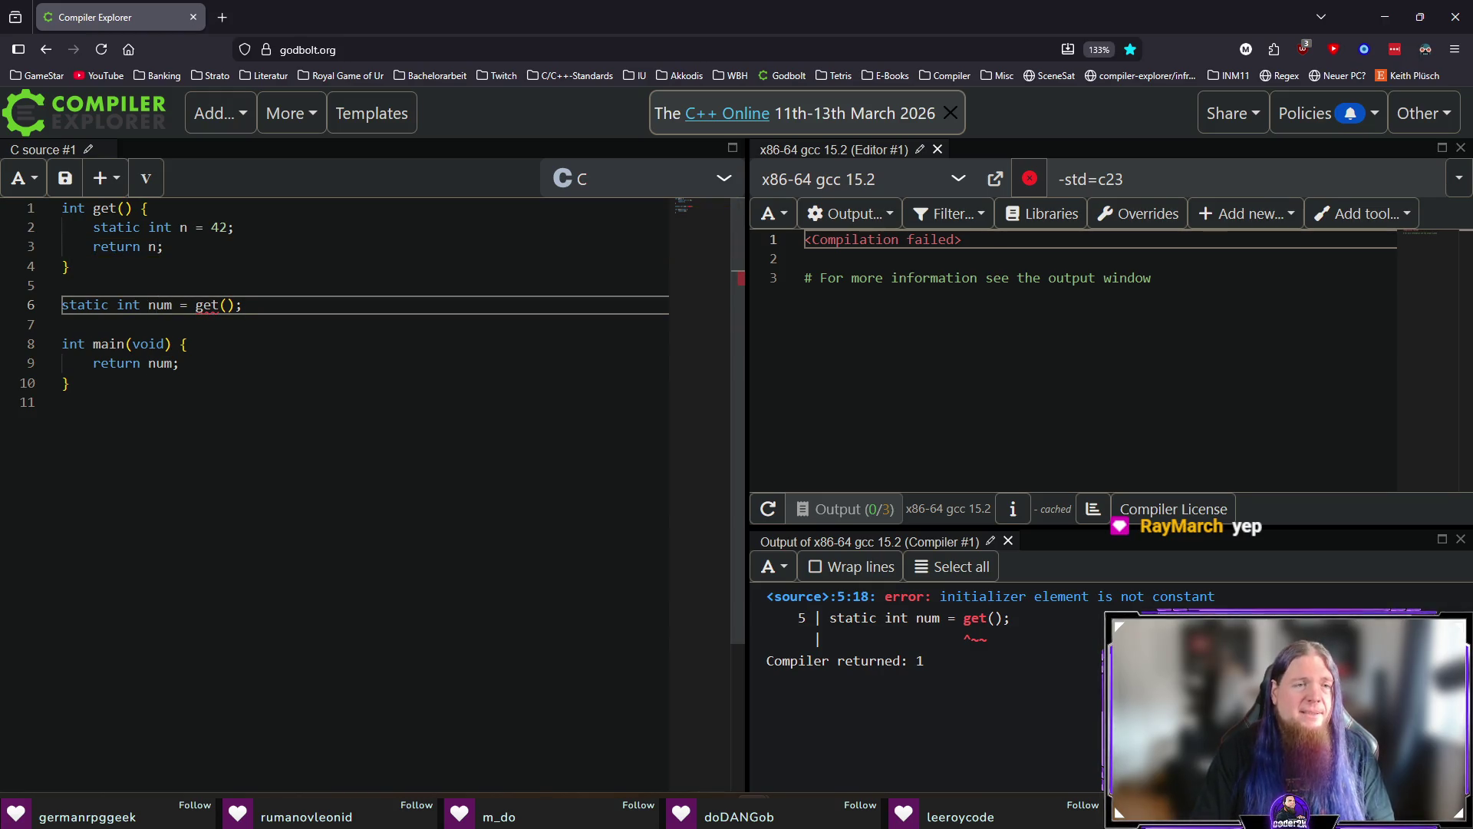
{"action": "key", "text": "End"}
{"action": "key", "text": "shift+Up"}
{"action": "key", "text": "shift+Up"}
{"action": "key", "text": "BackSpace"}
{"action": "key", "text": "Down"}
{"action": "key", "text": "Down"}
{"action": "key", "text": "Down"}
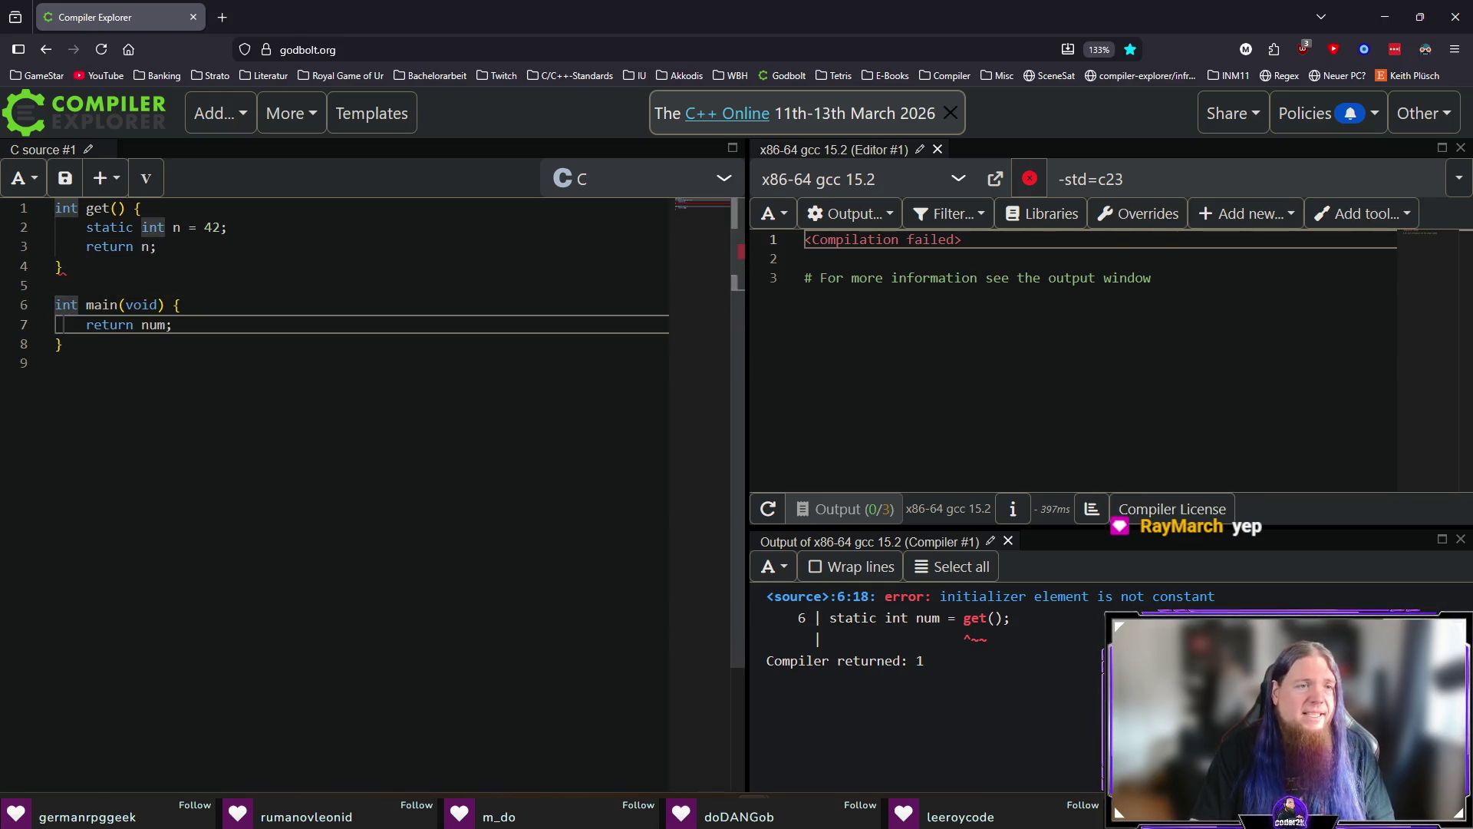
{"action": "double_click", "coordinate": [152, 324]}
{"action": "key", "text": "BackSpace"}
{"action": "type", "text": "get()"}
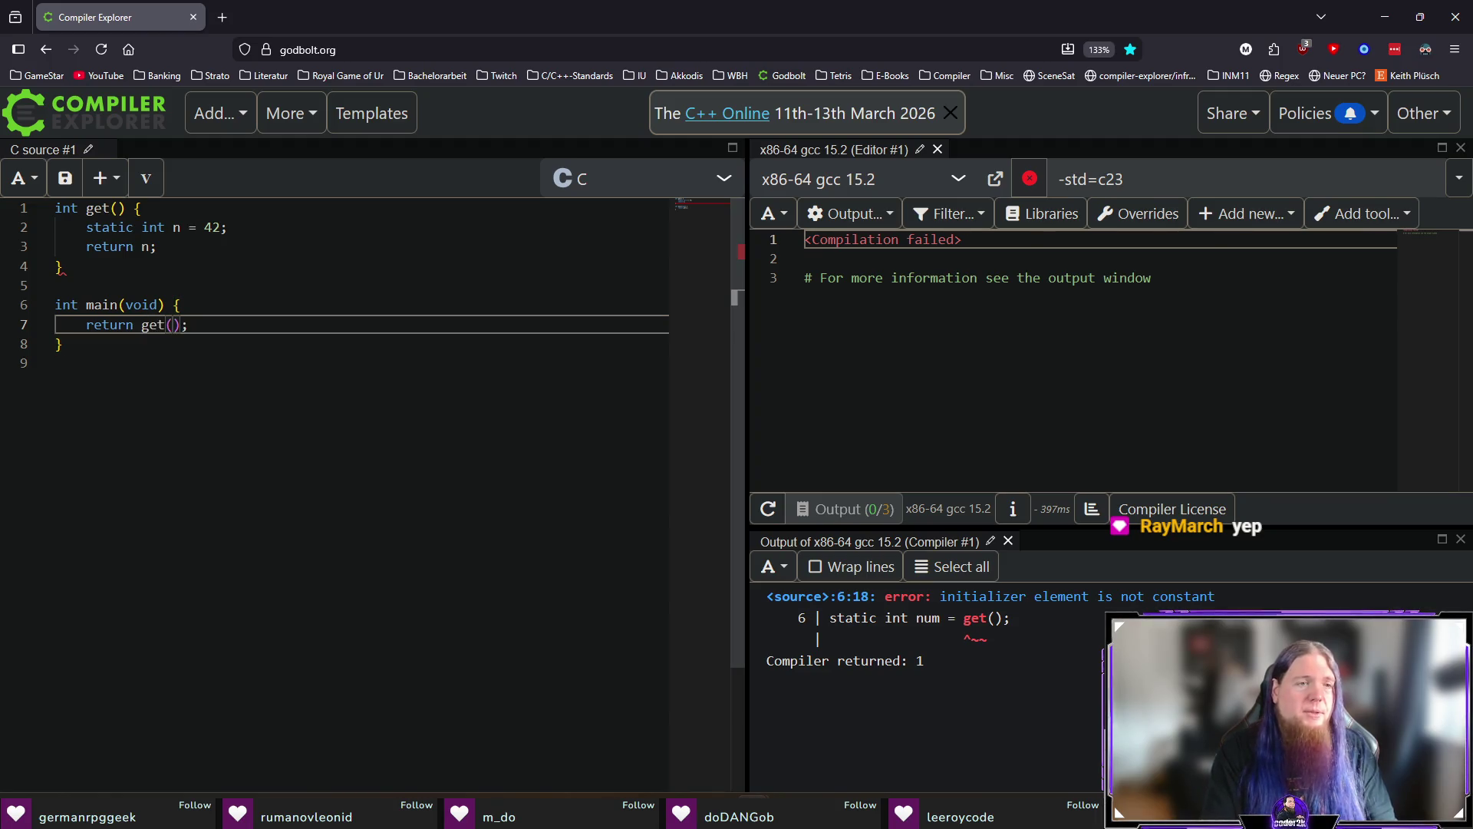
{"action": "key", "text": "Up"}
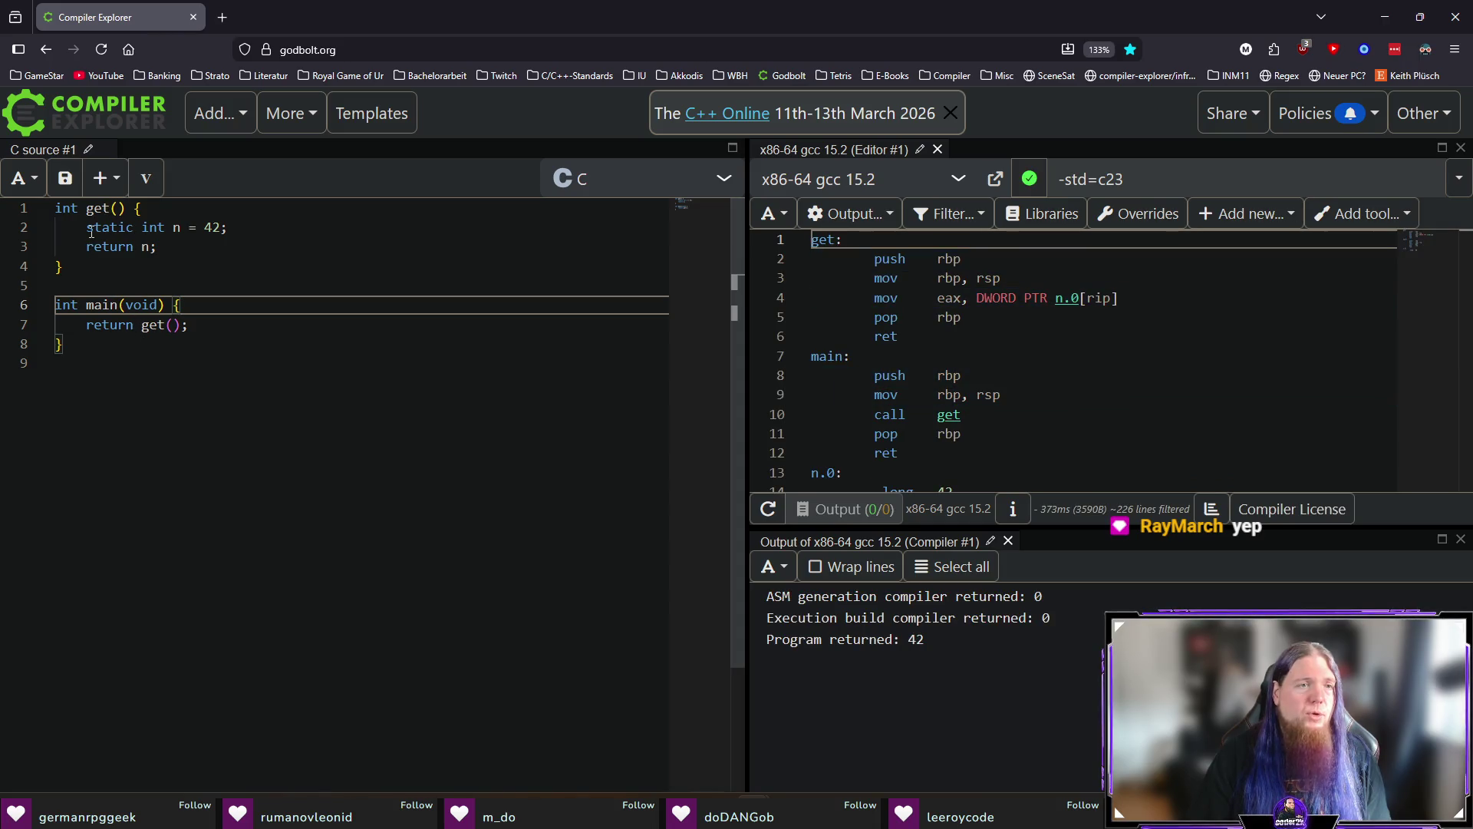
Check the static n line, its assembly and the 'Program returned: 42' output, then close the browser.
{"action": "left_click", "coordinate": [287, 226]}
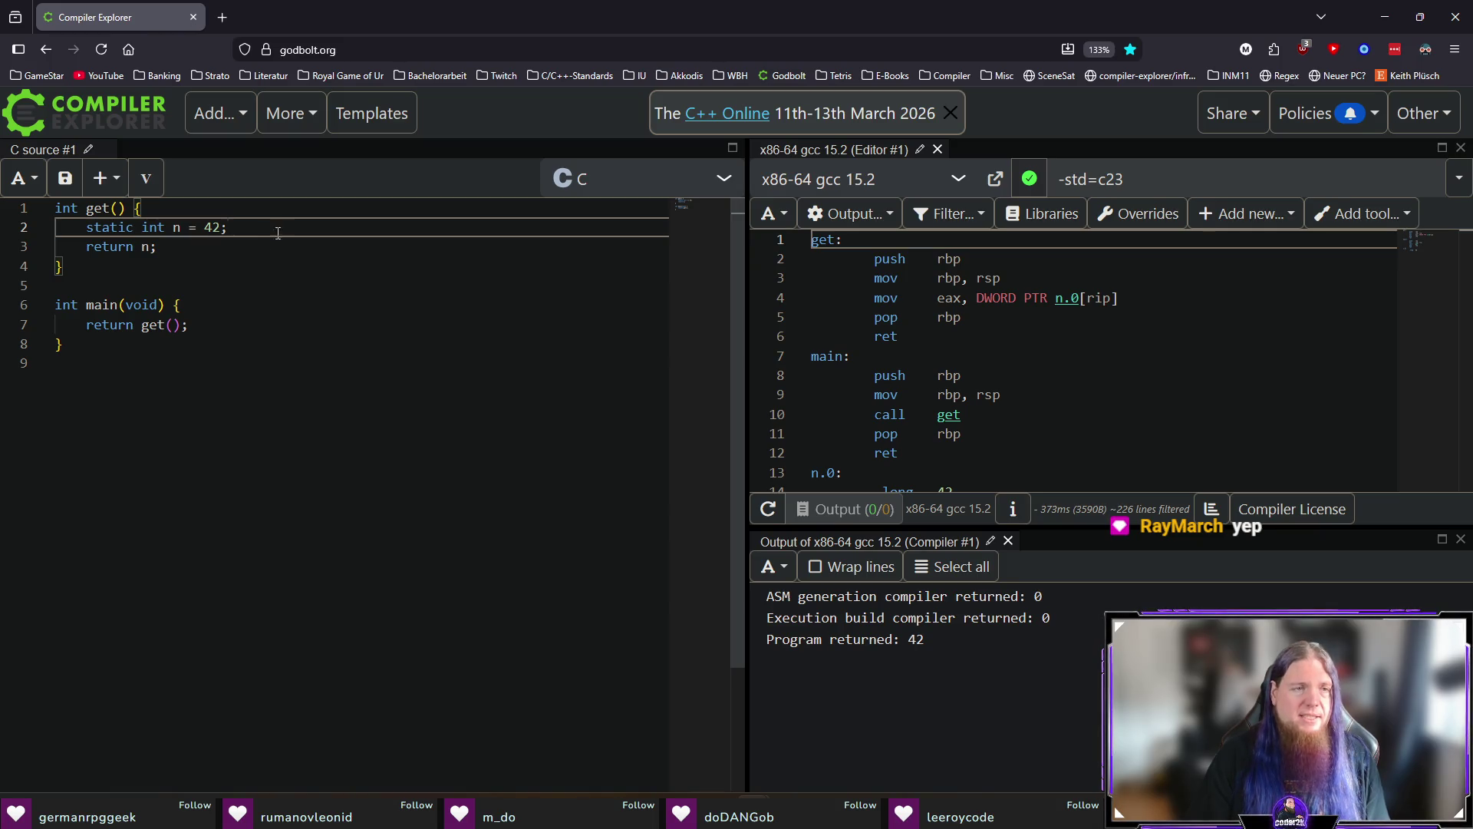
{"action": "left_click", "coordinate": [232, 244]}
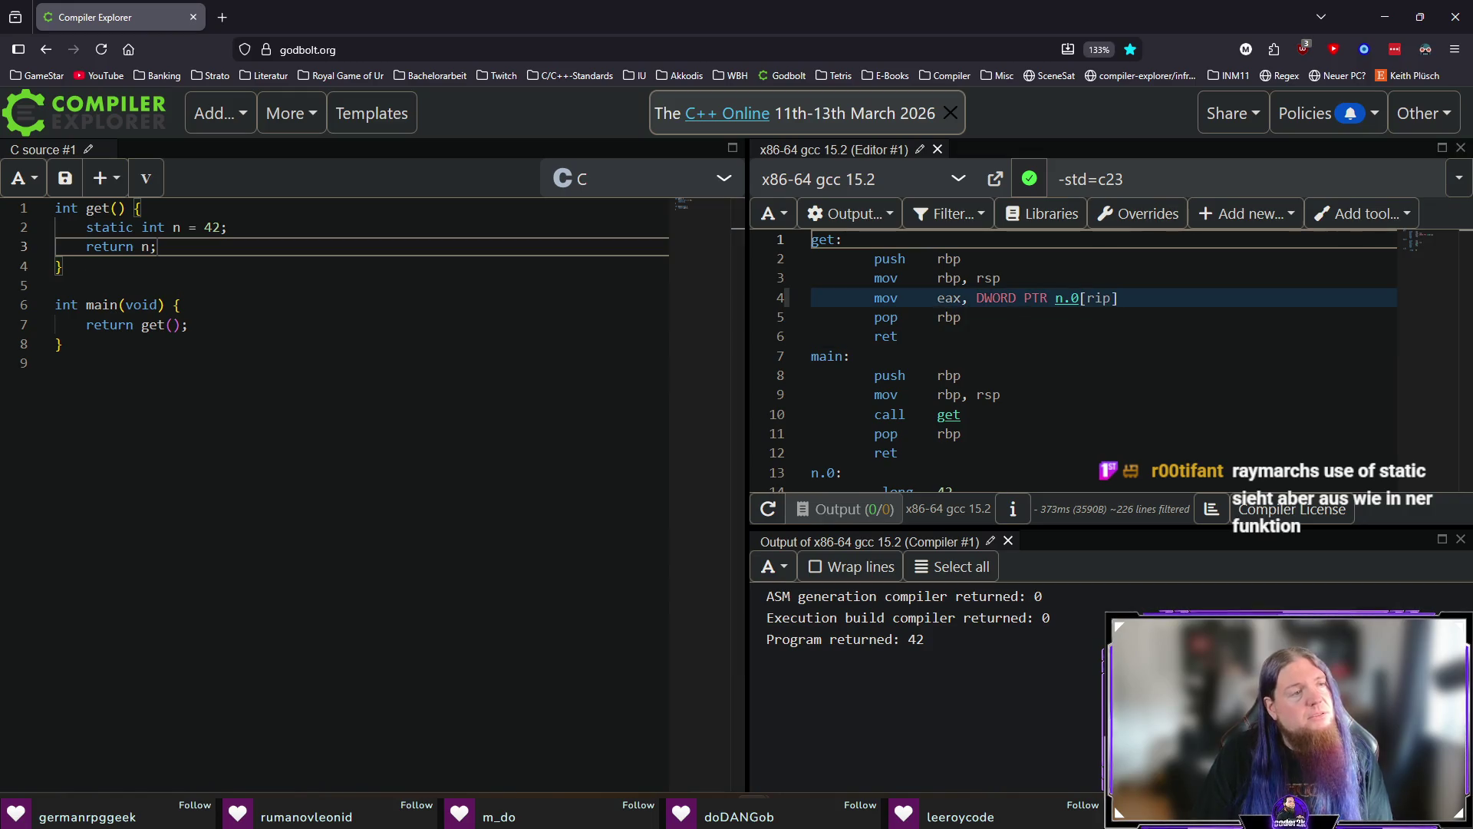
{"action": "key", "text": "alt+Tab"}
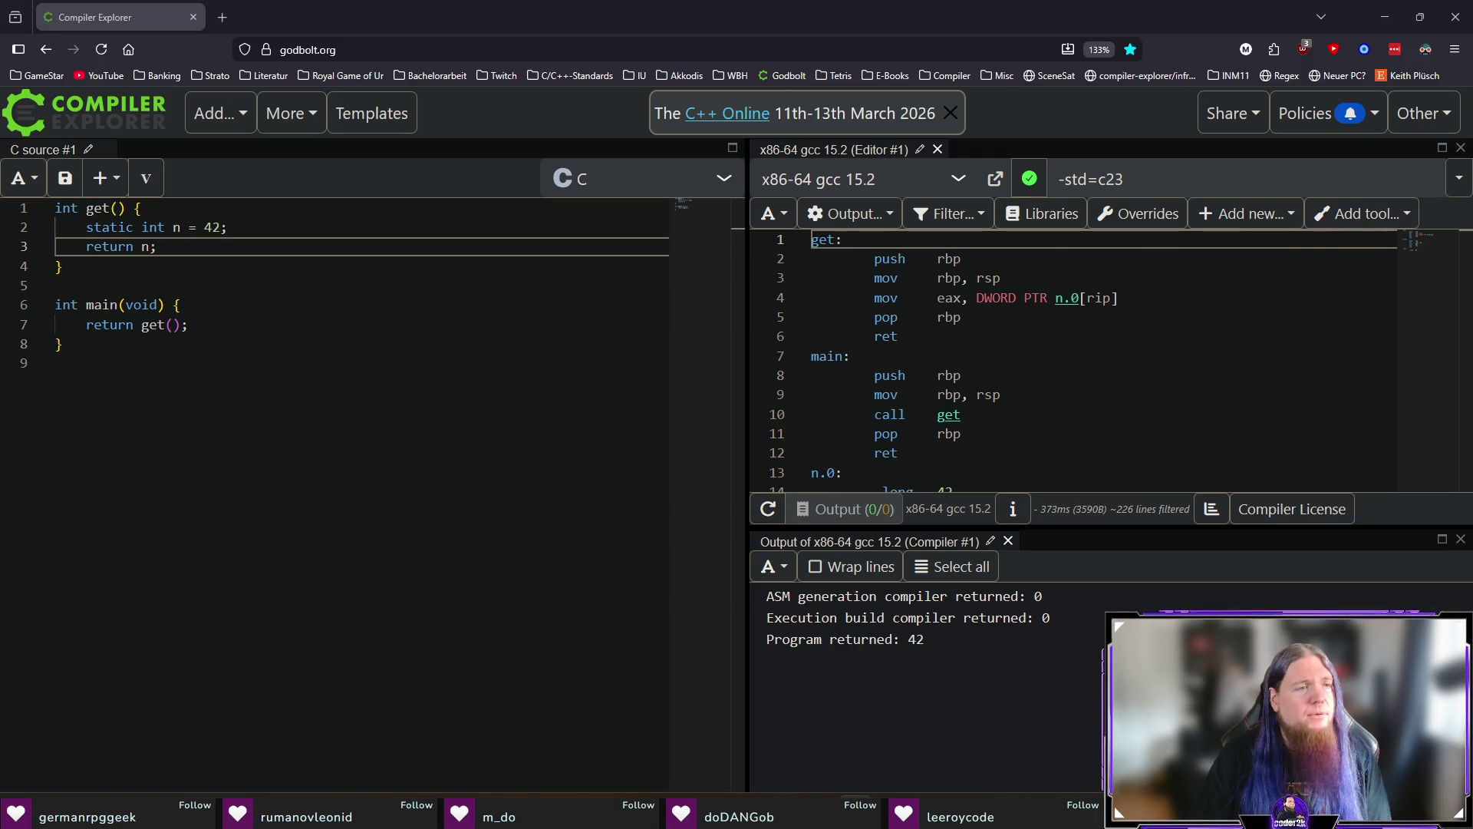
{"action": "left_click", "coordinate": [207, 411]}
{"action": "left_click_drag", "start_coordinate": [68, 217], "coordinate": [58, 266]}
{"action": "left_click", "coordinate": [142, 285]}
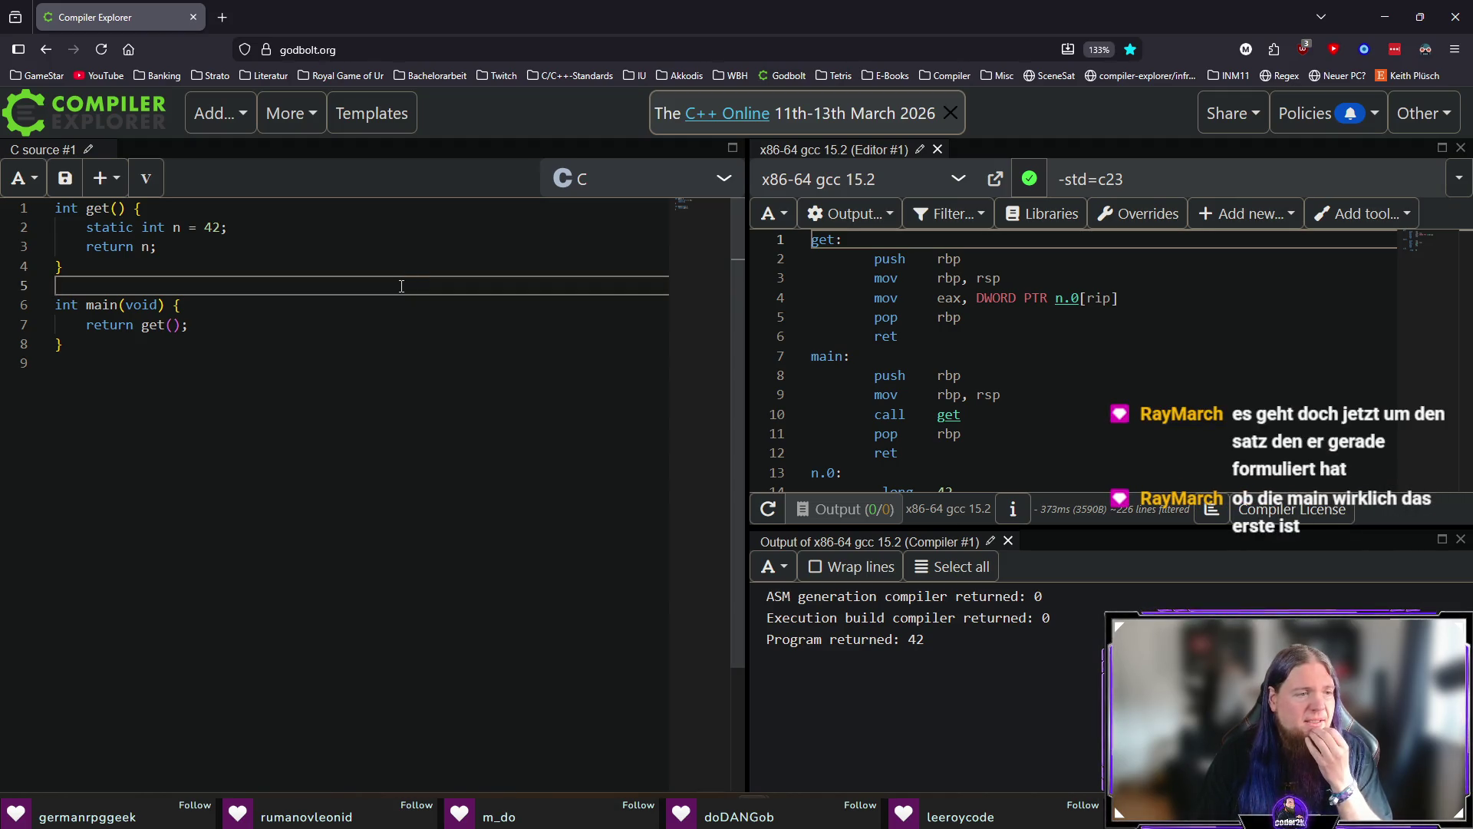
{"action": "left_click", "coordinate": [1453, 28]}
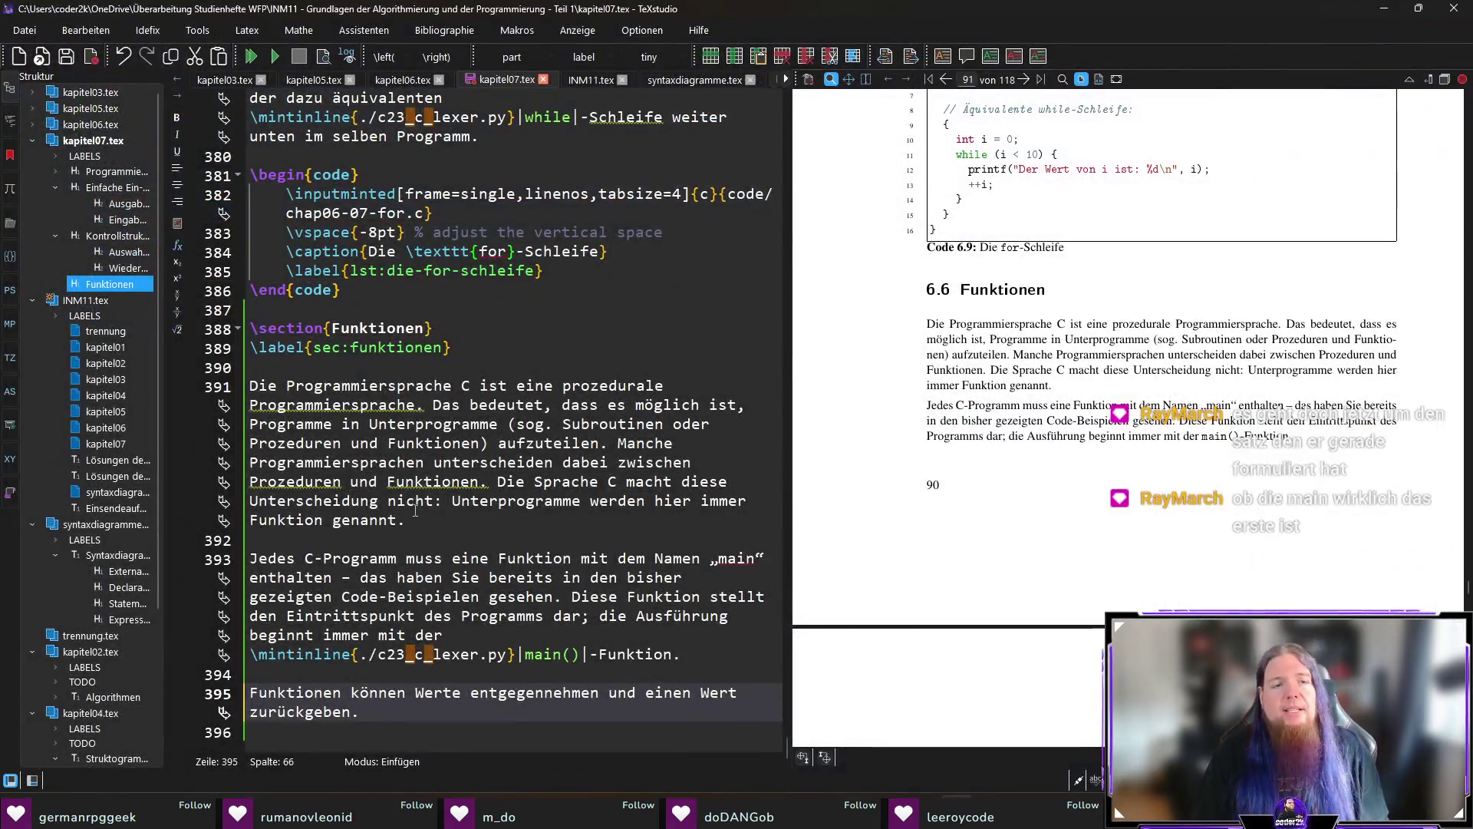
Put the caret at the end of the Funktionen paragraph on line 395 of kapitel07.tex.
{"action": "left_click", "coordinate": [551, 733]}
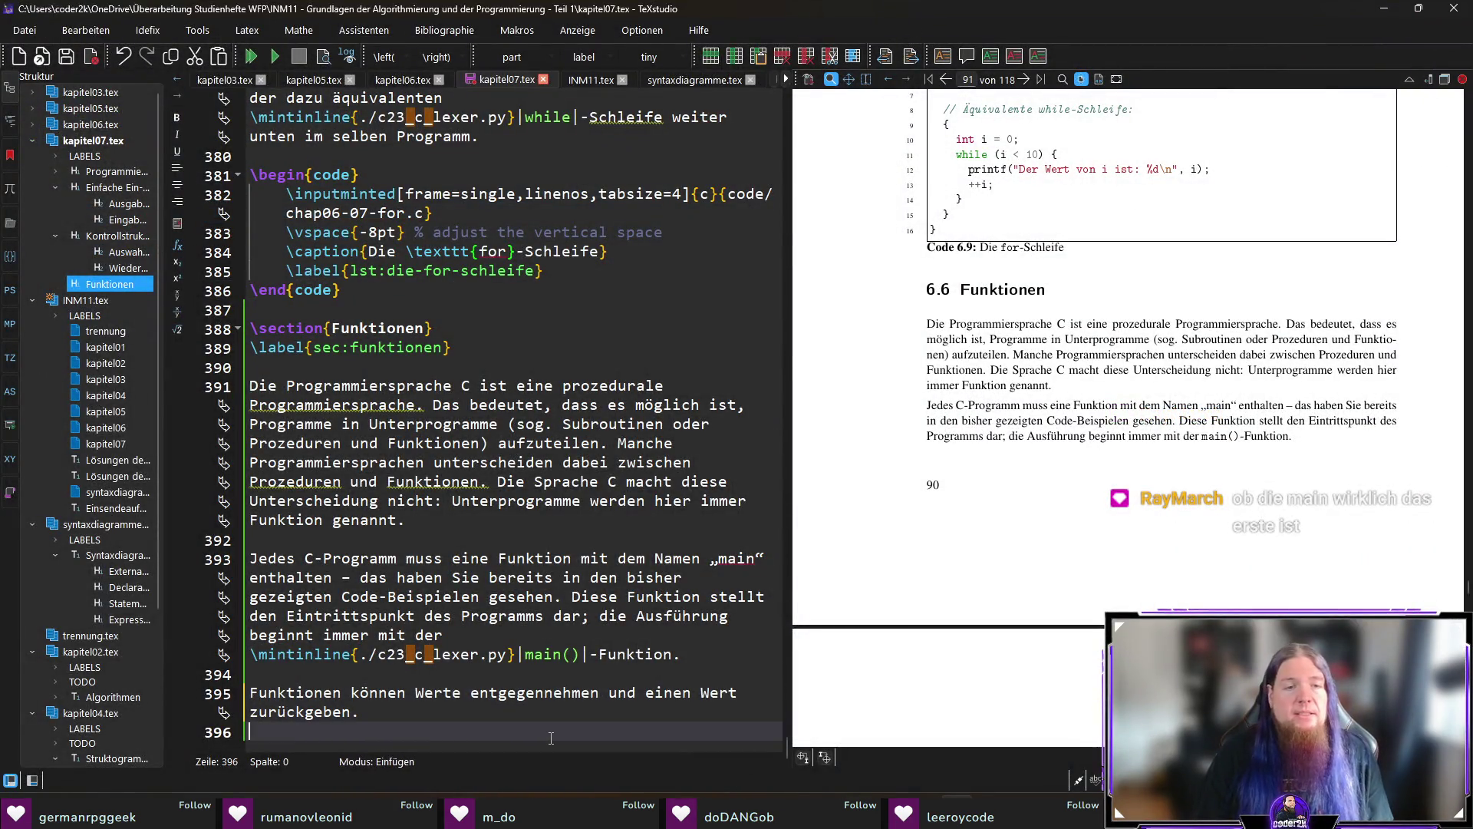
{"action": "left_click", "coordinate": [558, 714]}
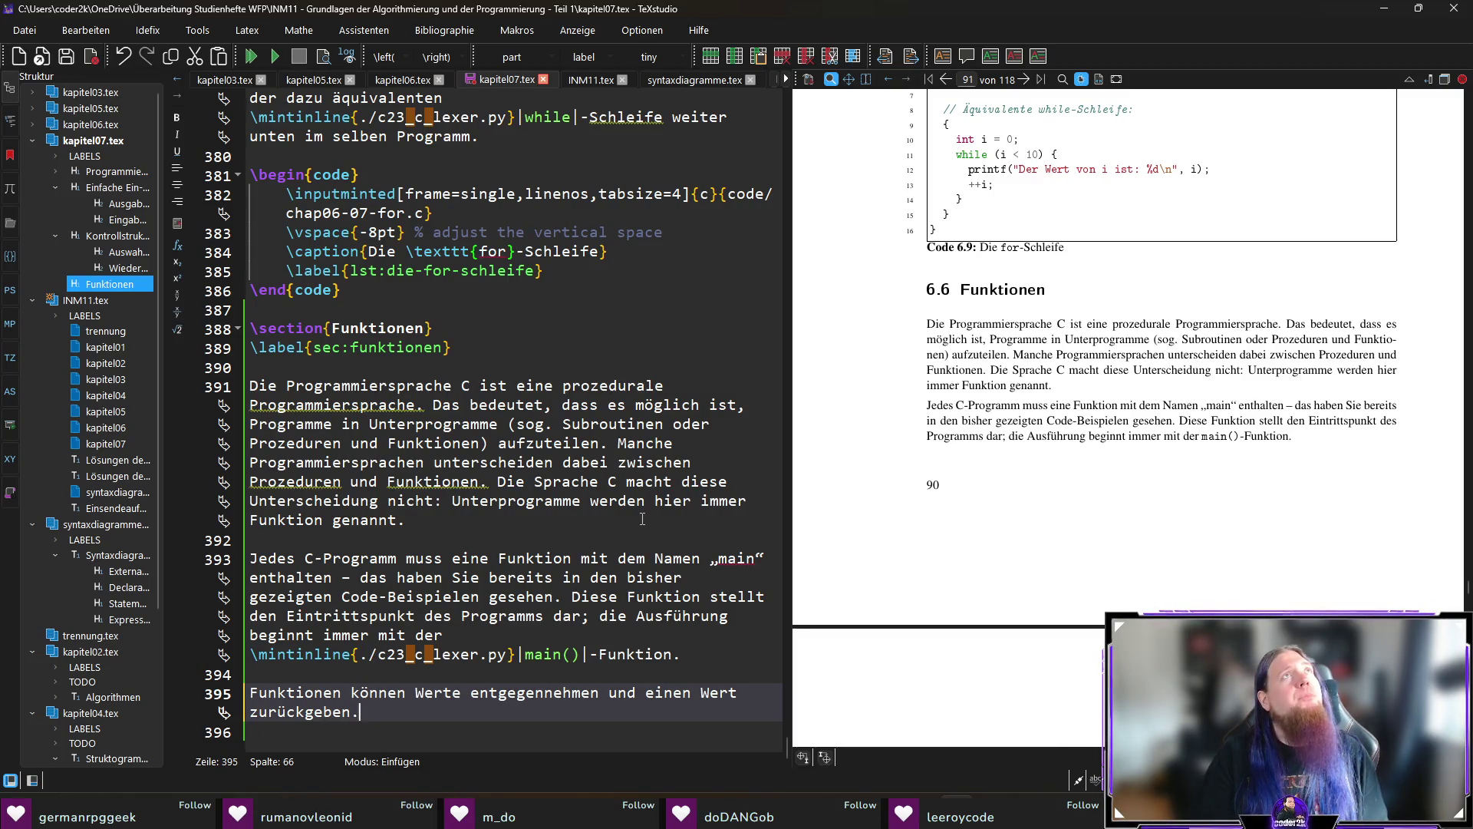
{"action": "type", "text": " Eine F"}
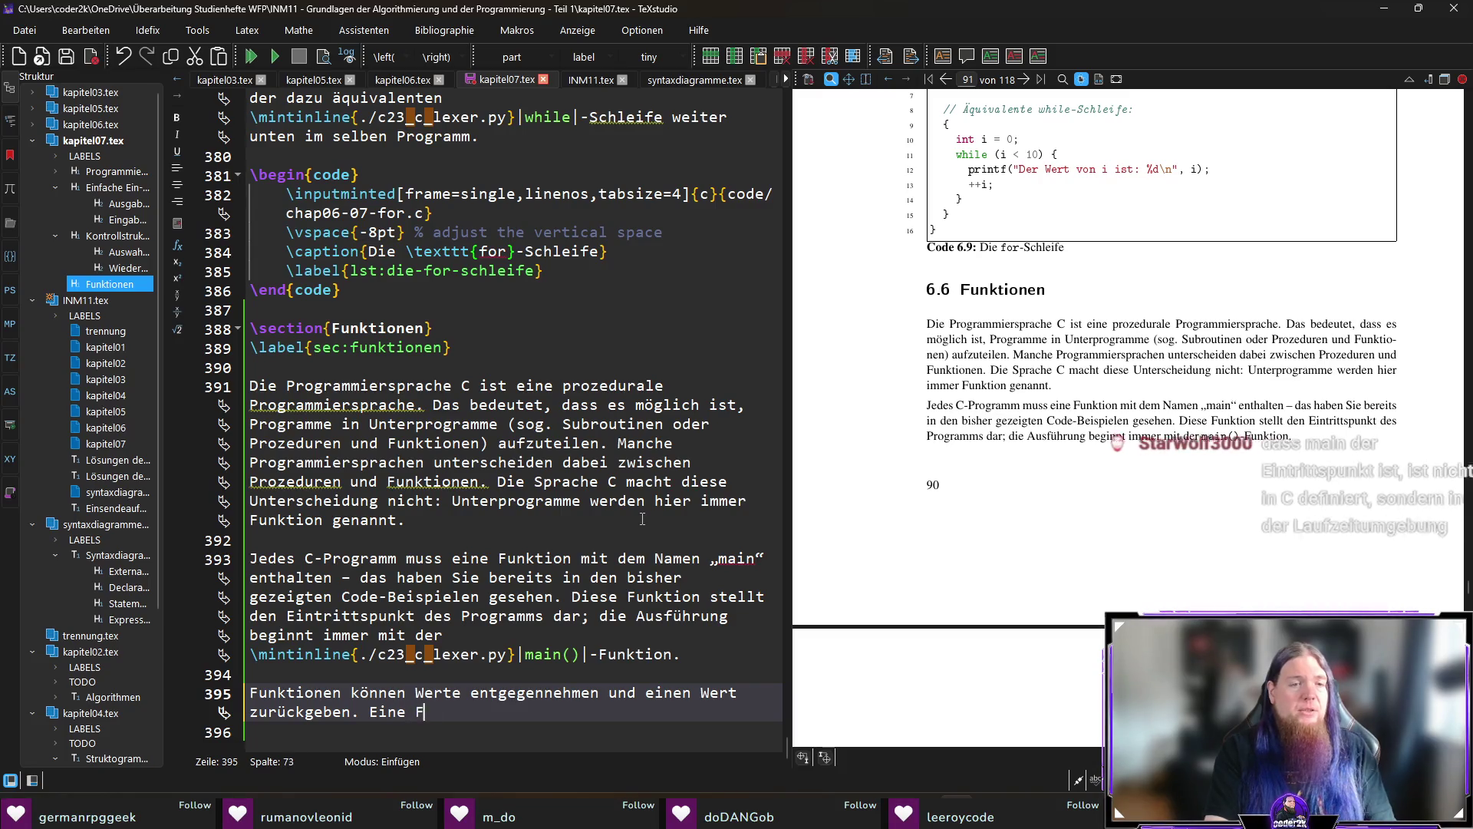
{"action": "type", "text": "unktion"}
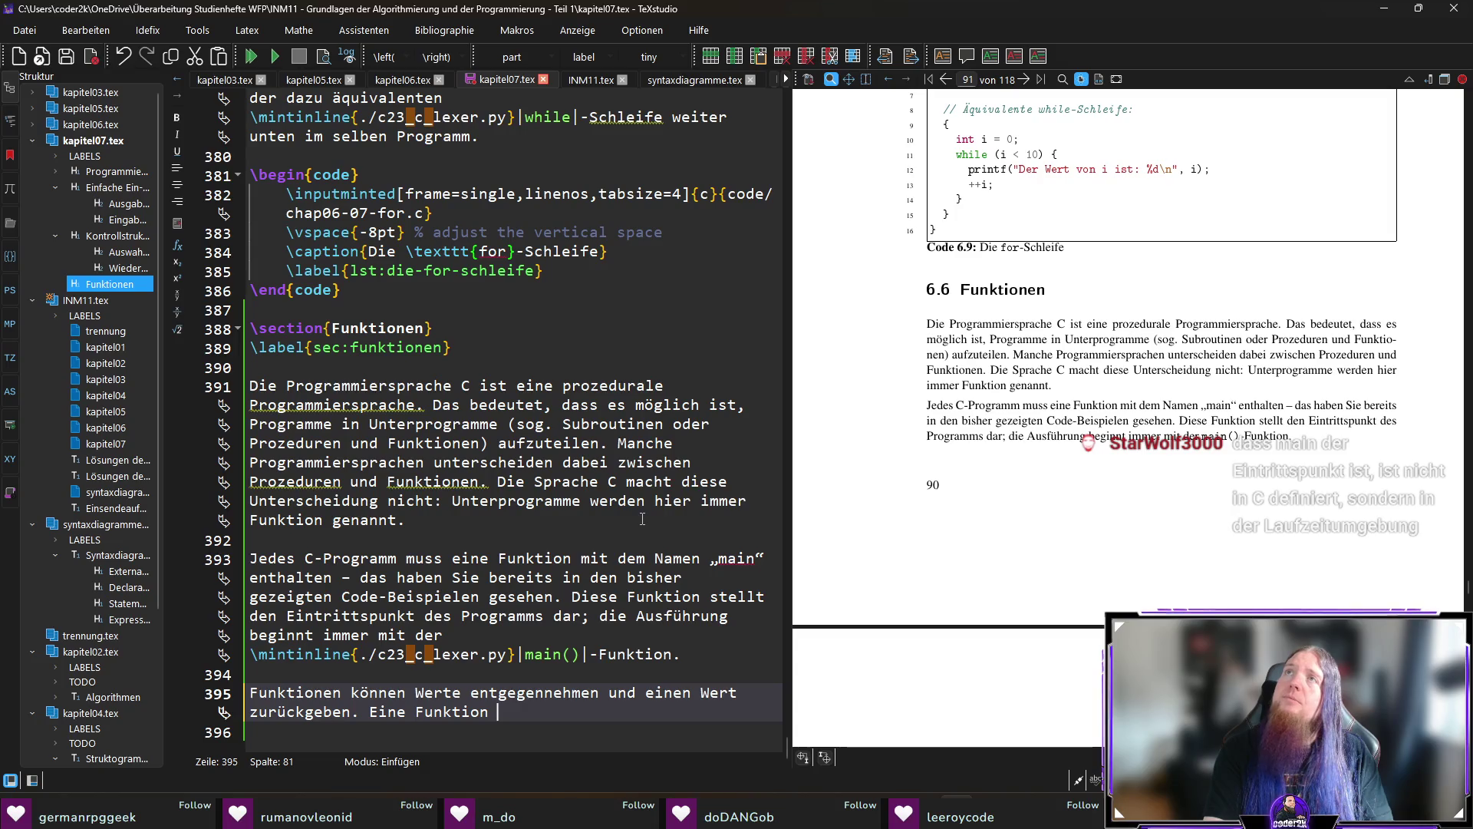
{"action": "key", "text": "ctrl+shift+Left"}
{"action": "key", "text": "ctrl+shift+Left"}
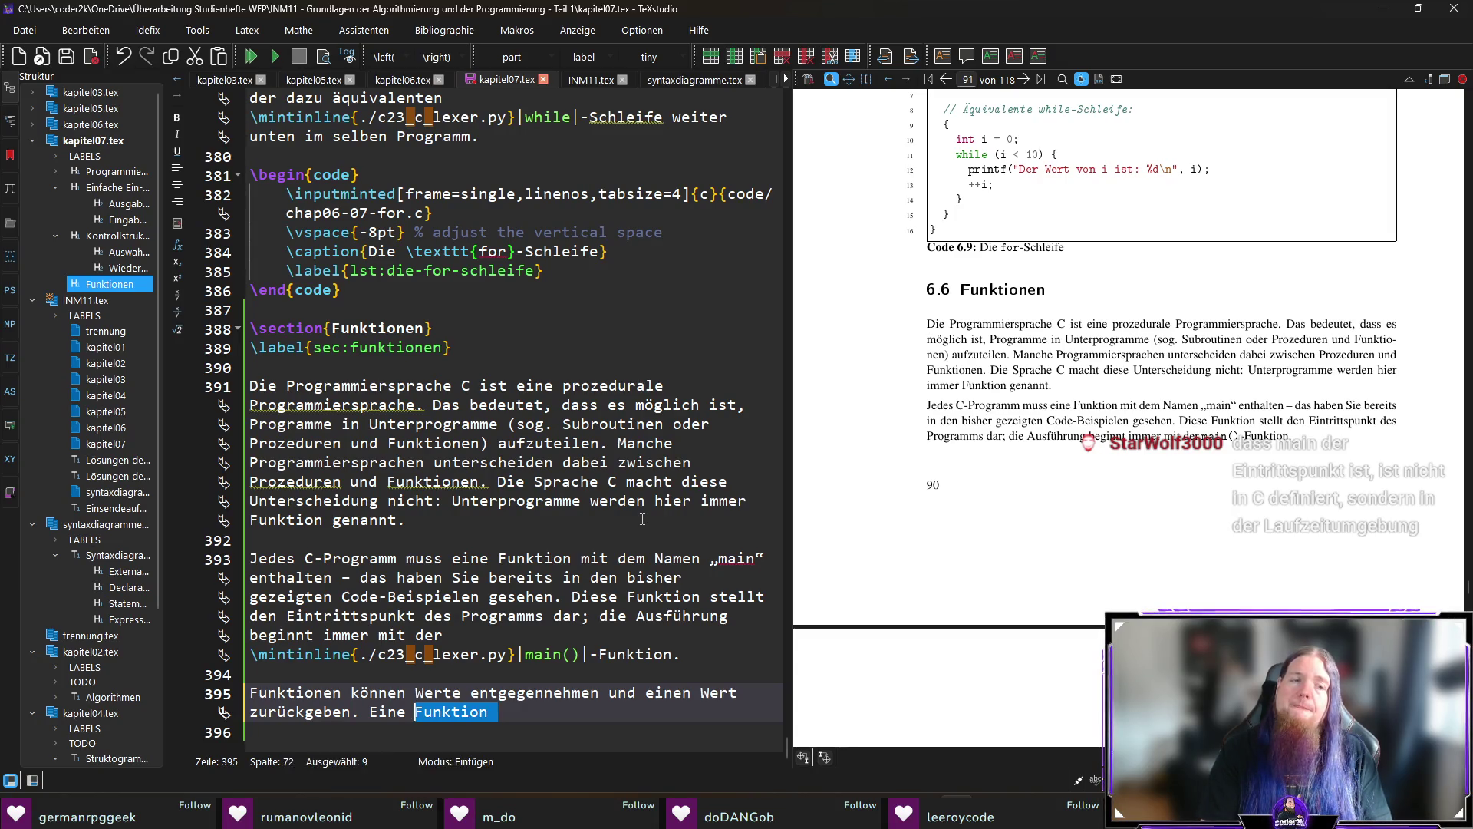
{"action": "key", "text": "BackSpace"}
{"action": "key", "text": "BackSpace"}
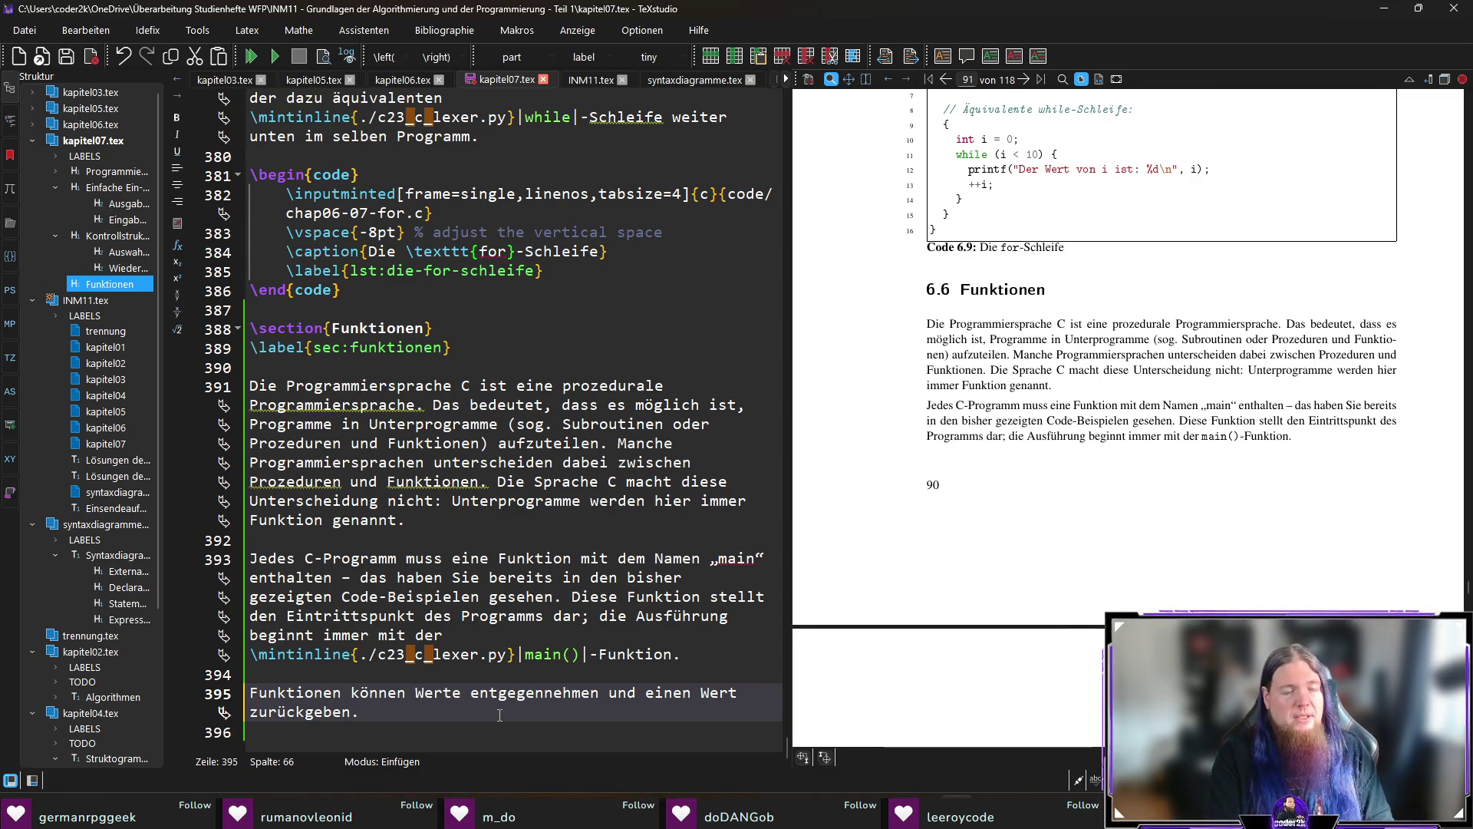
Write 'Um eine Funktion zu definieren, schreiben wir zunächst den Datentyp des Rückgabewerts…'.
{"action": "type", "text": " Um eine Funktion"}
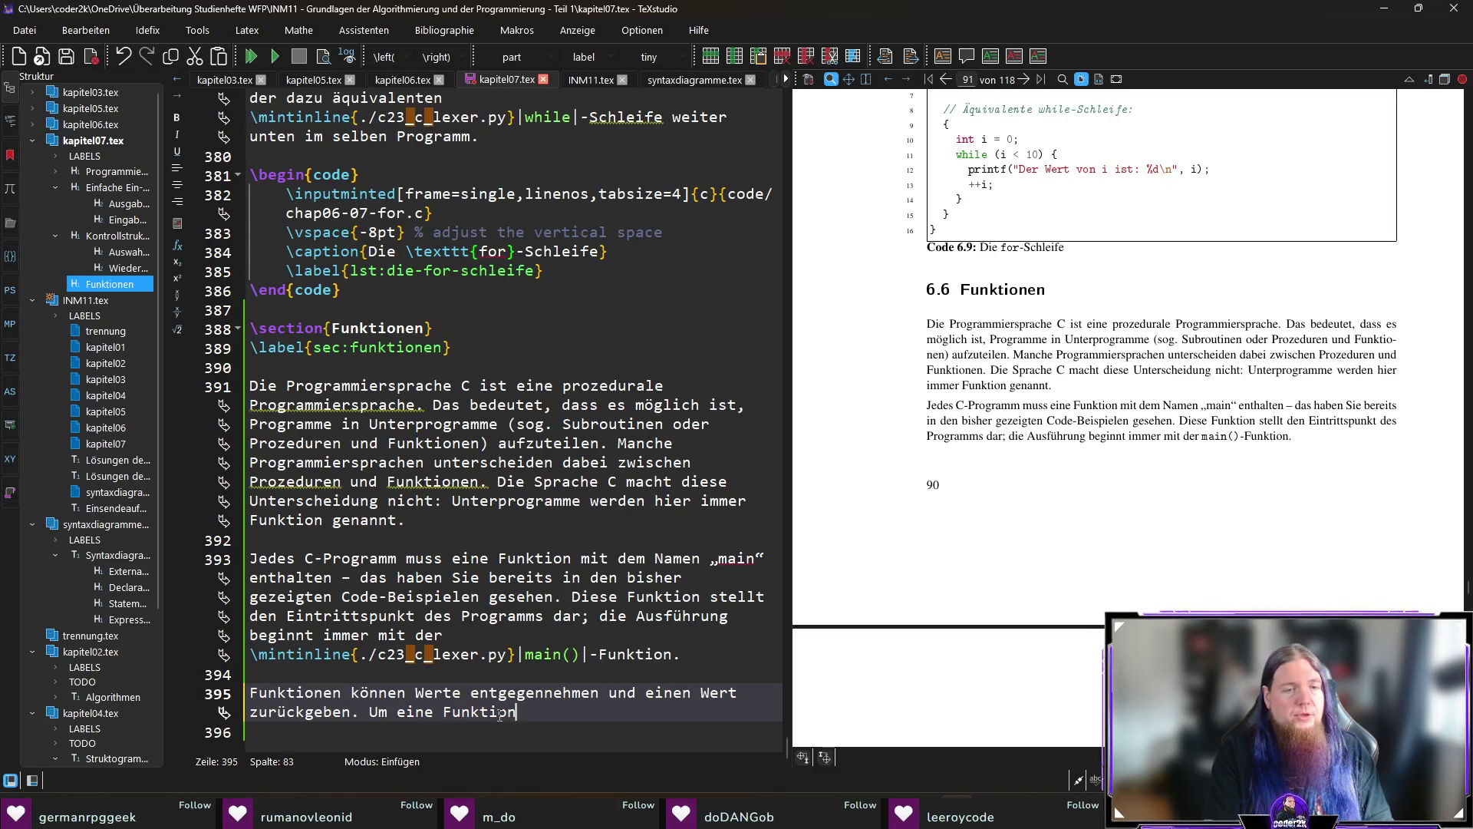
{"action": "type", "text": " zu definieren"}
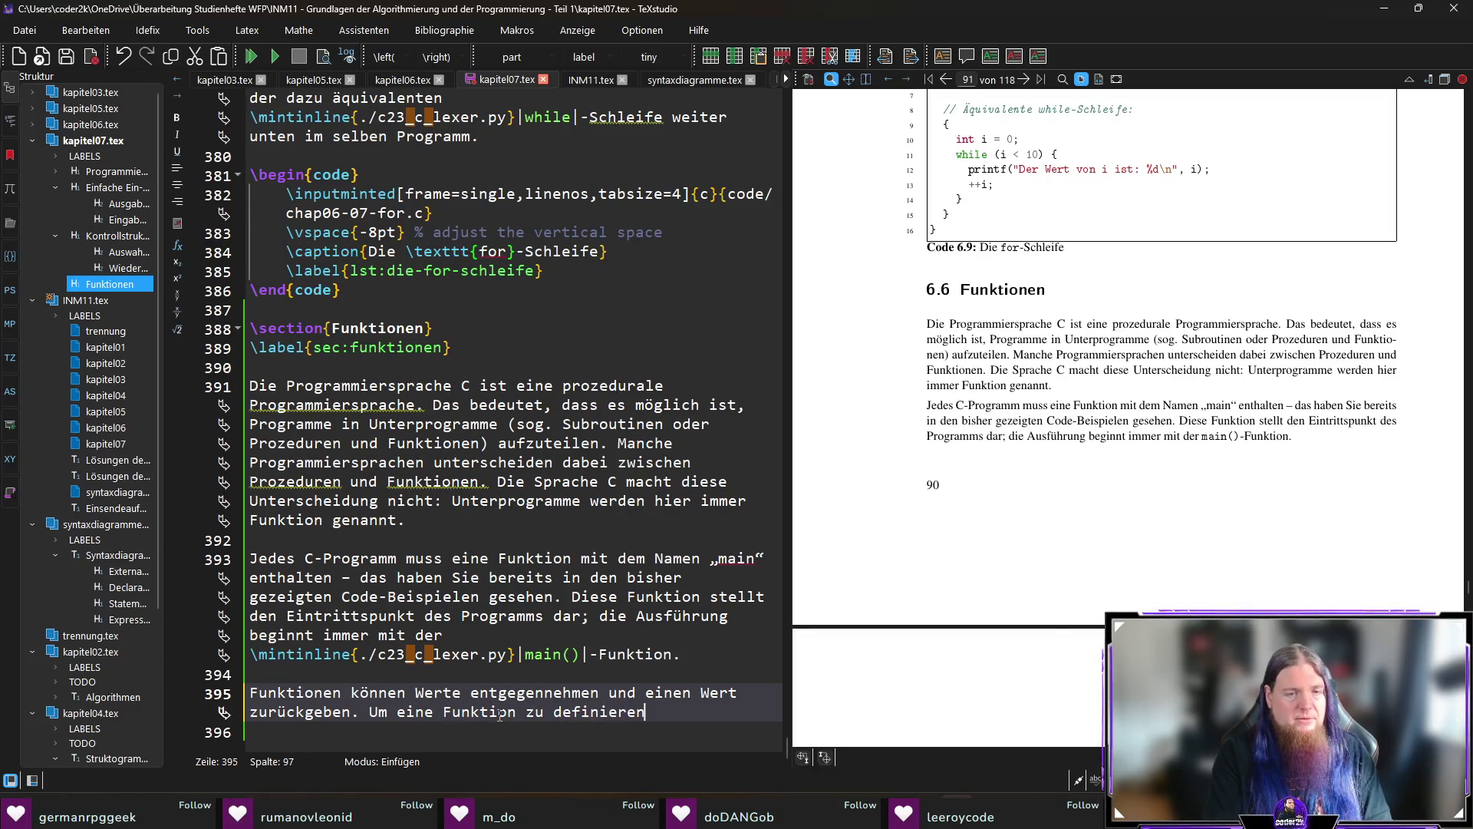
{"action": "type", "text": ", schreibt man"}
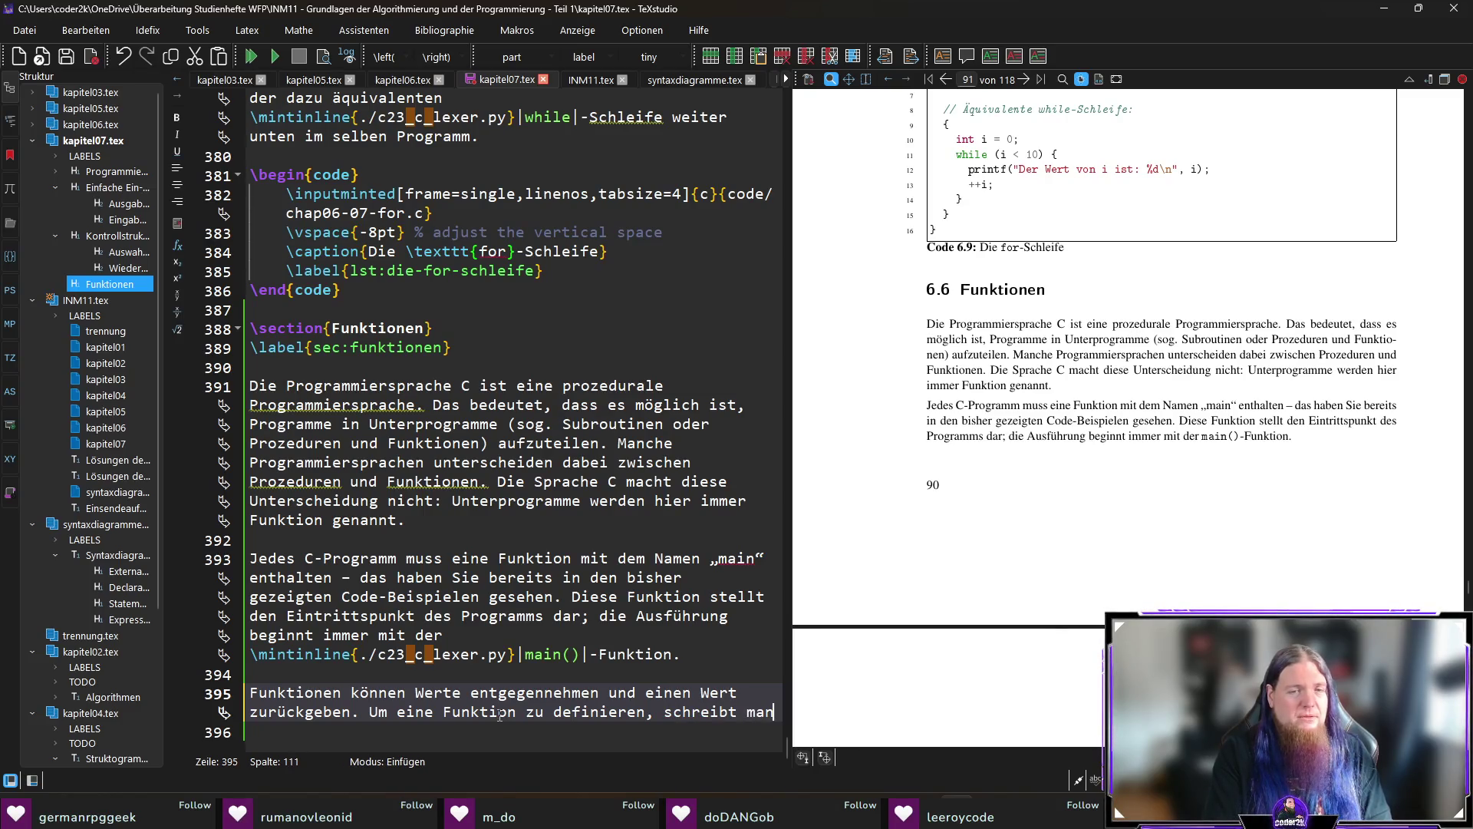
{"action": "key", "text": "BackSpace"}
{"action": "key", "text": "BackSpace"}
{"action": "key", "text": "BackSpace"}
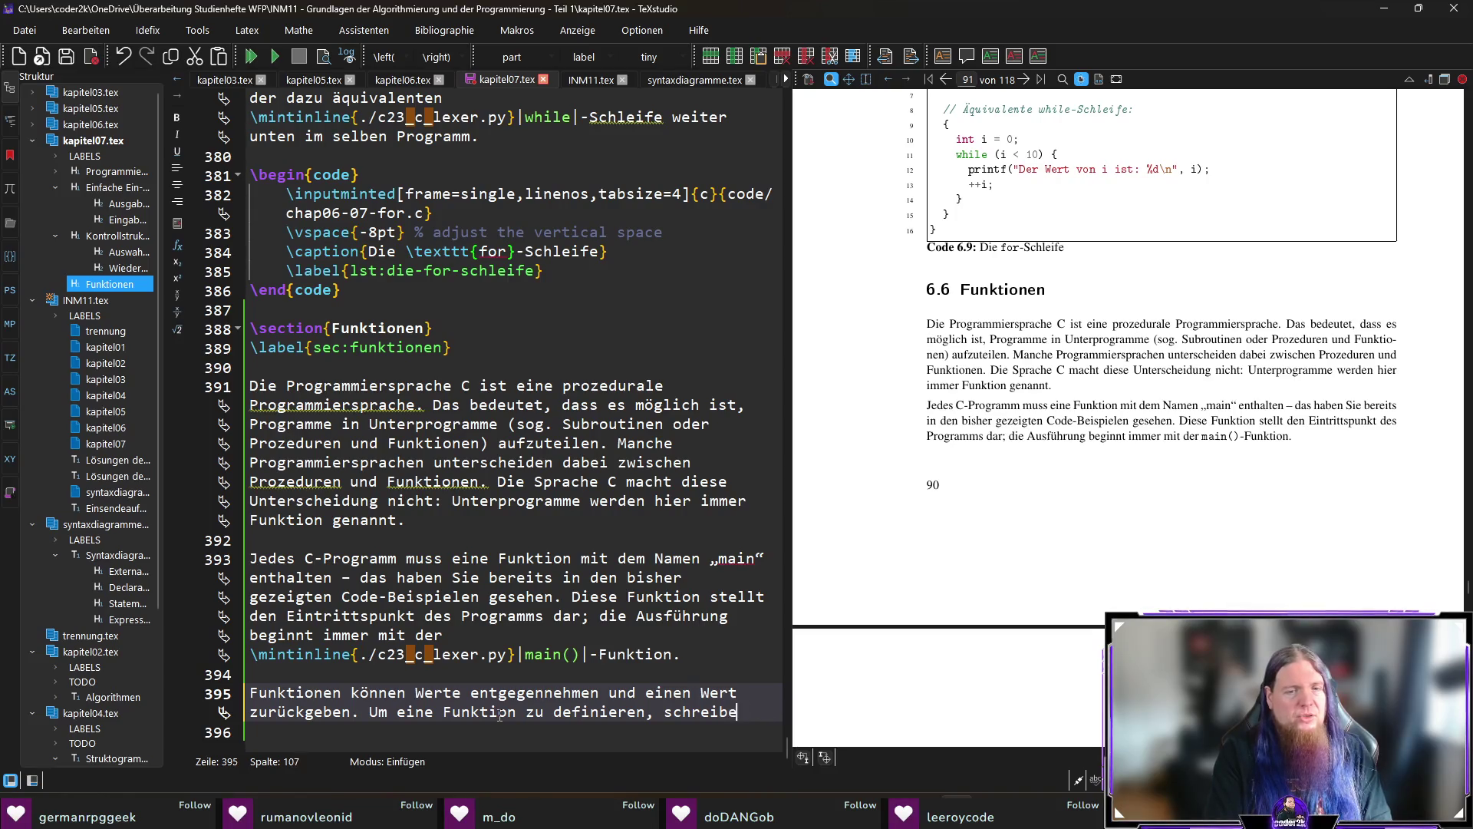
{"action": "type", "text": "en wir zunächst "}
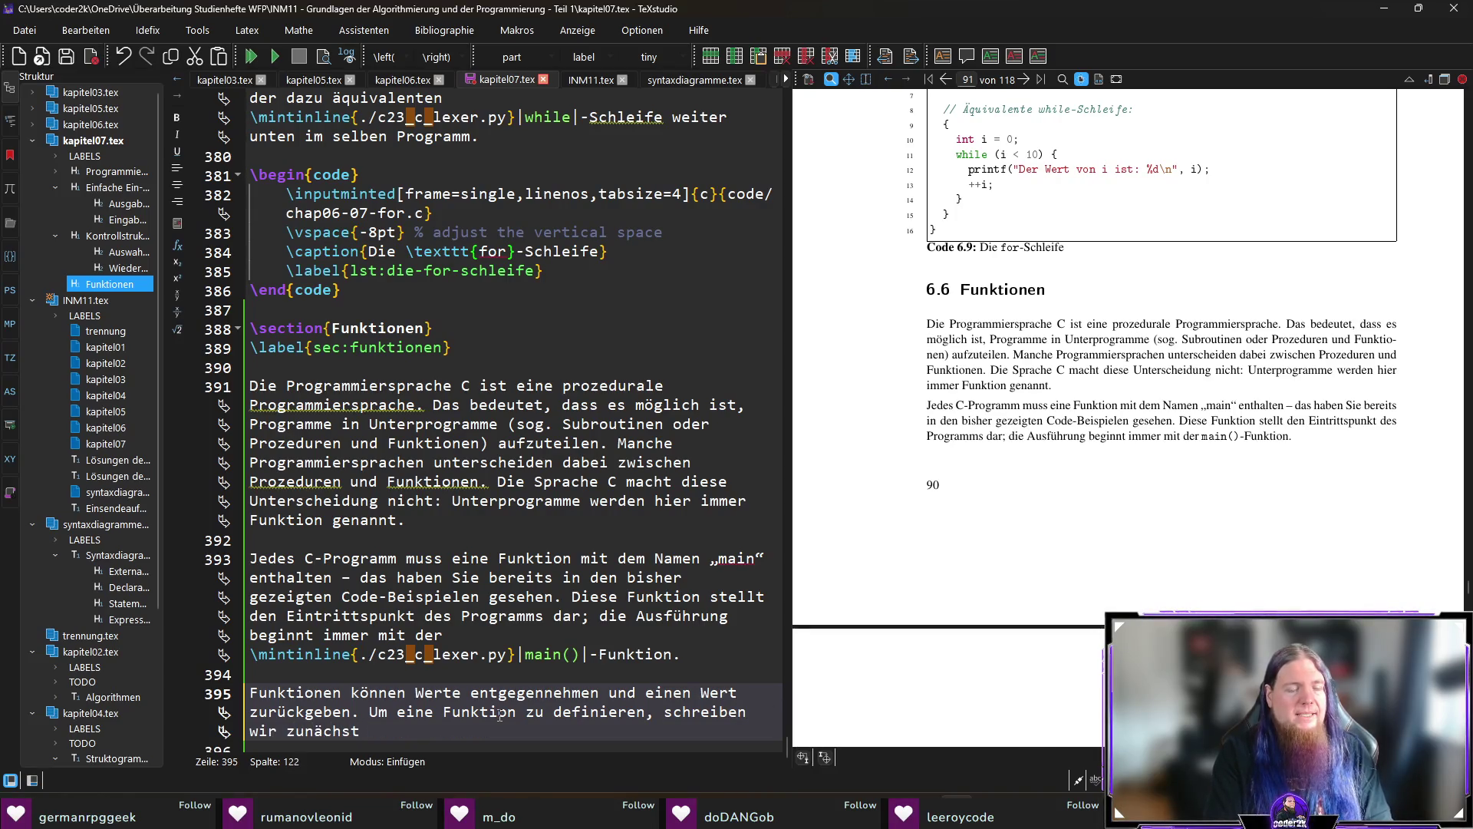
{"action": "type", "text": "den Da"}
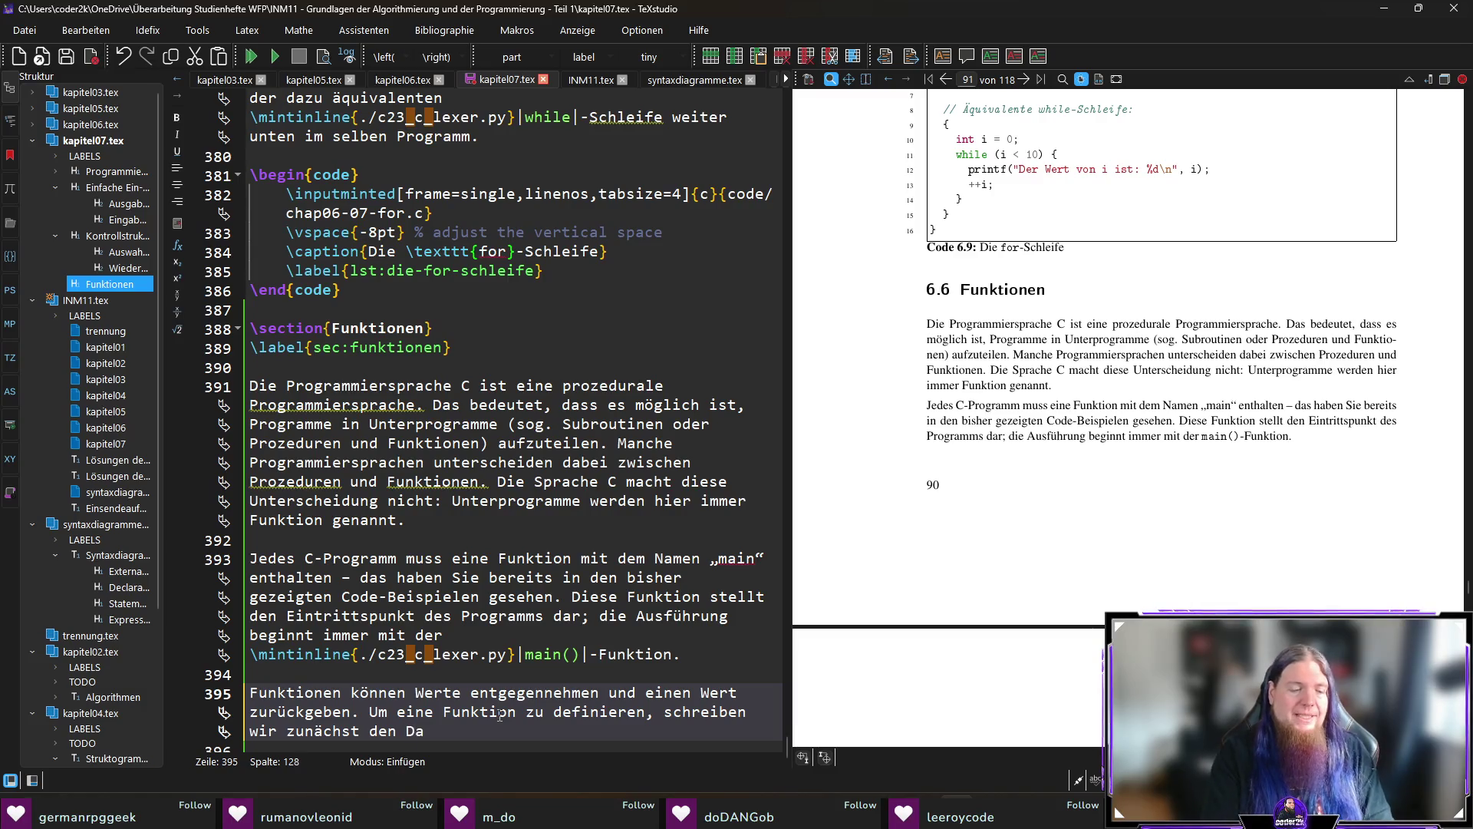
{"action": "type", "text": "tentyp des Rückga"}
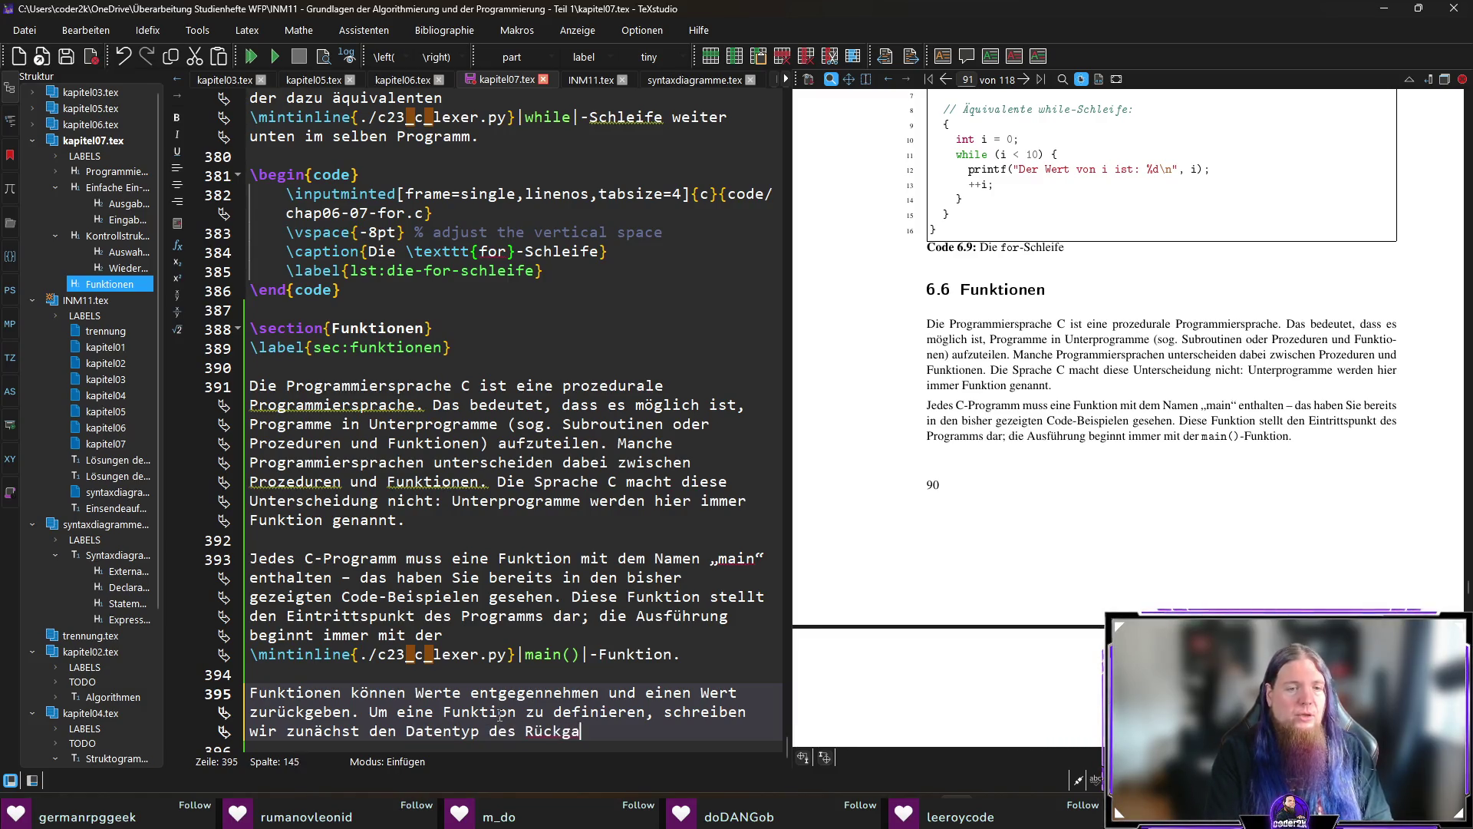
{"action": "type", "text": "bewerts"}
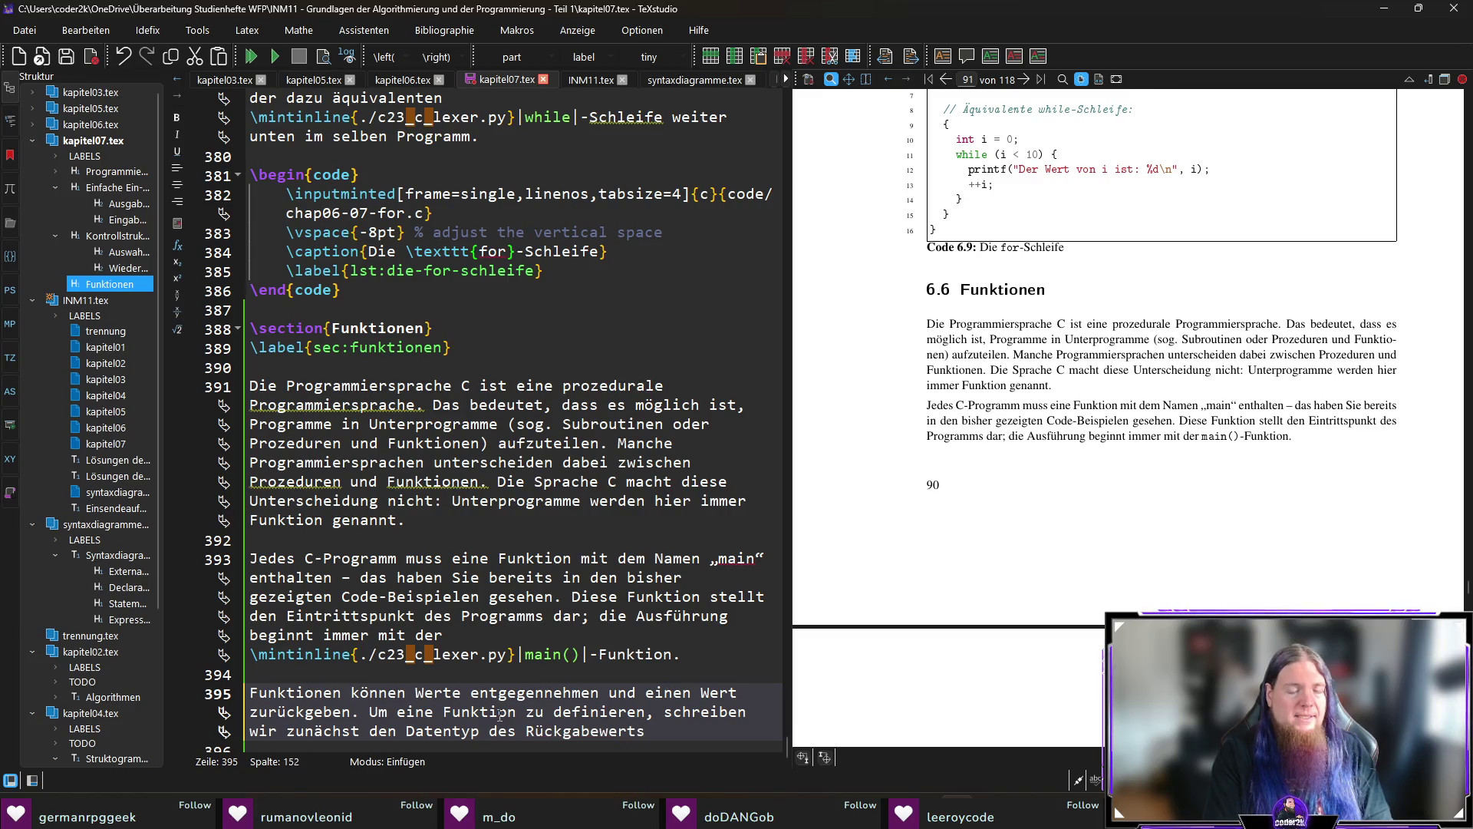
{"action": "type", "text": ". Falls die Funktion keinen Wert zurückgibt, schreiben wir \\mintinline{./c23_c_lexer.py}|void|. Danach schreiben wir den Namen der Funkt"}
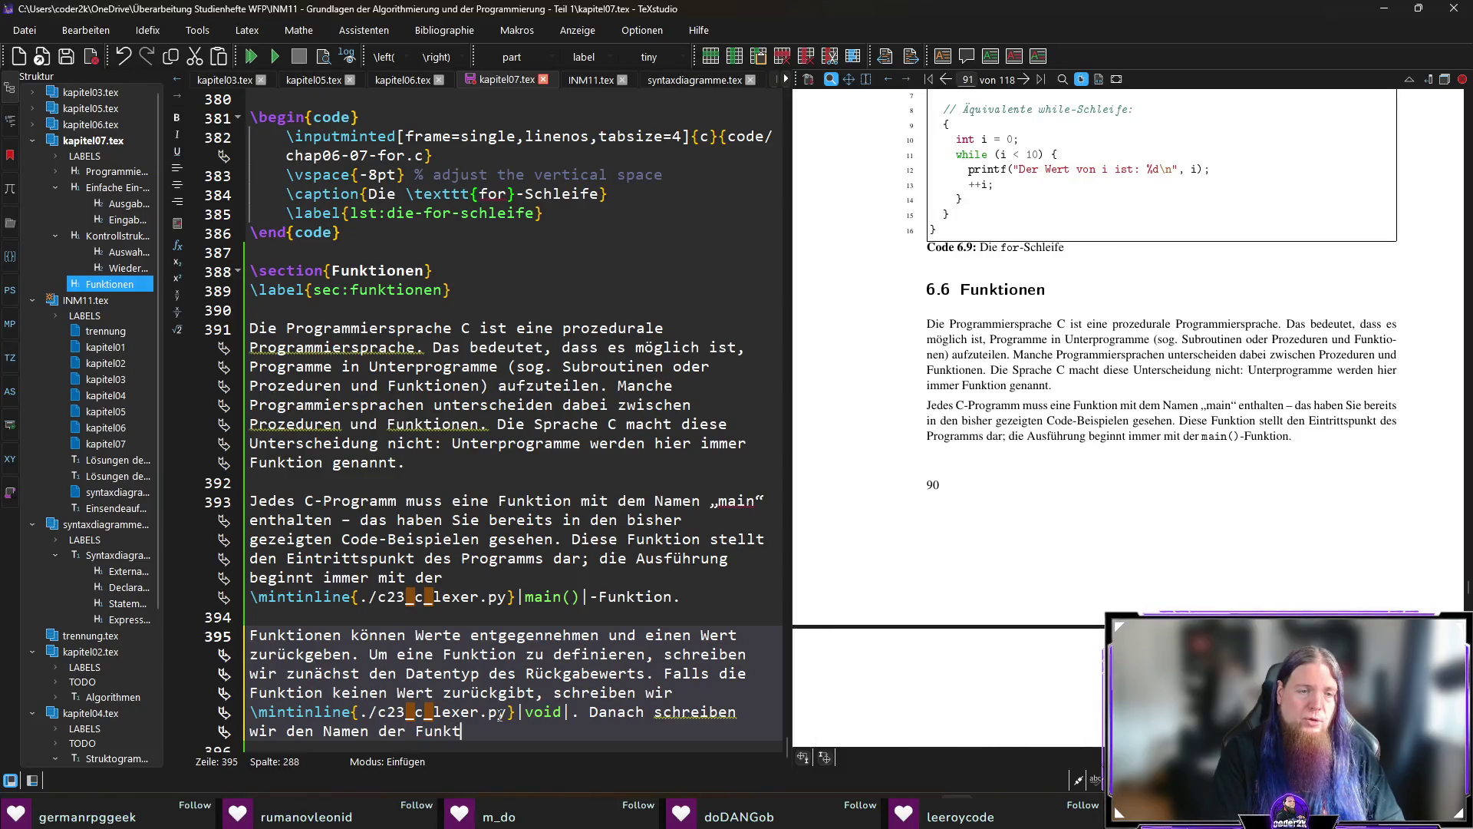
{"action": "type", "text": "ion. Diesen können "}
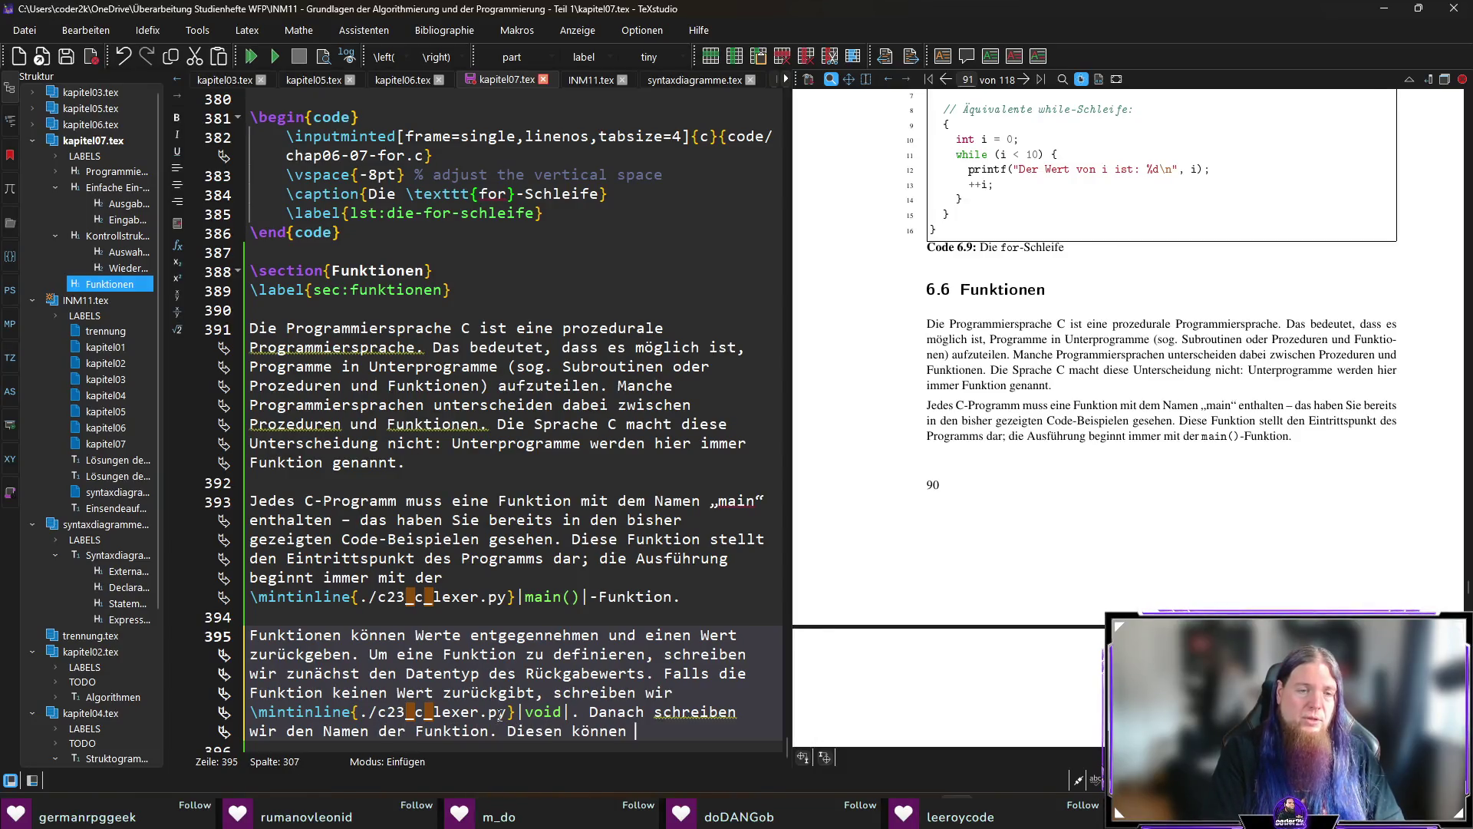
{"action": "type", "text": "wir frei wählen"}
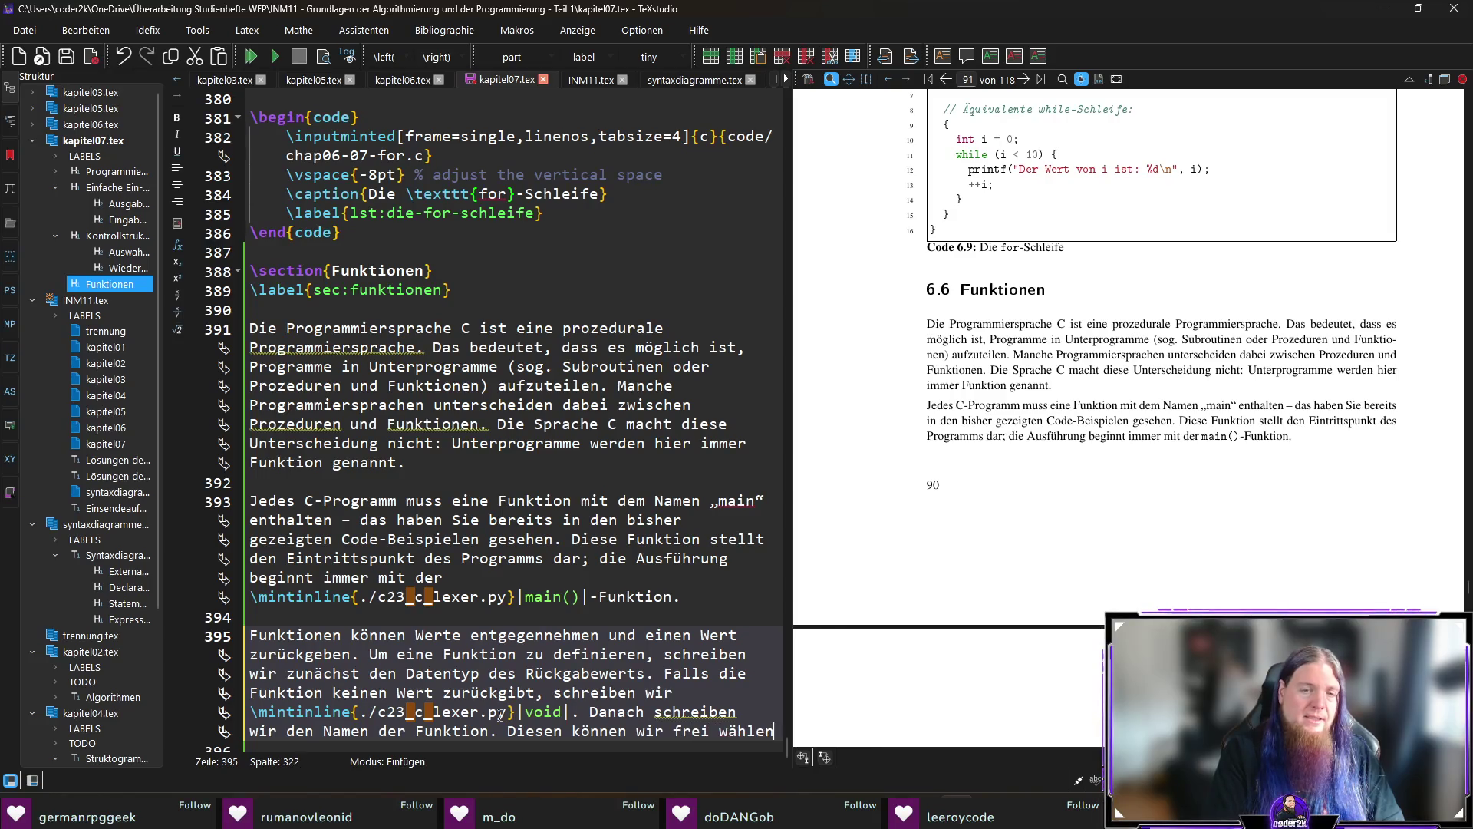
{"action": "type", "text": ", solange er "}
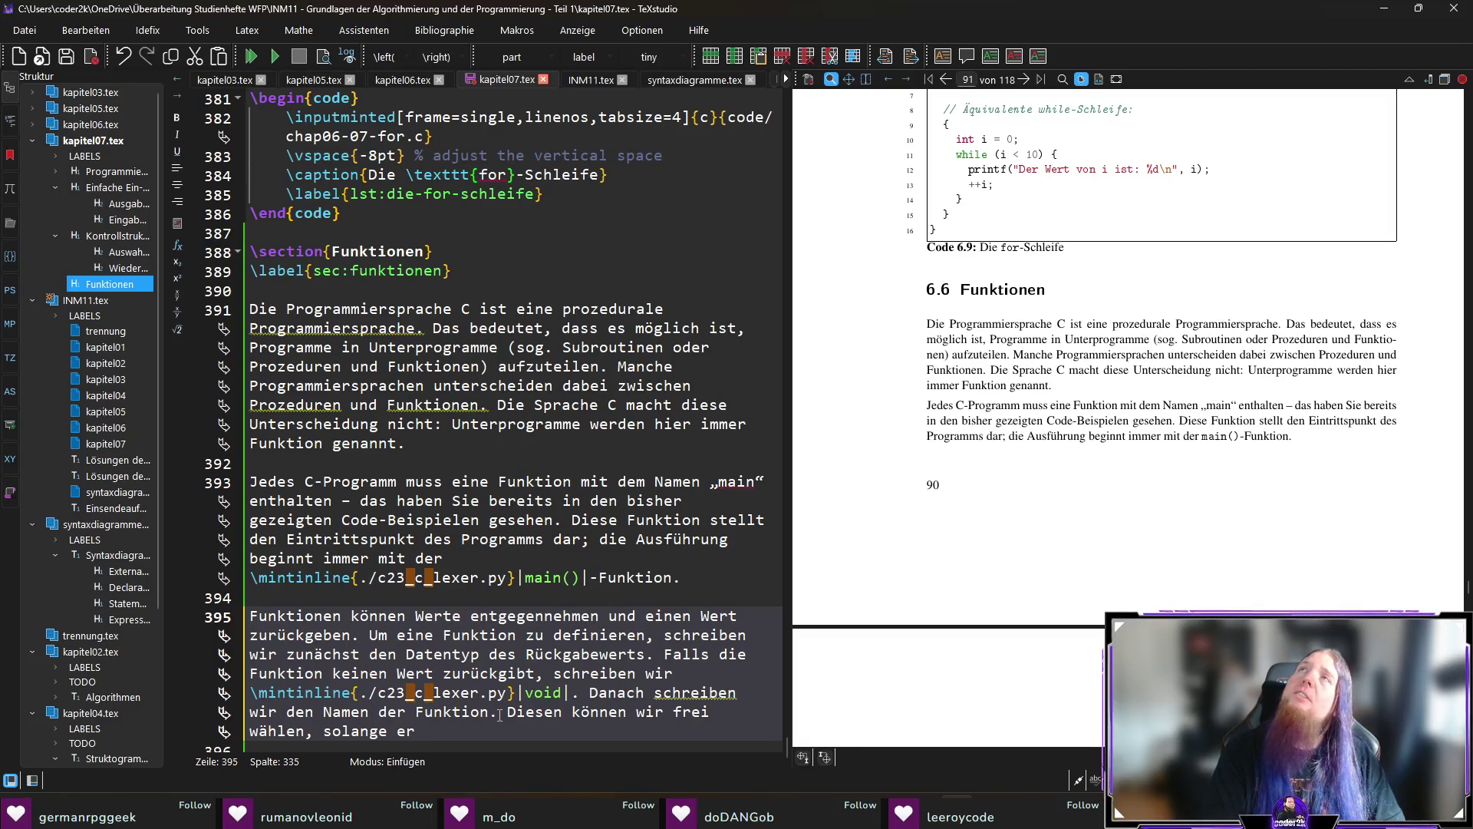
{"action": "type", "text": "keinem "}
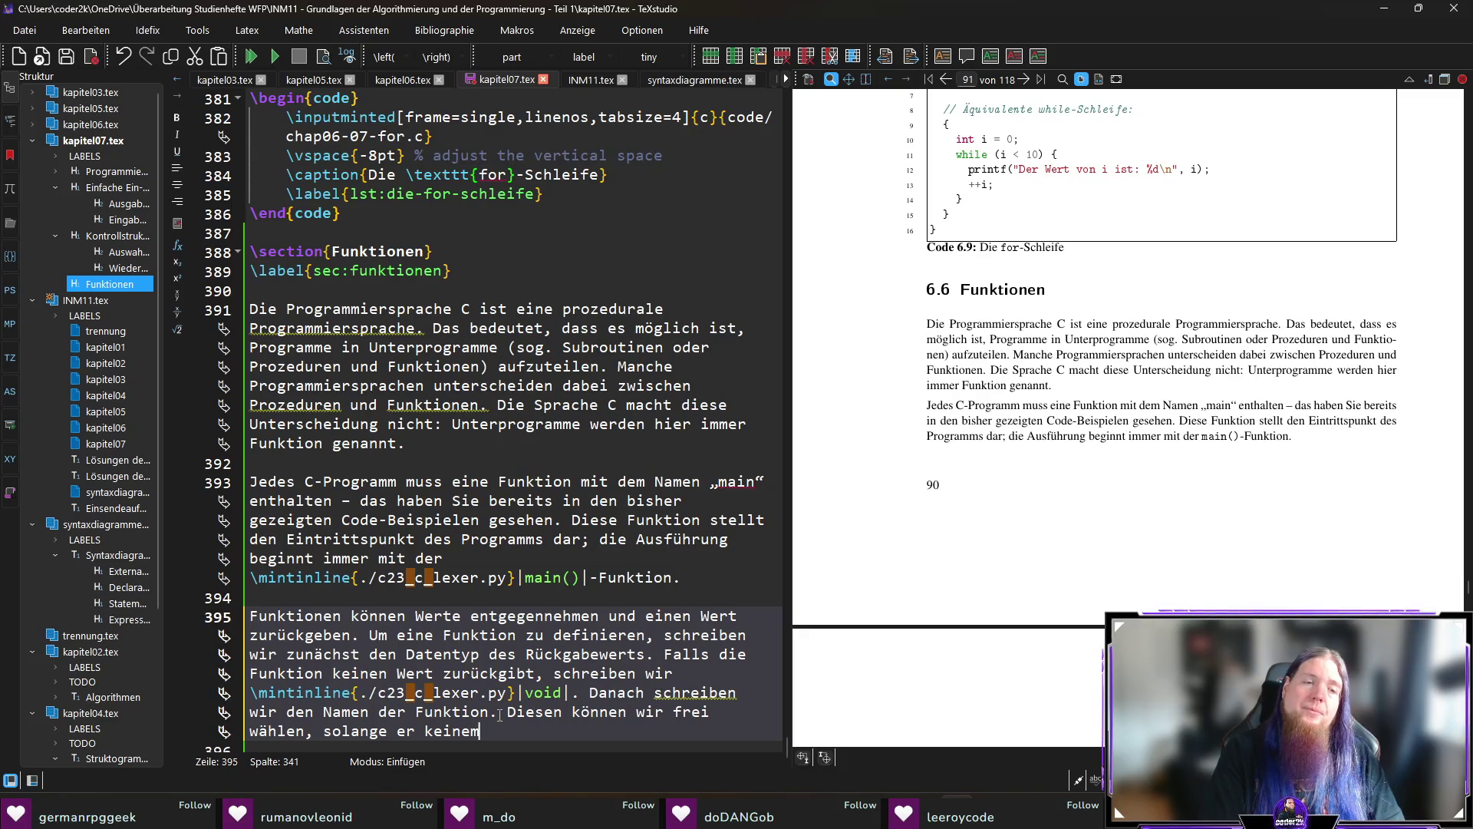
{"action": "type", "text": "reservierten "}
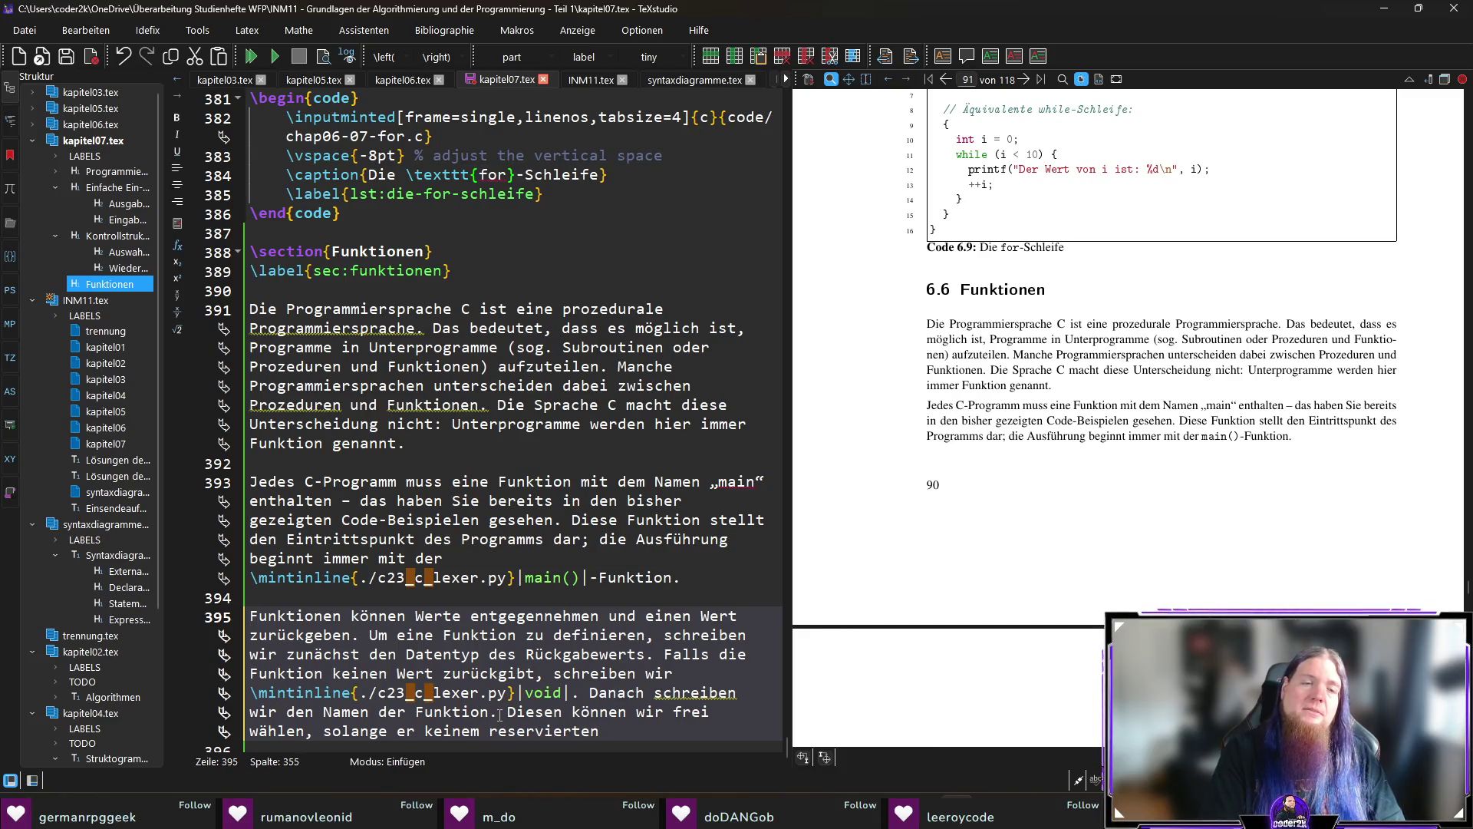
{"action": "type", "text": "Namen ent"}
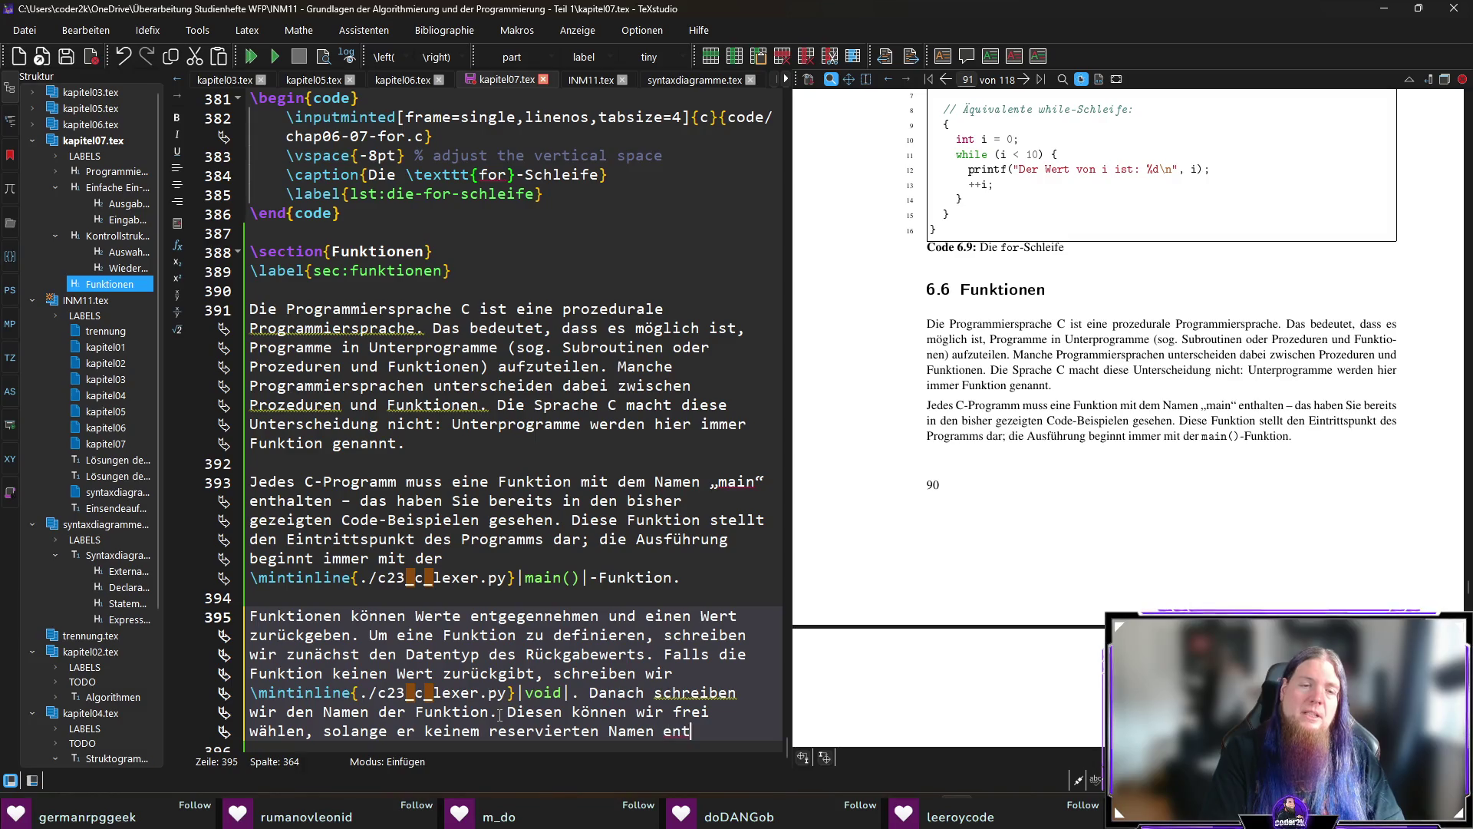
{"action": "type", "text": "spricht."}
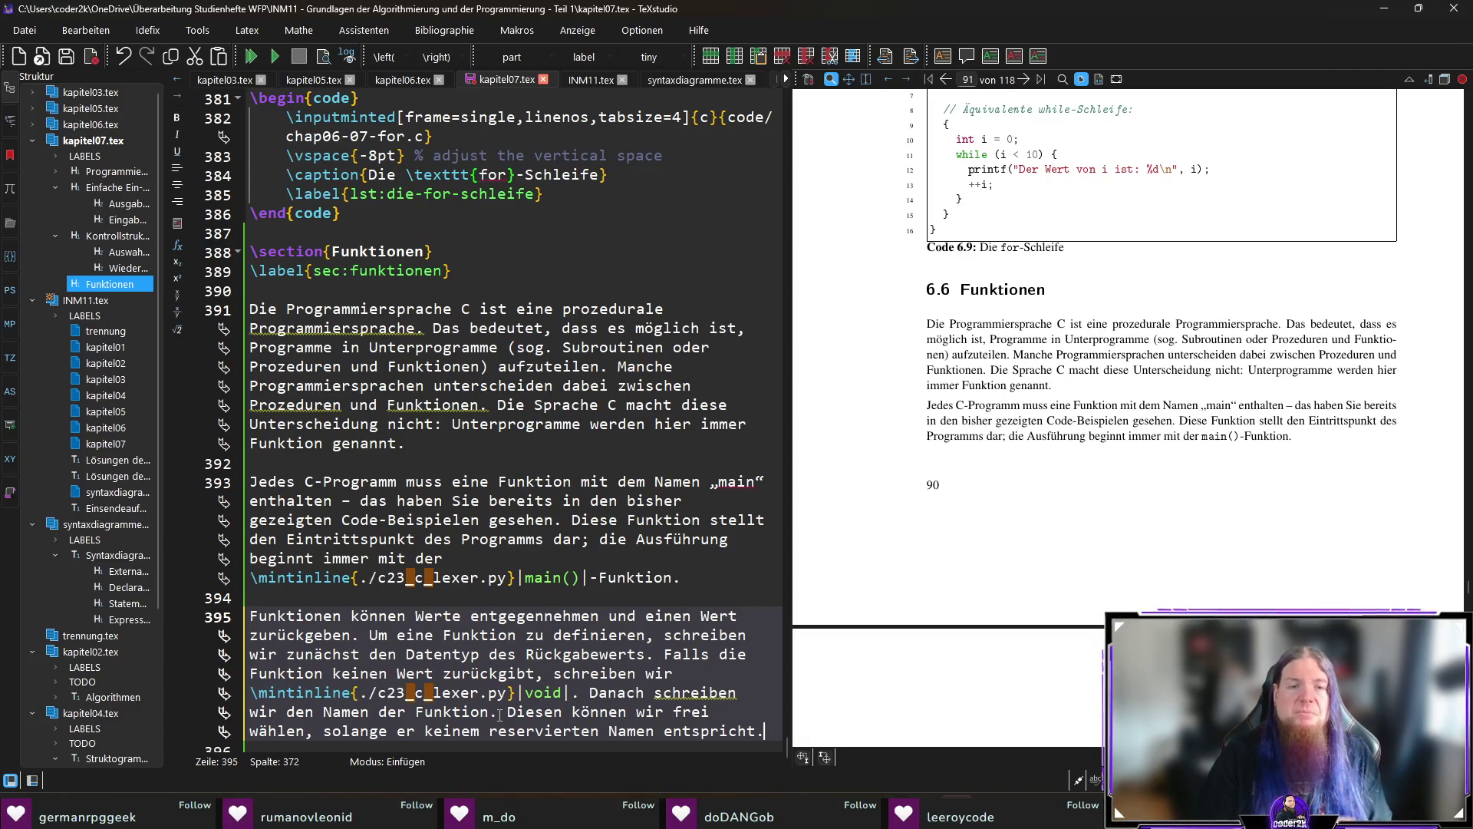
Scroll the chapter source, then switch to the C99.pdf standard in Acrobat.
{"action": "scroll", "coordinate": [636, 667], "scroll_direction": "down", "scroll_amount": 1}
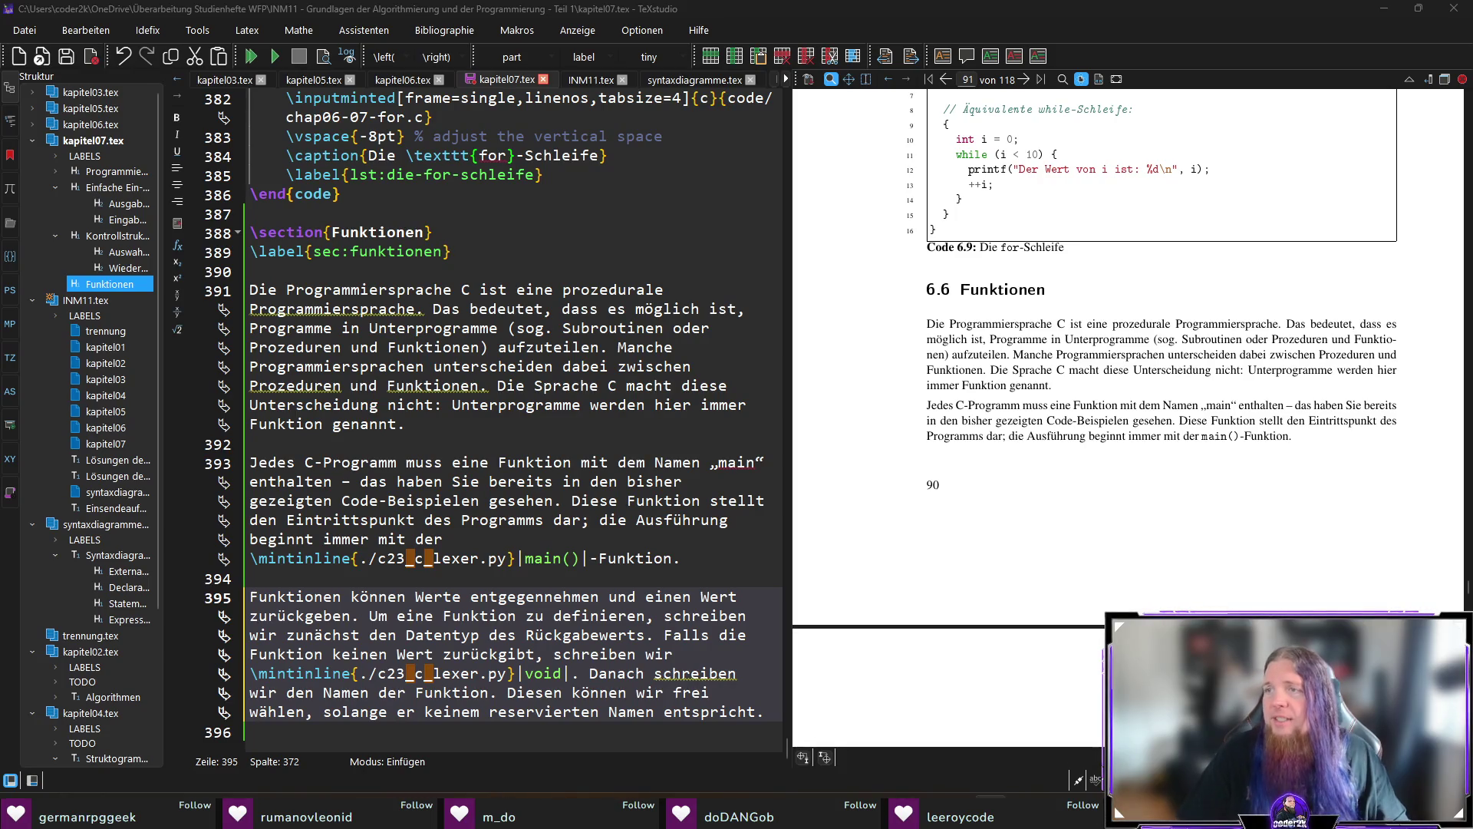
{"action": "key", "text": "alt+Tab"}
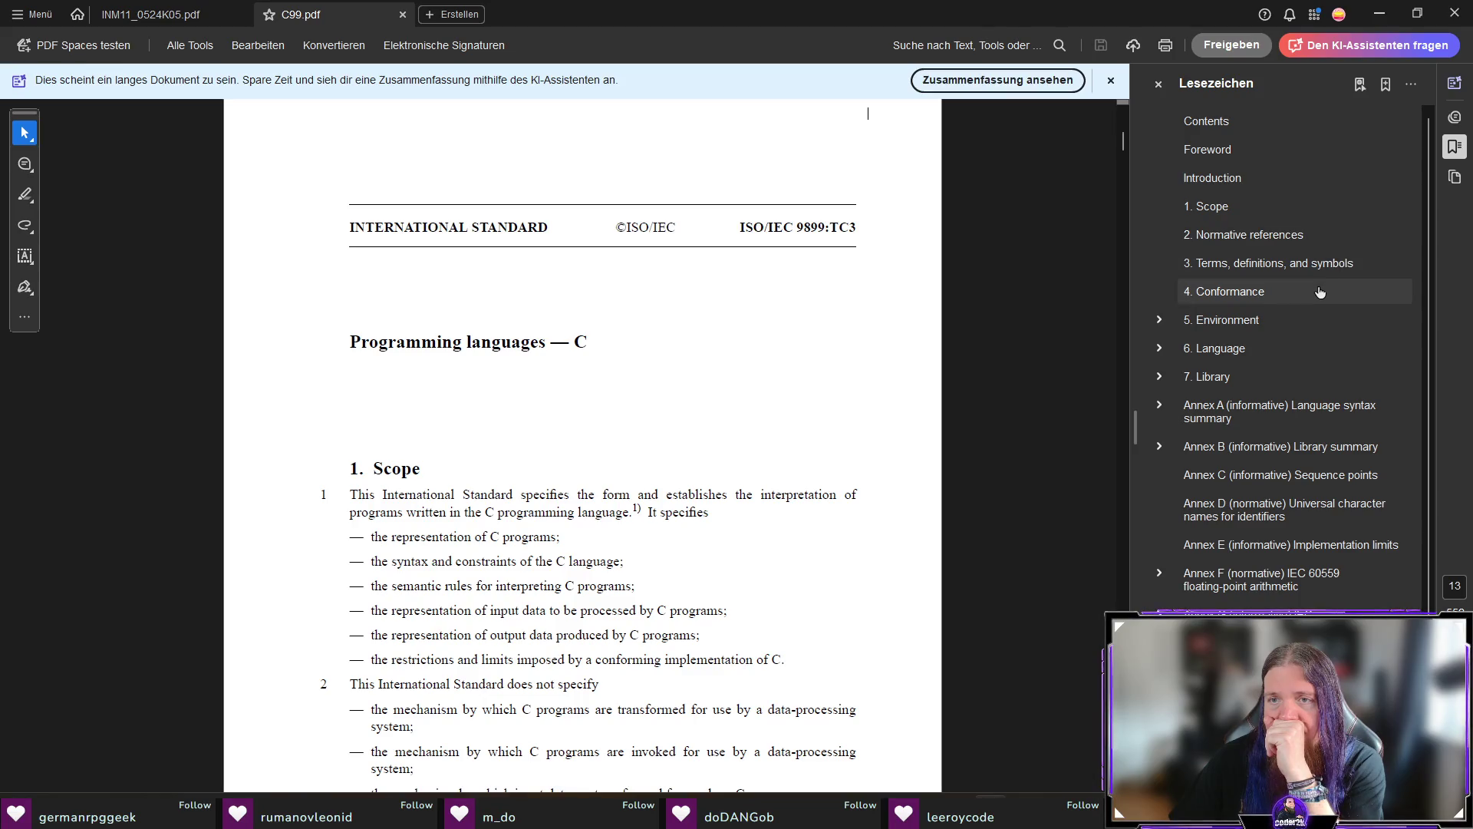
Browse the C99 bookmarks: section 3 Terms, definitions, and symbols and chapter 6 Language.
{"action": "left_click", "coordinate": [1300, 273]}
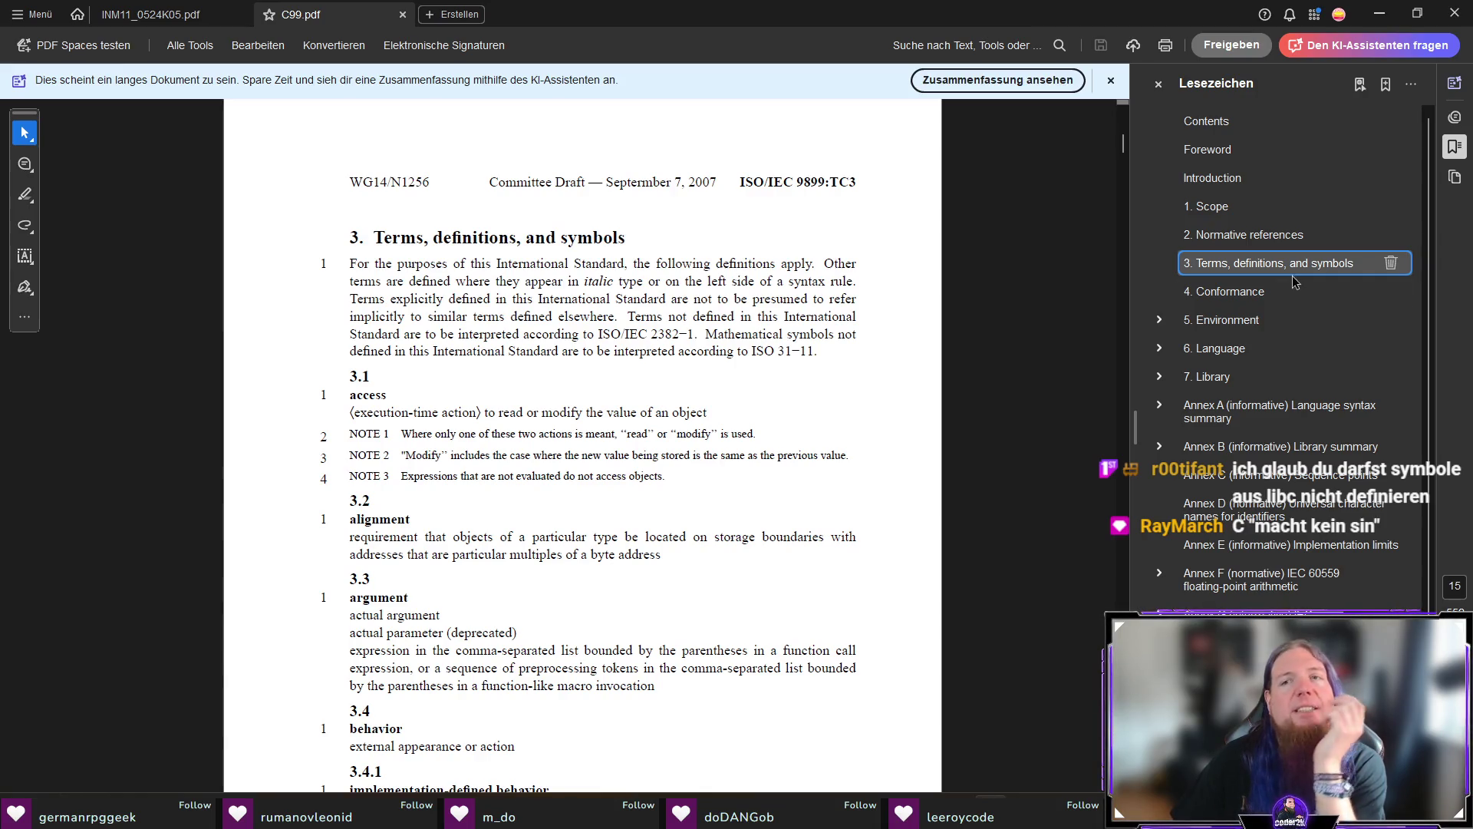
{"action": "left_click", "coordinate": [1160, 348]}
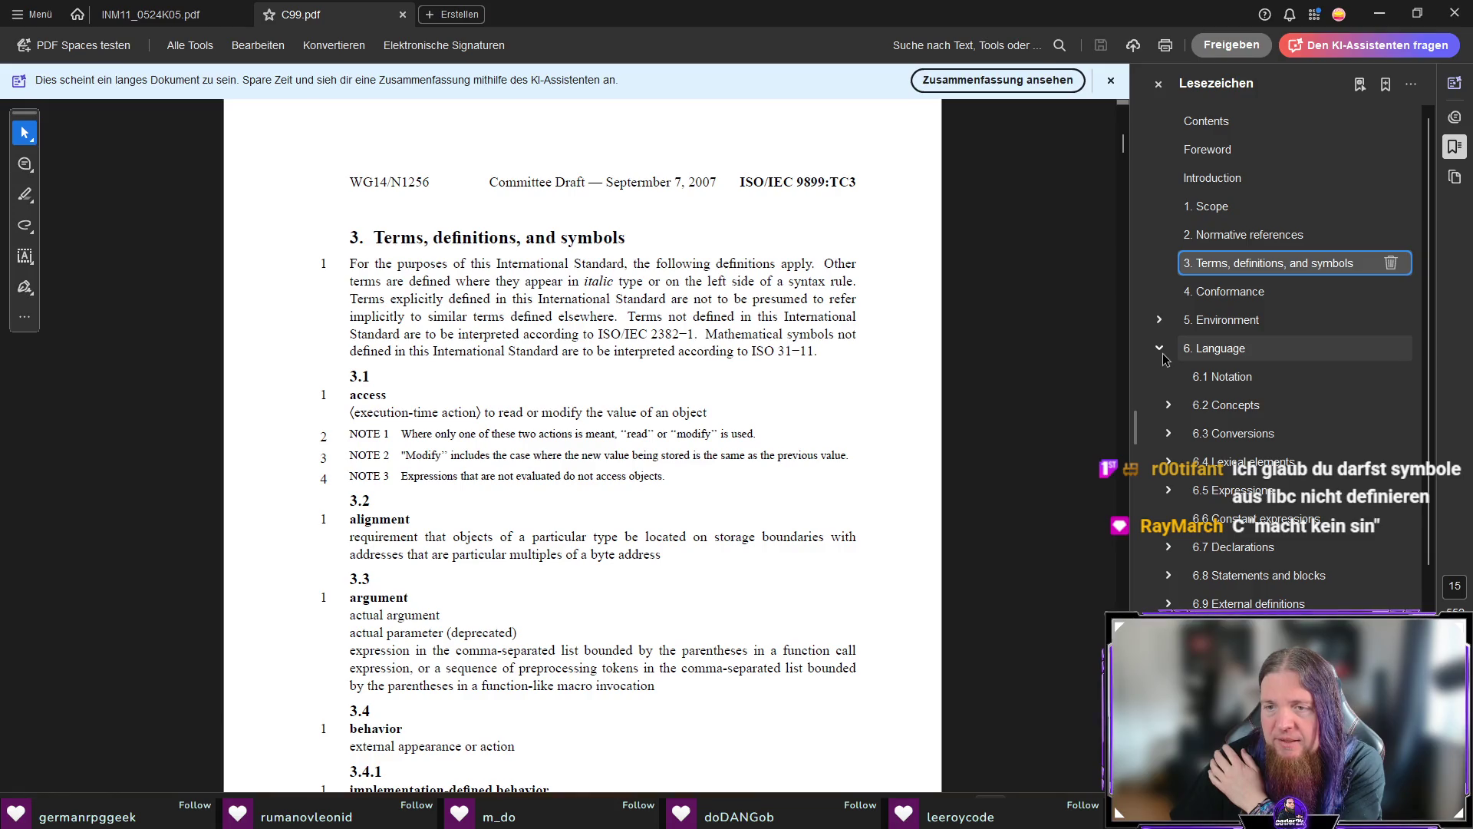
{"action": "left_click", "coordinate": [1160, 349]}
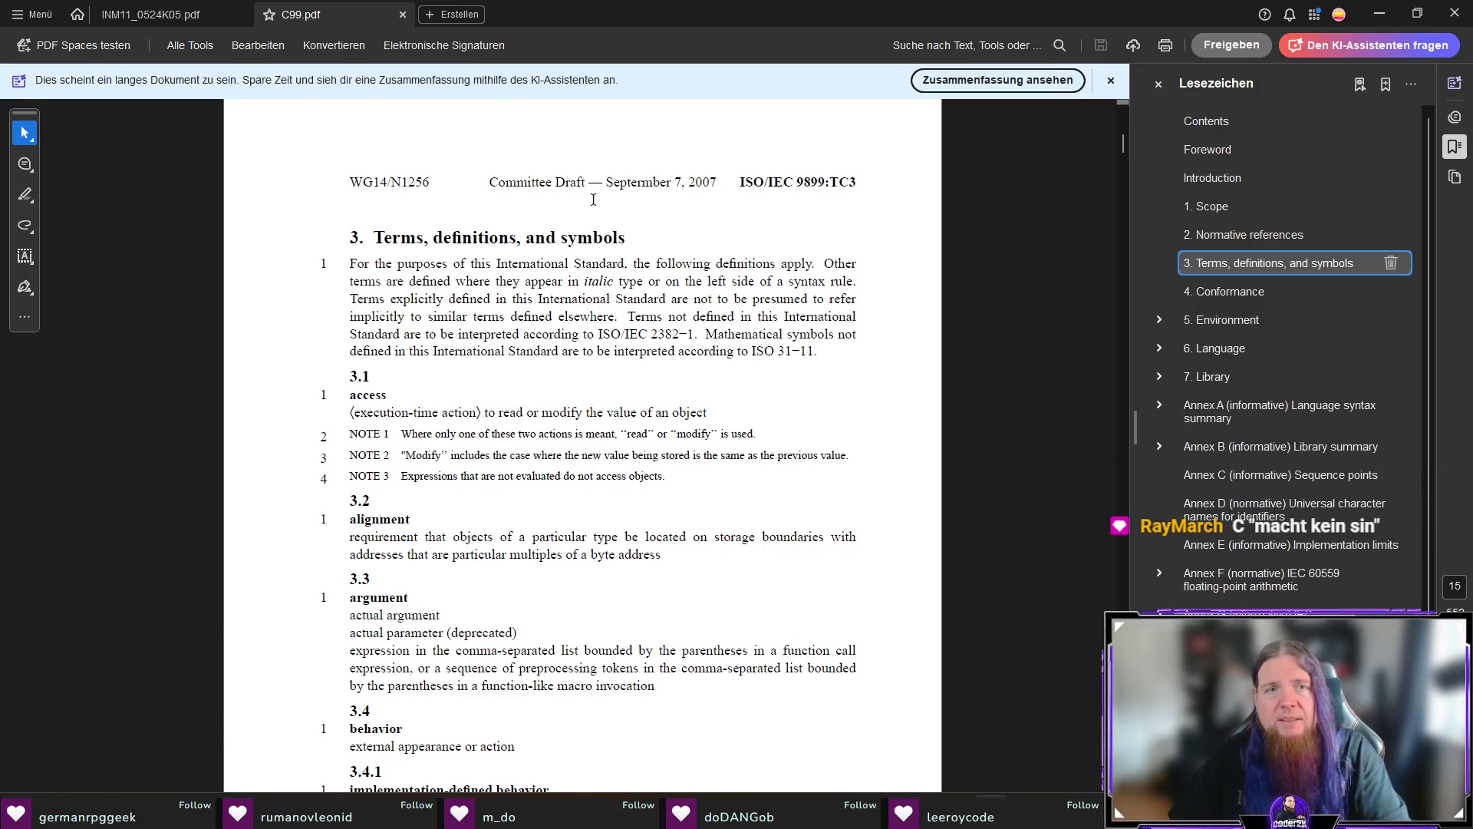
Search the standard for 'reserved' and step through matches up to the keywords list.
{"action": "left_click", "coordinate": [1046, 53]}
{"action": "type", "text": "reserved"}
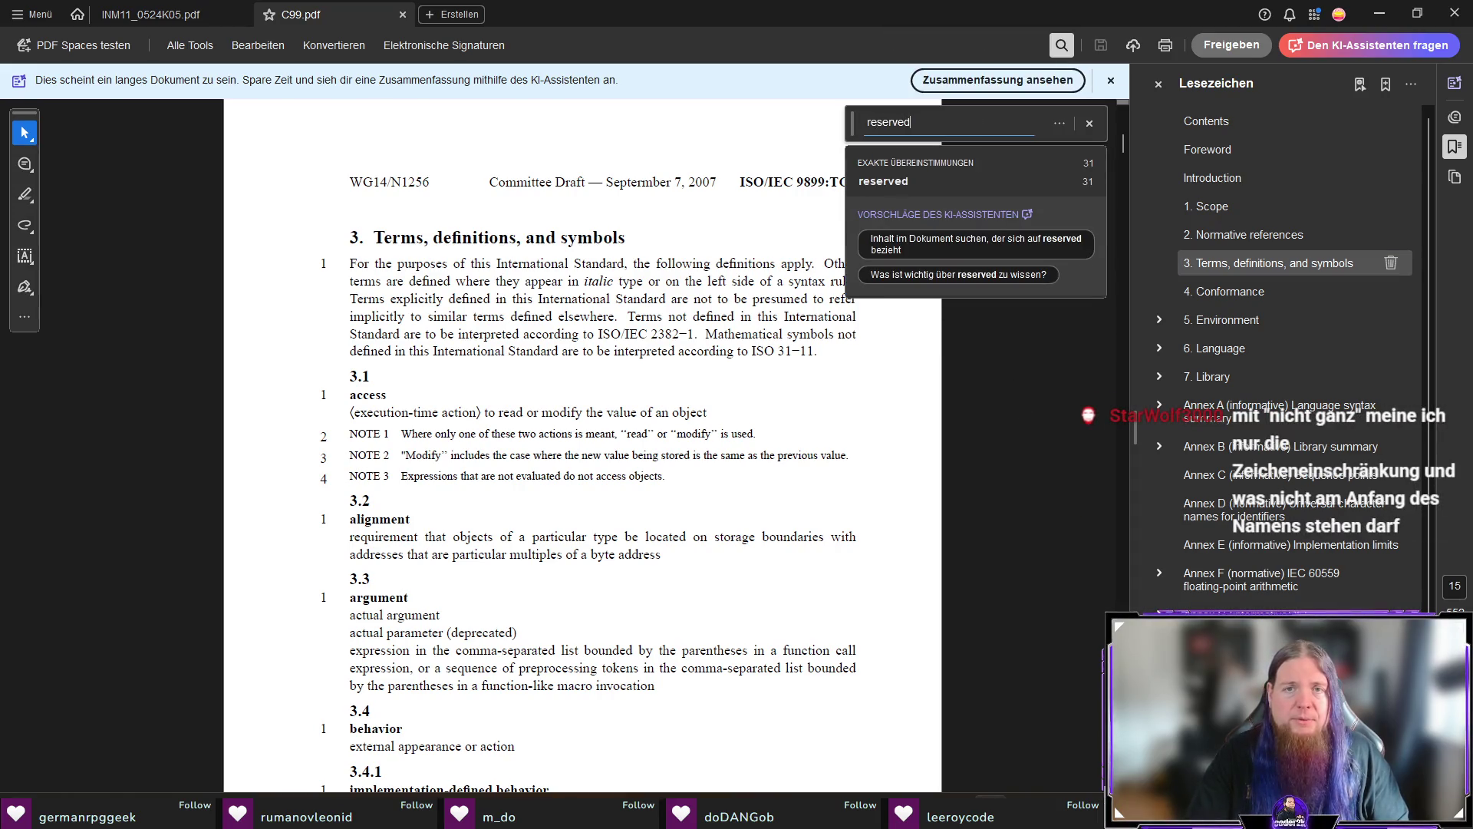
{"action": "key", "text": "Return"}
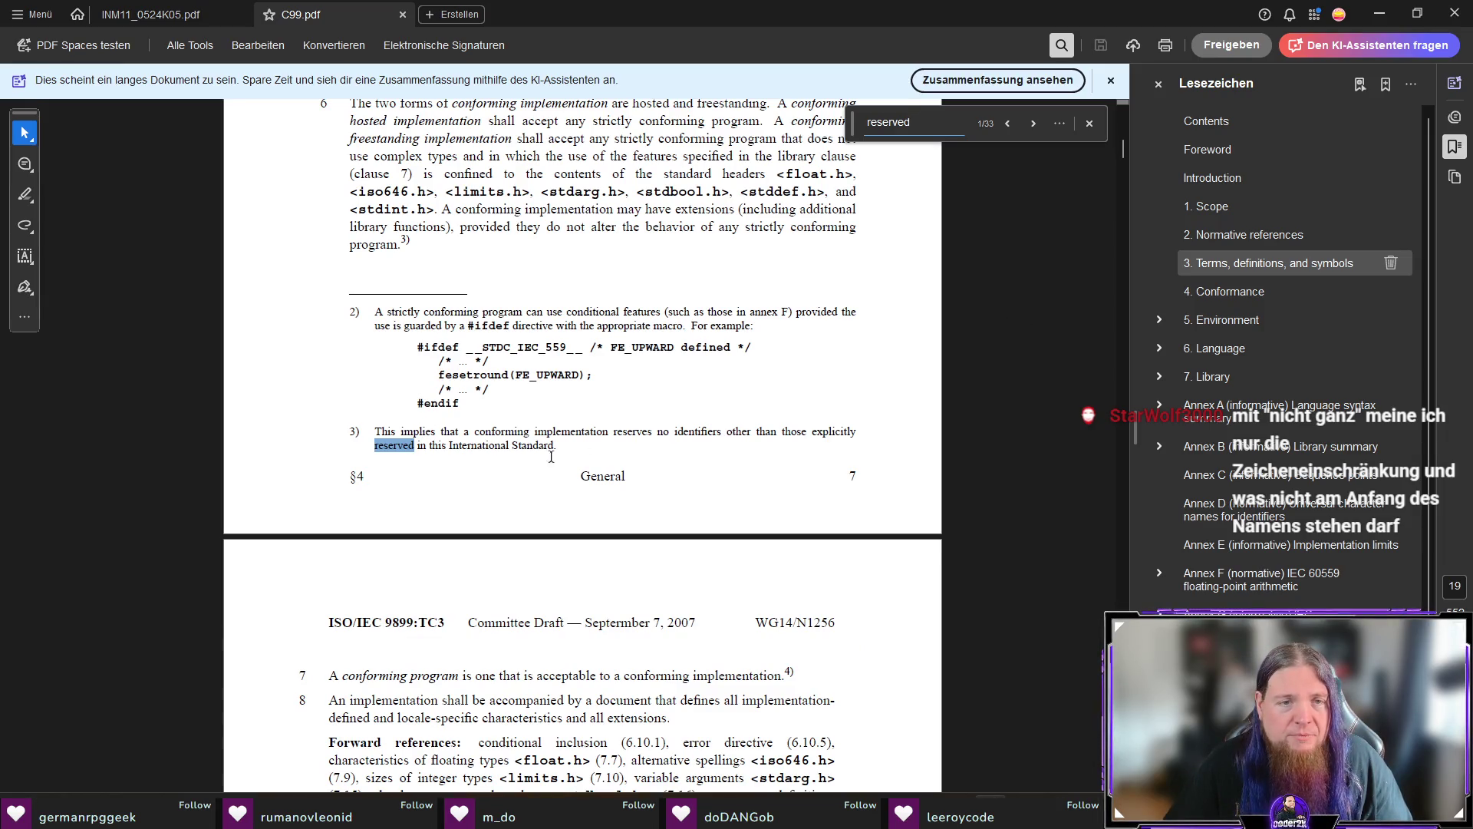
{"action": "key", "text": "Return"}
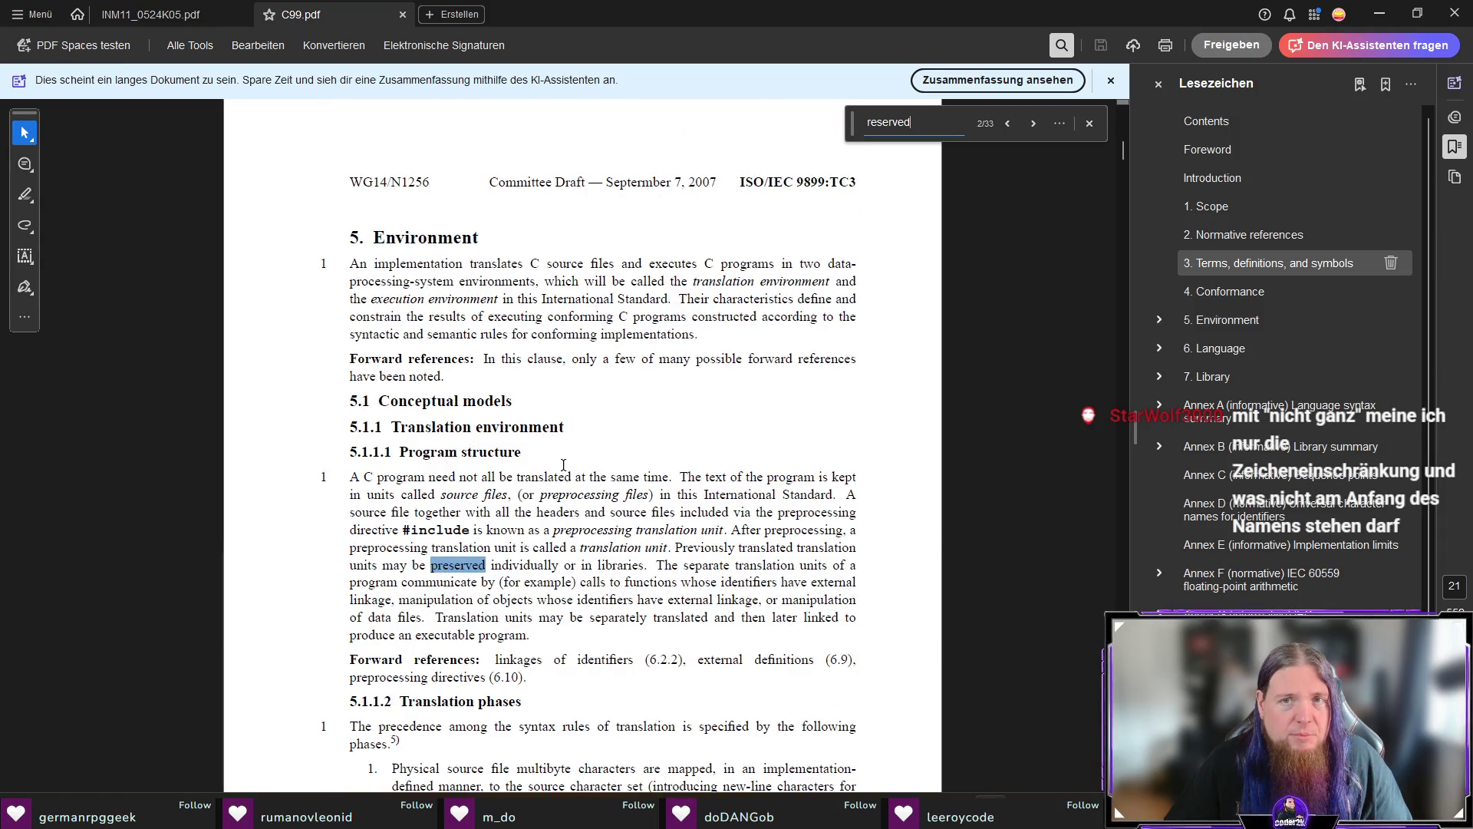
{"action": "key", "text": "Return"}
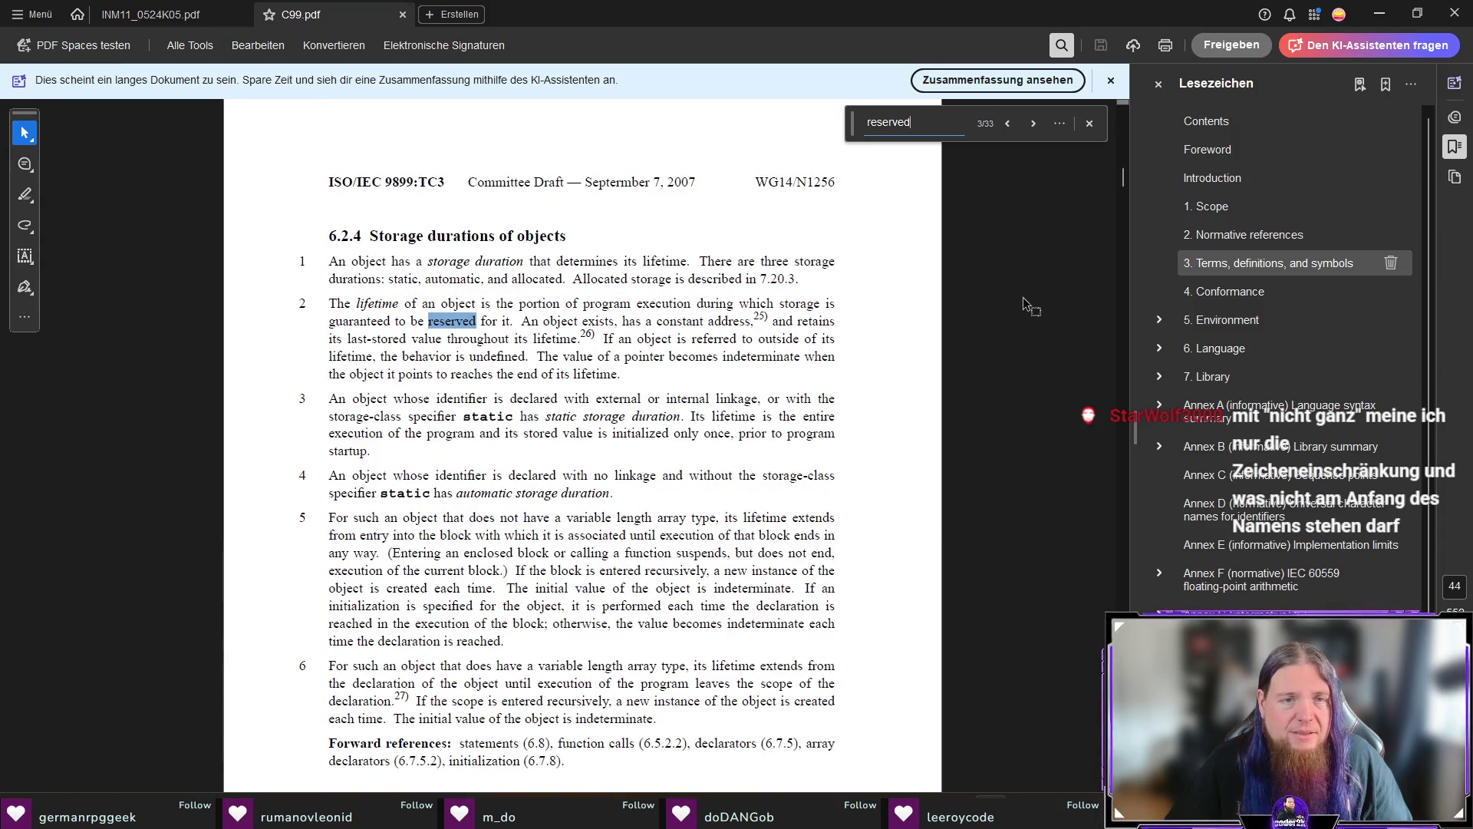
{"action": "key", "text": "Return"}
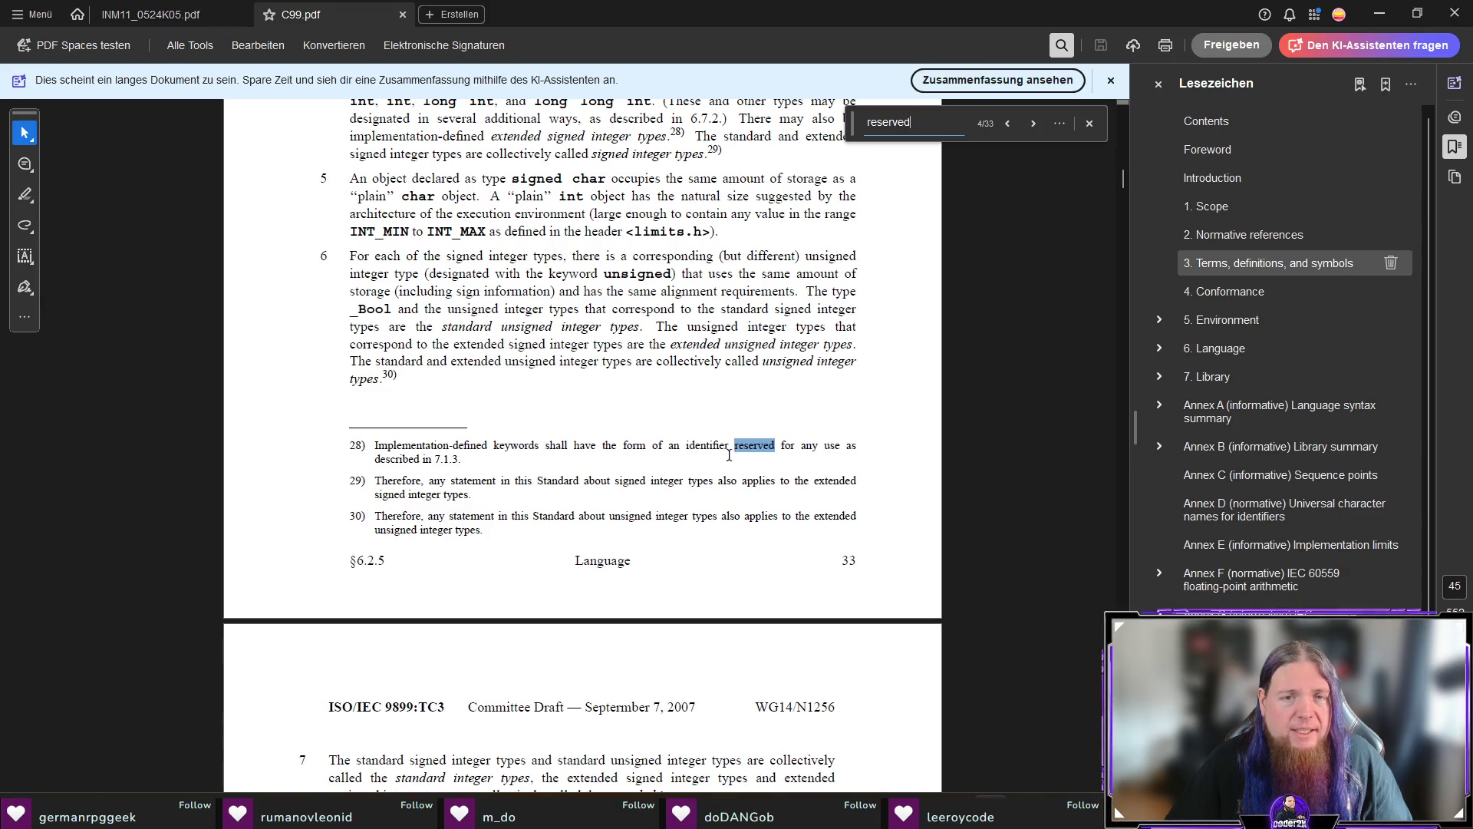
{"action": "key", "text": "Return"}
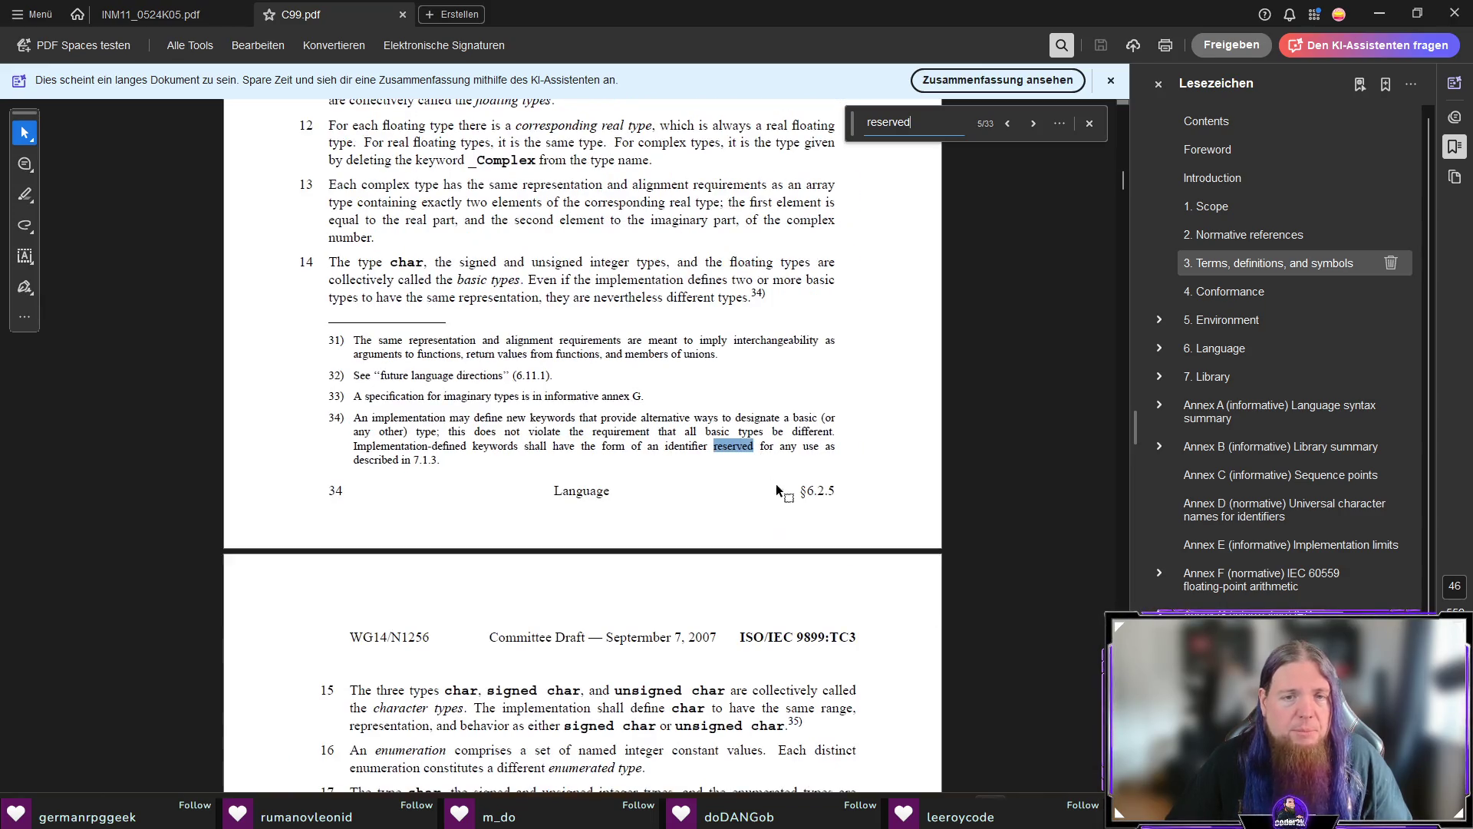
{"action": "key", "text": "Return"}
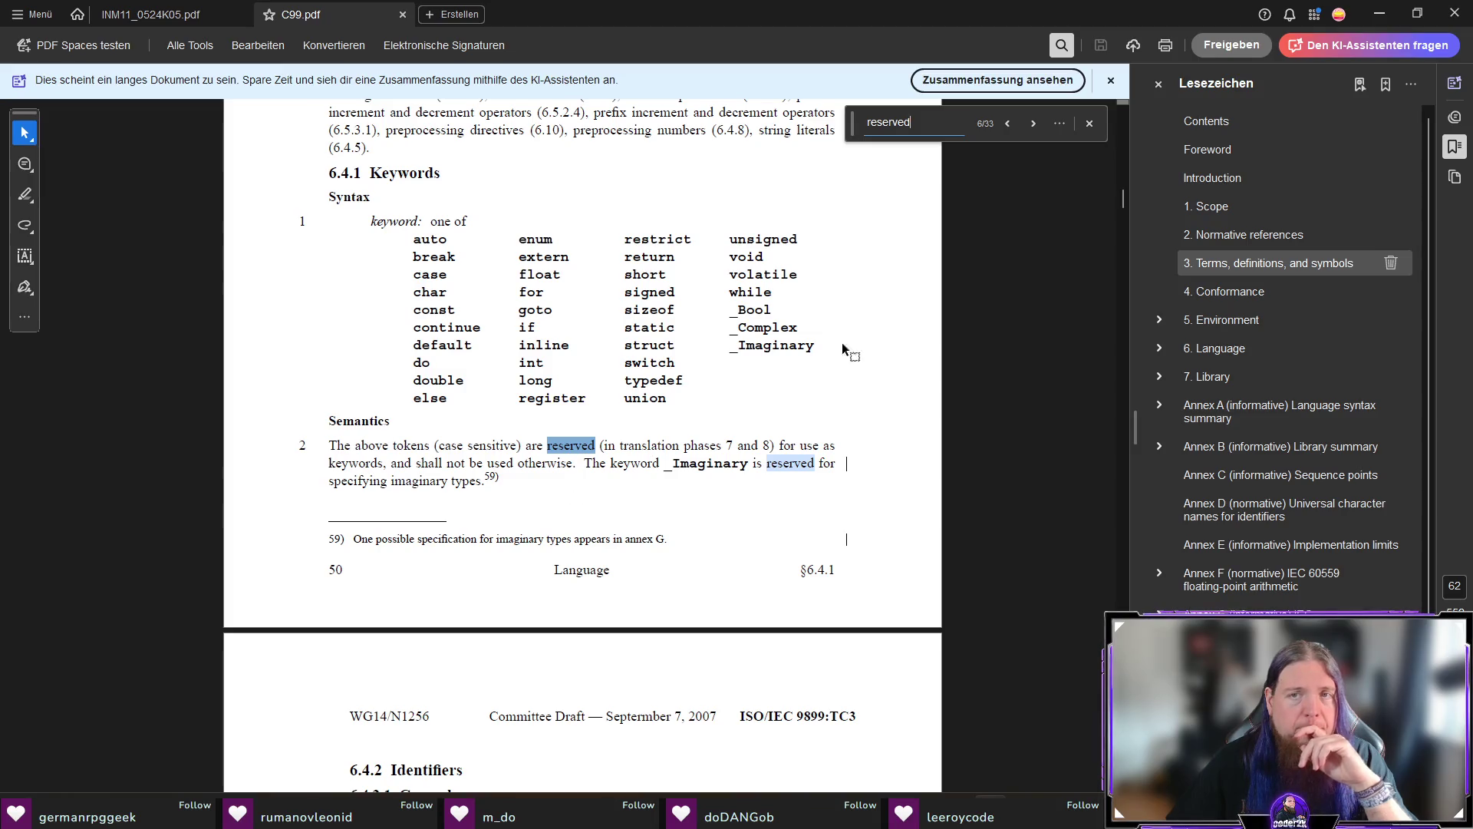
Continue through the 'reserved' matches to 6.11 Future language directions, match 14 of 33.
{"action": "key", "text": "Return"}
{"action": "key", "text": "Return"}
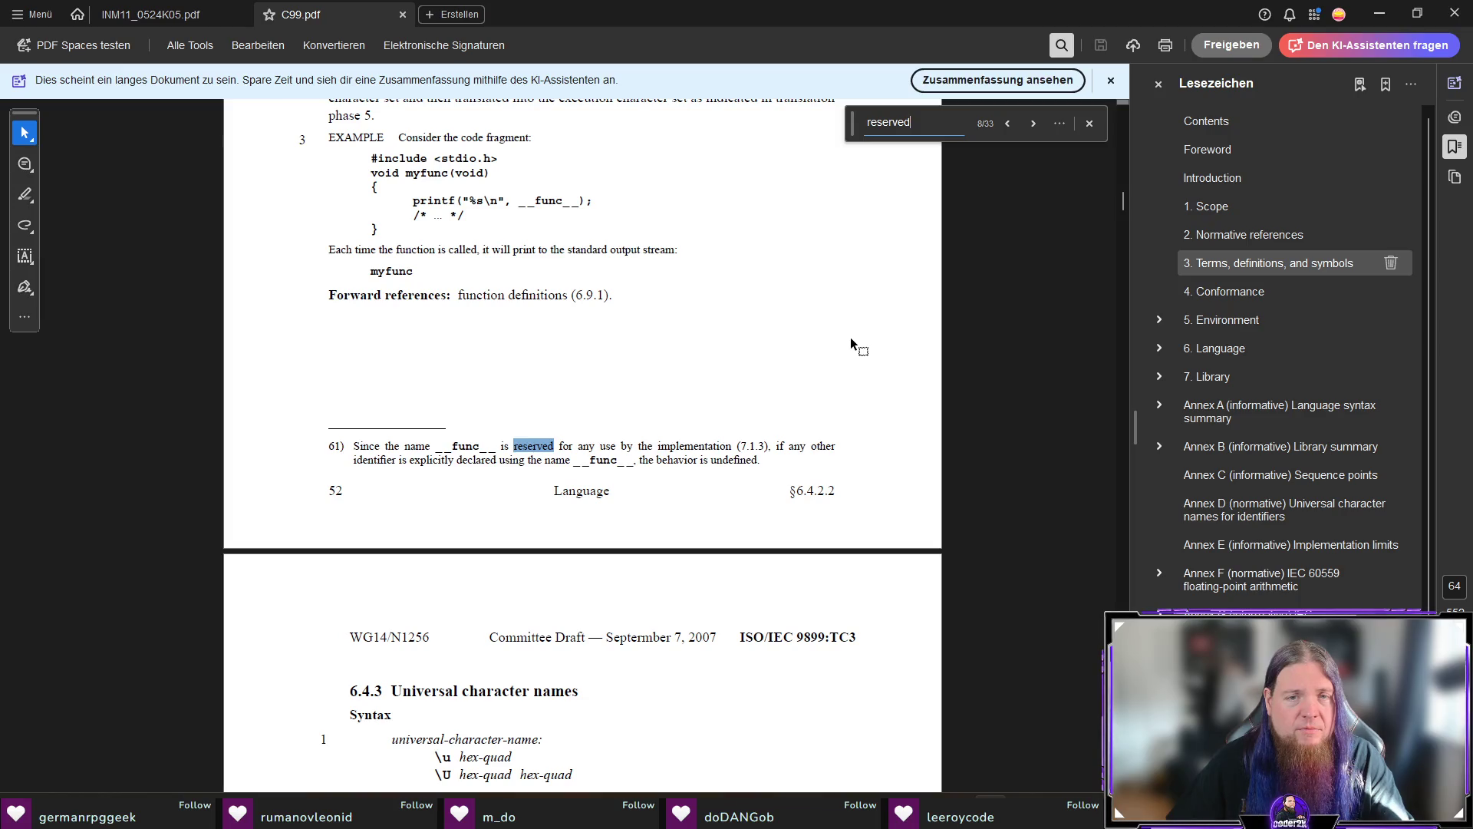
{"action": "key", "text": "Return"}
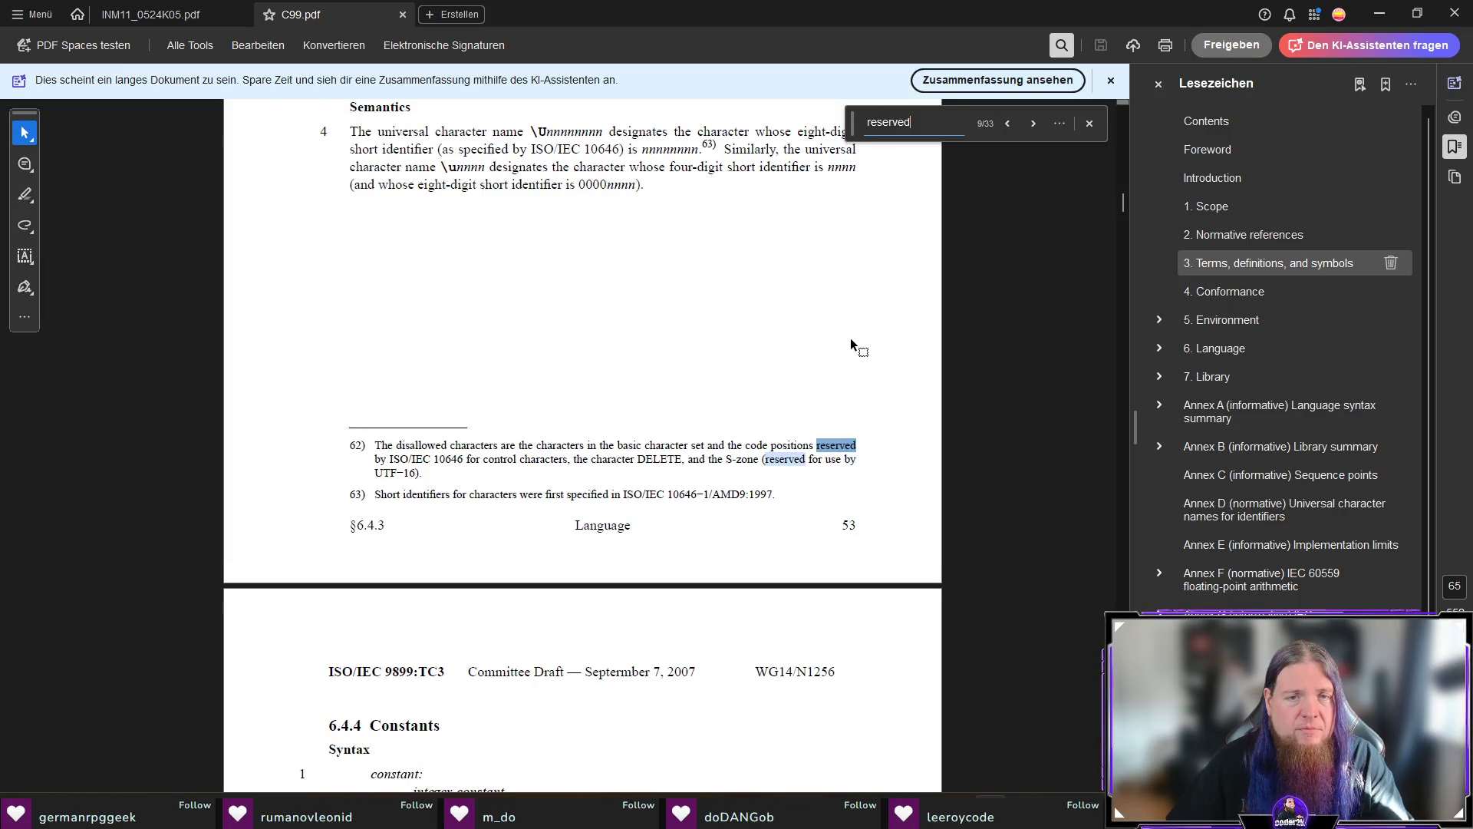
{"action": "key", "text": "Return"}
{"action": "key", "text": "Return"}
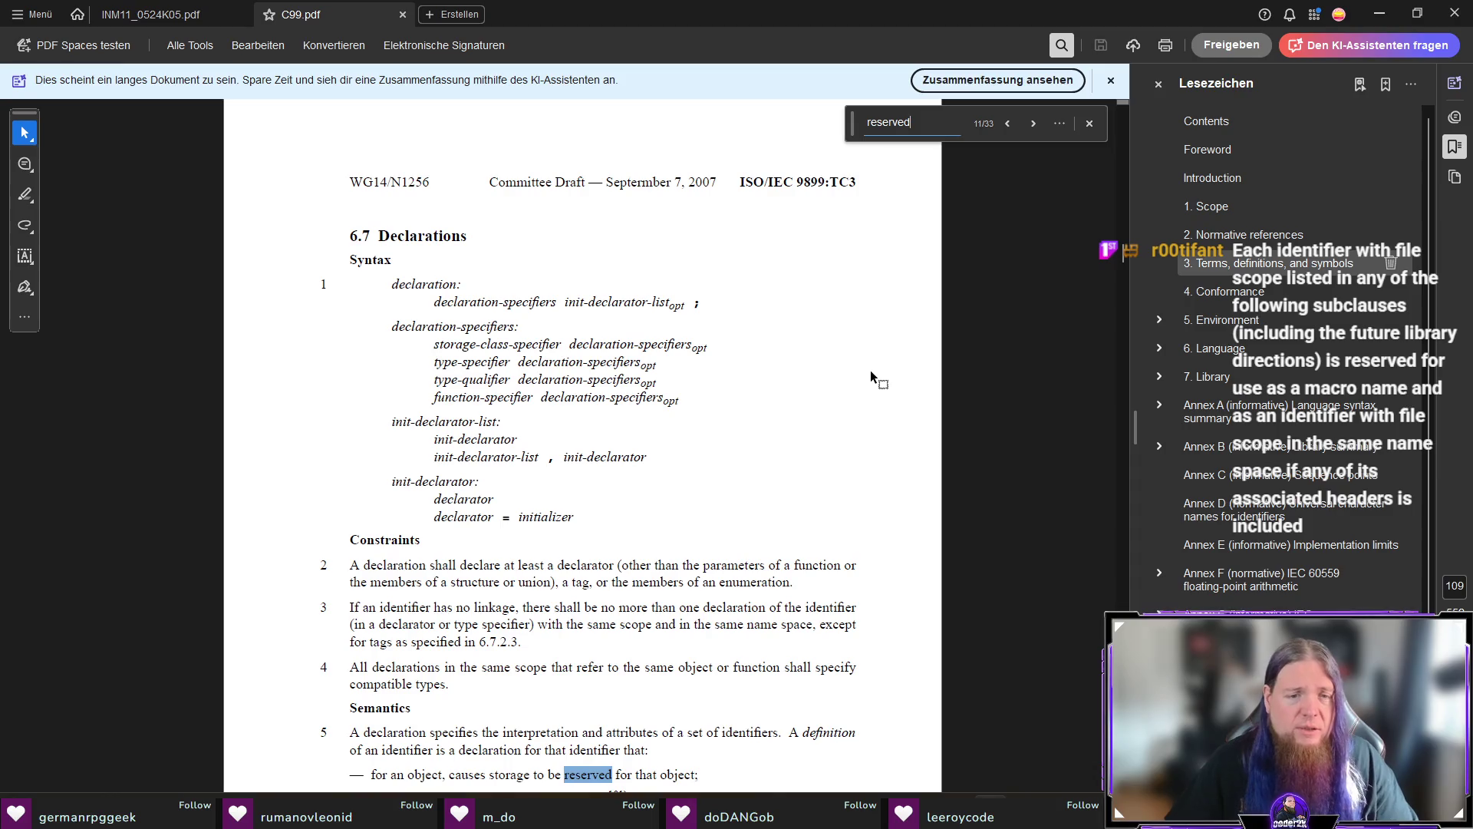
{"action": "scroll", "coordinate": [870, 376], "scroll_direction": "down", "scroll_amount": 3}
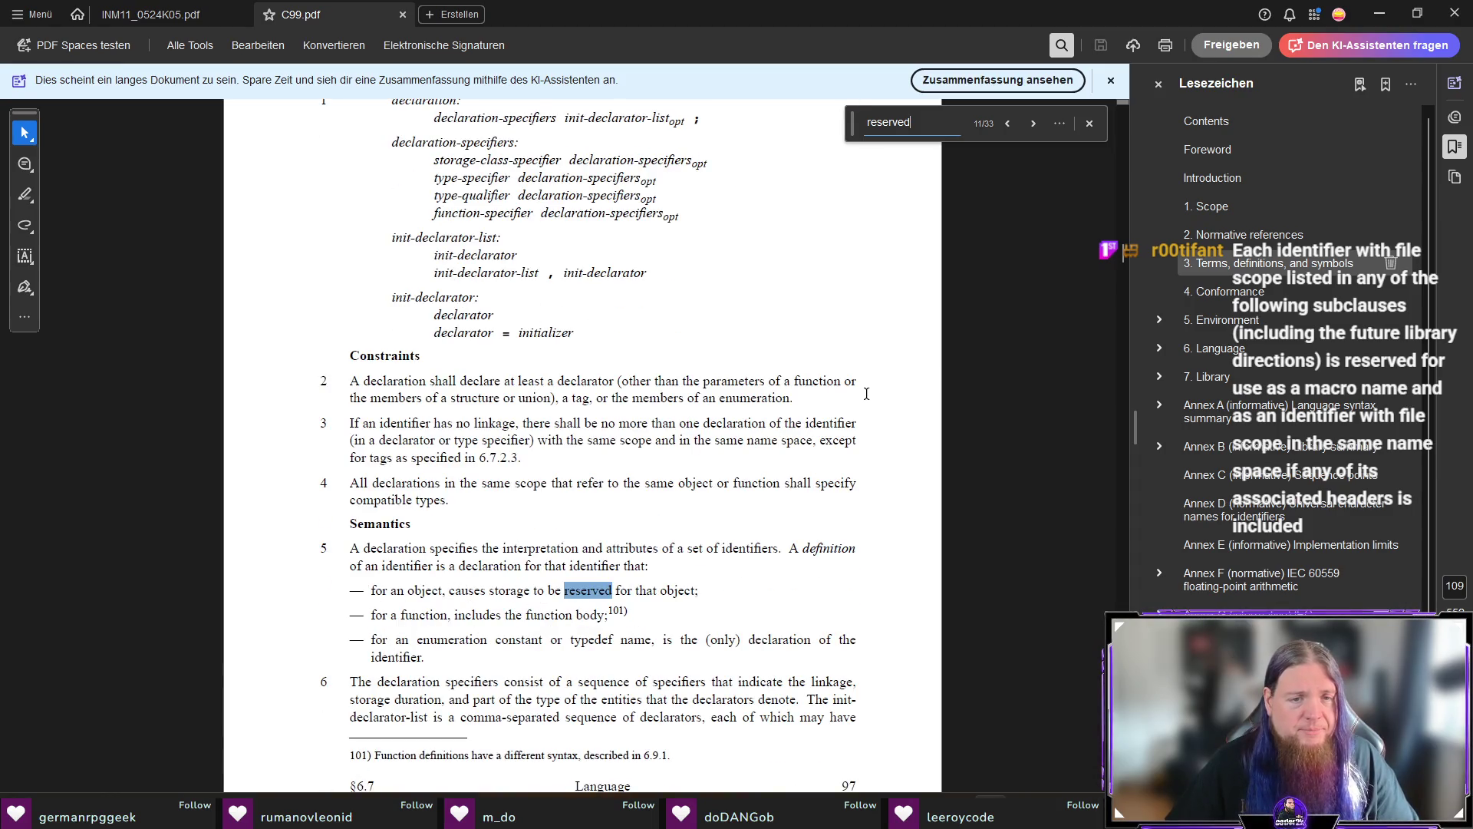
{"action": "key", "text": "Return"}
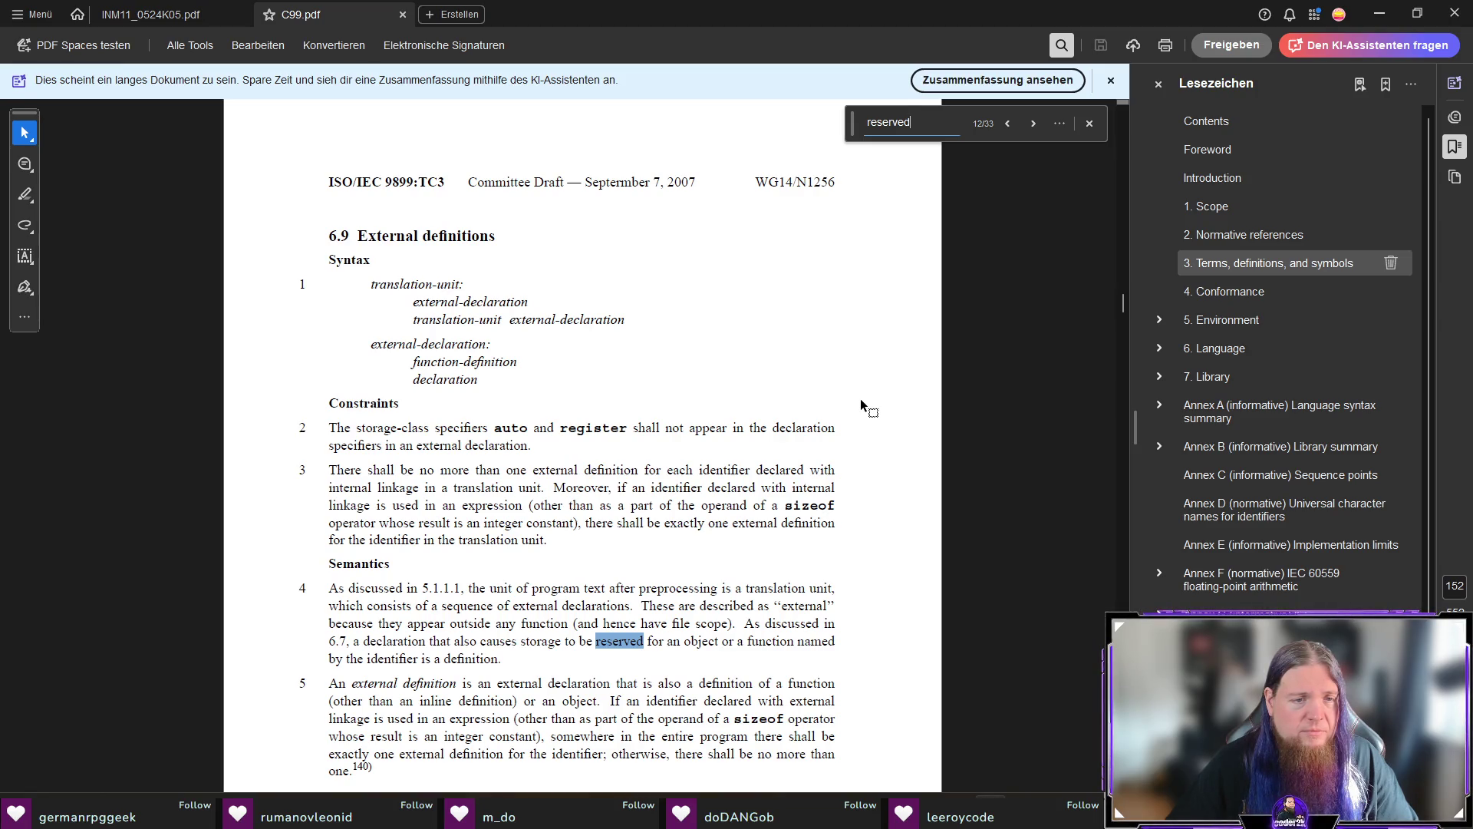
{"action": "key", "text": "Return"}
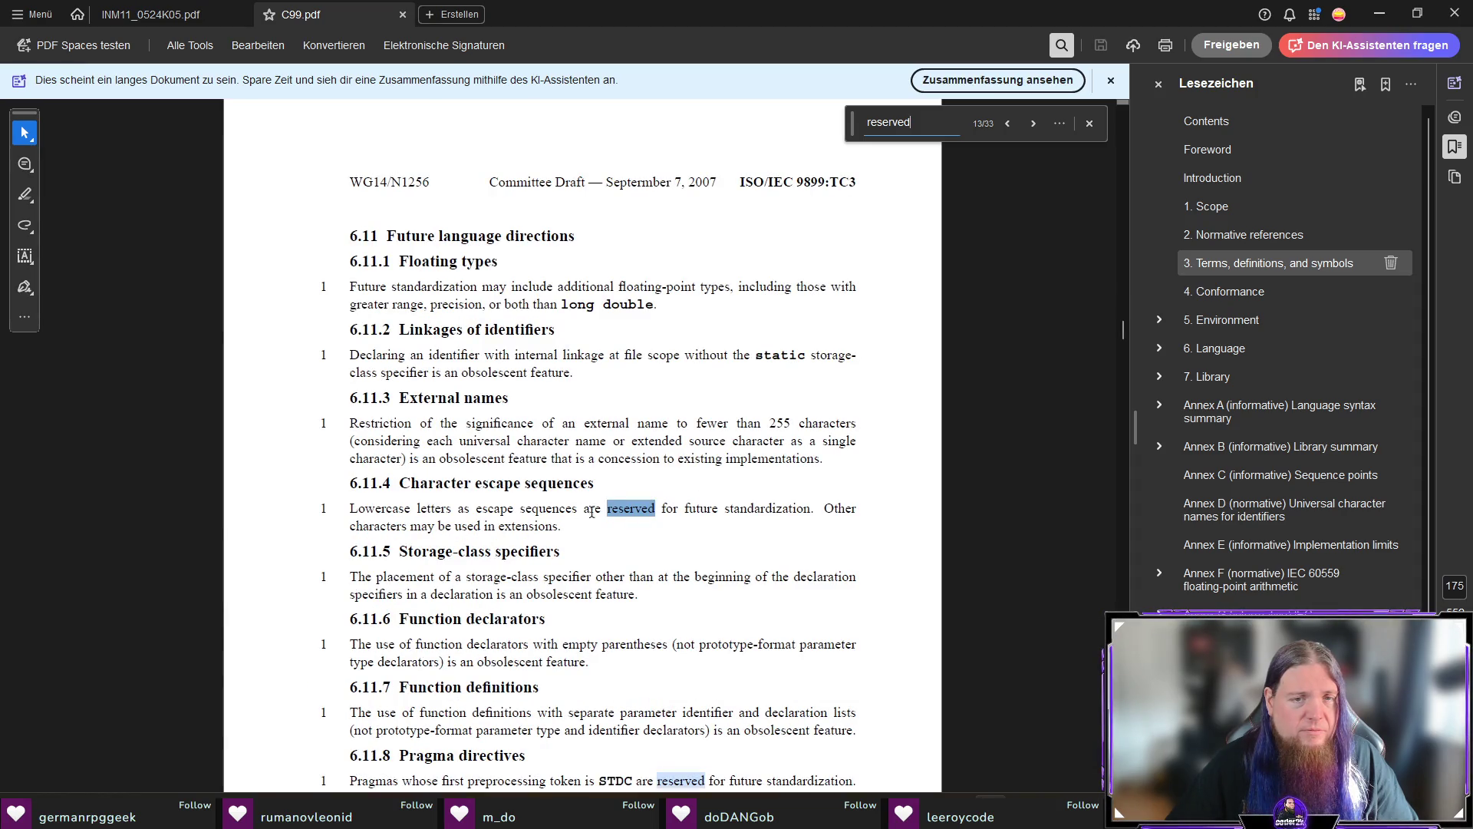
{"action": "key", "text": "Return"}
{"action": "scroll", "coordinate": [820, 516], "scroll_direction": "down", "scroll_amount": 3}
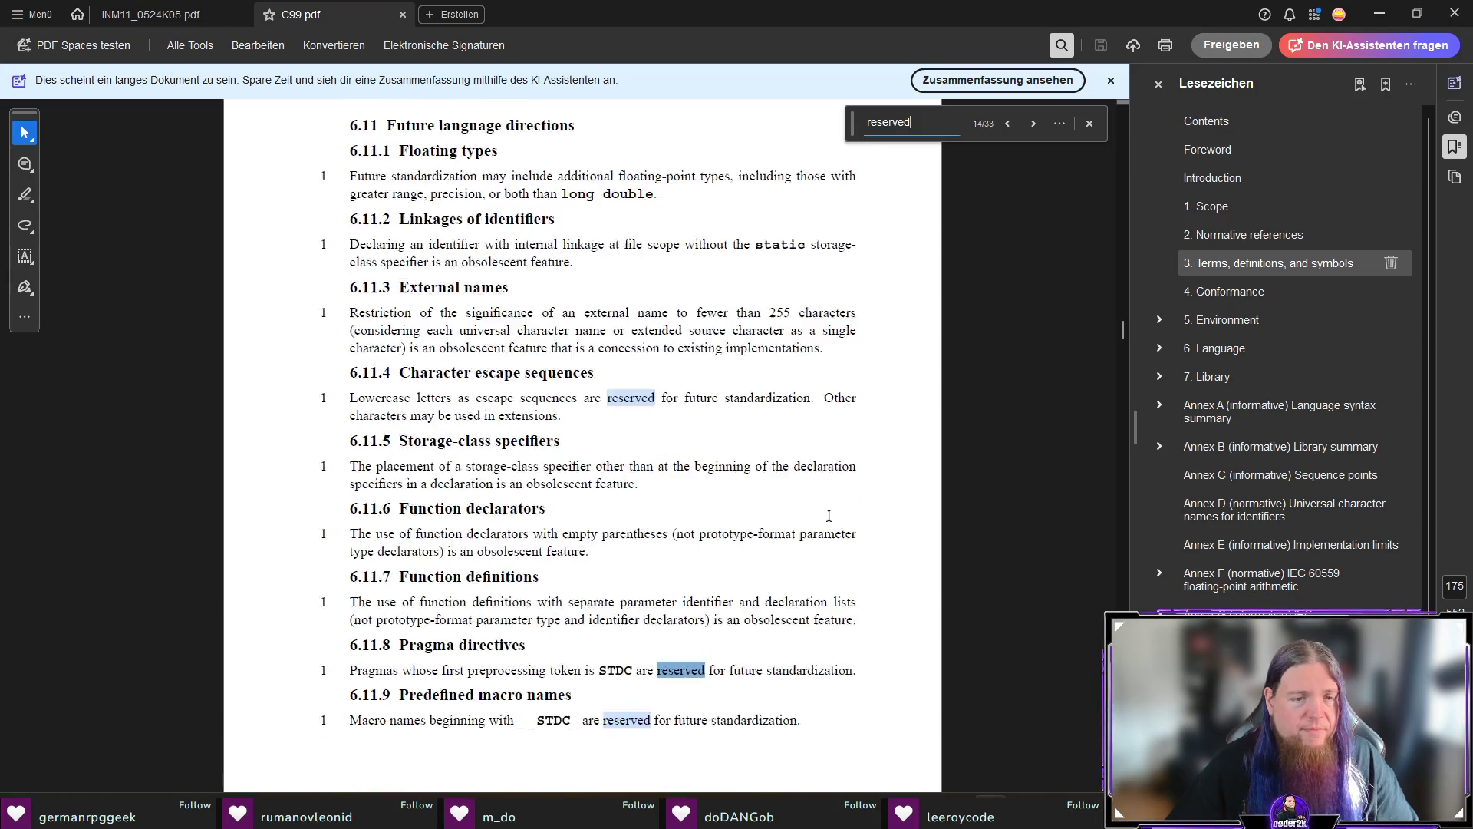
Advance the 'reserved' search to match 16, section 7.1.3 Reserved identifiers.
{"action": "key", "text": "Return"}
{"action": "key", "text": "Return"}
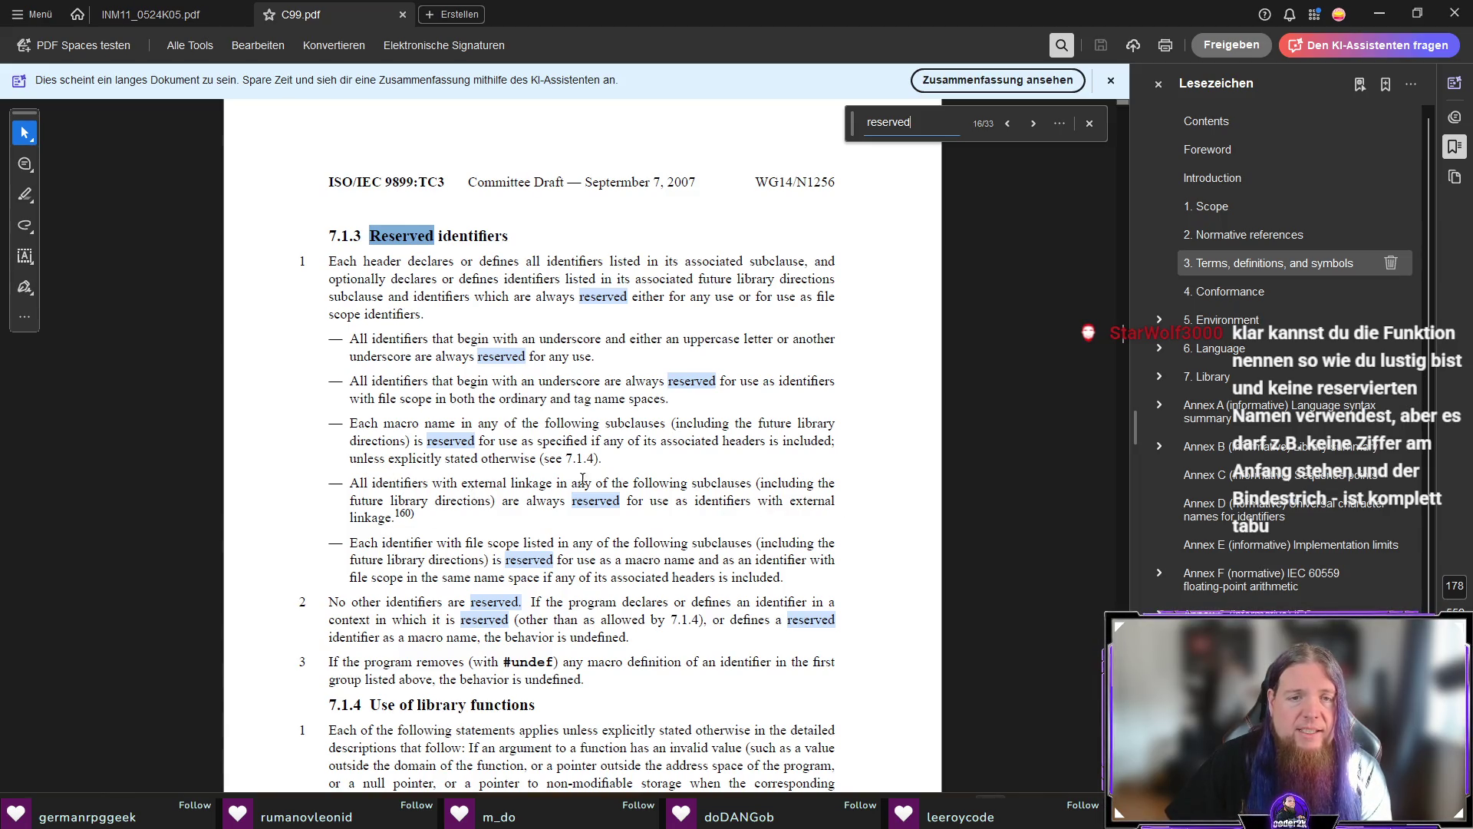
{"action": "scroll", "coordinate": [643, 482], "scroll_direction": "down", "scroll_amount": 1}
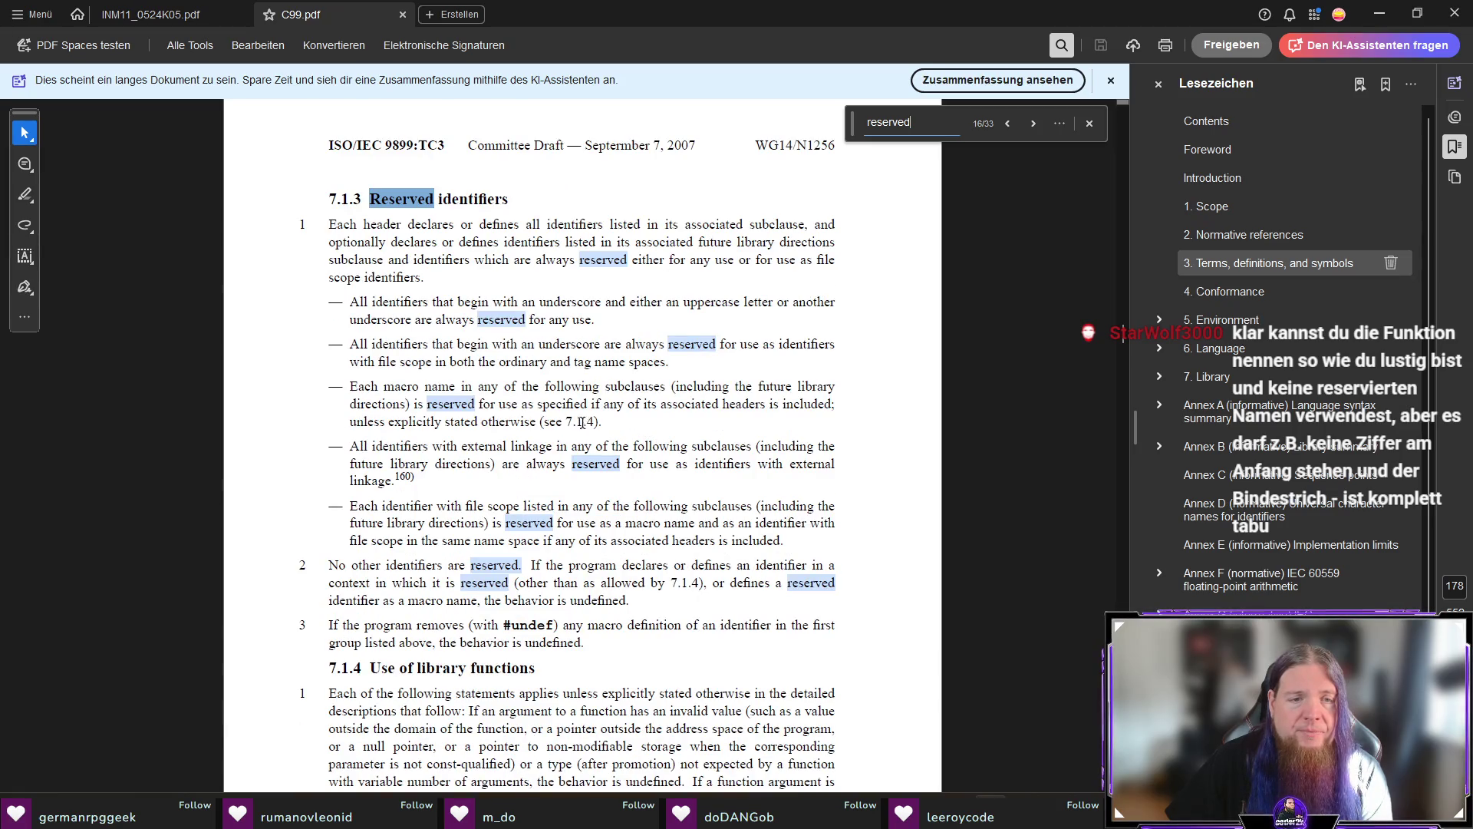
Copy the 7.1.3 rule on identifiers with external linkage and return to TeXstudio.
{"action": "mouse_move", "coordinate": [350, 445]}
{"action": "left_mouse_down"}
{"action": "mouse_move", "coordinate": [492, 463]}
{"action": "mouse_move", "coordinate": [421, 486]}
{"action": "left_mouse_up"}
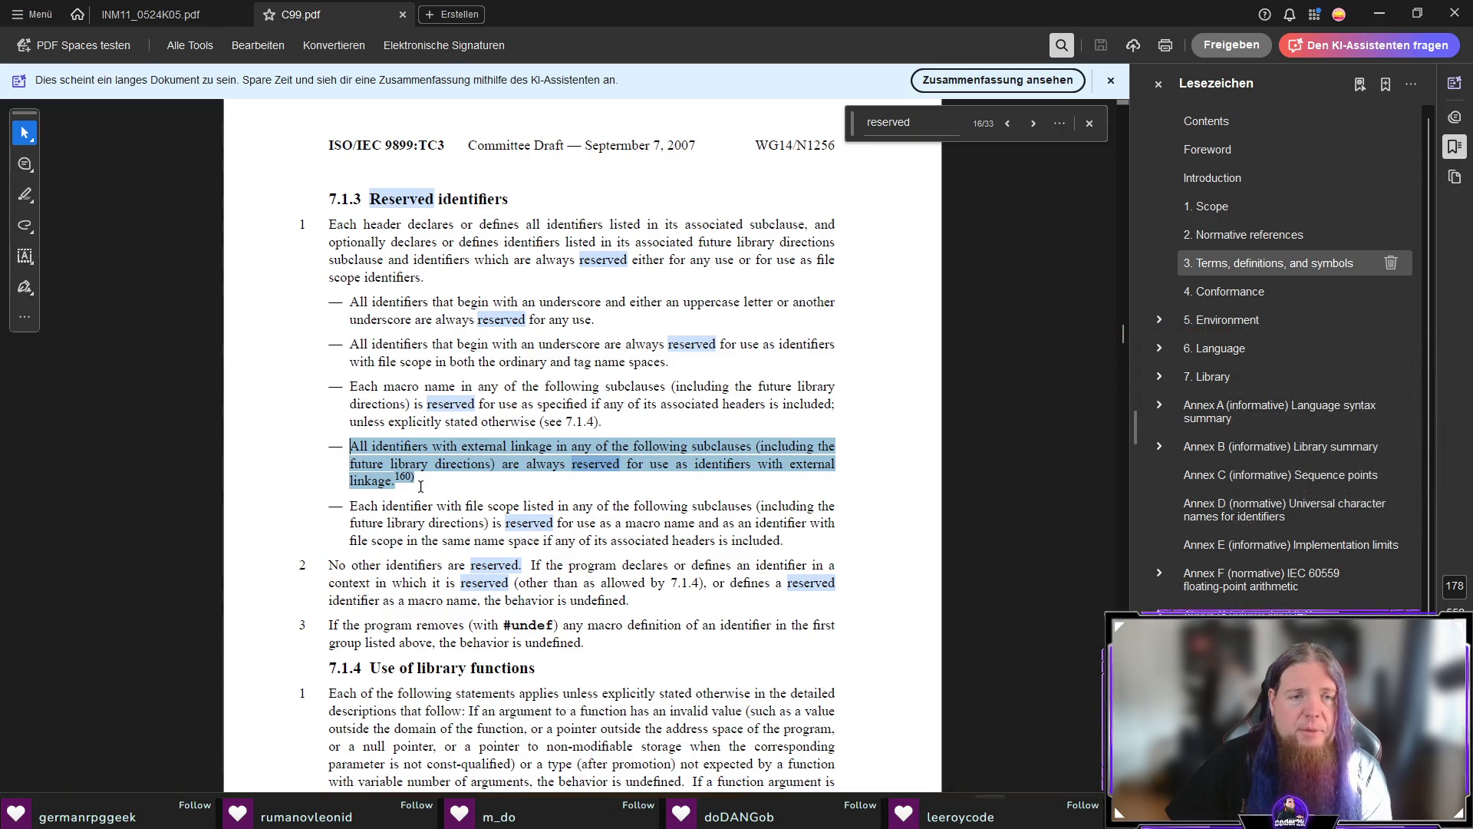
{"action": "right_click", "coordinate": [420, 486]}
{"action": "left_click", "coordinate": [894, 471]}
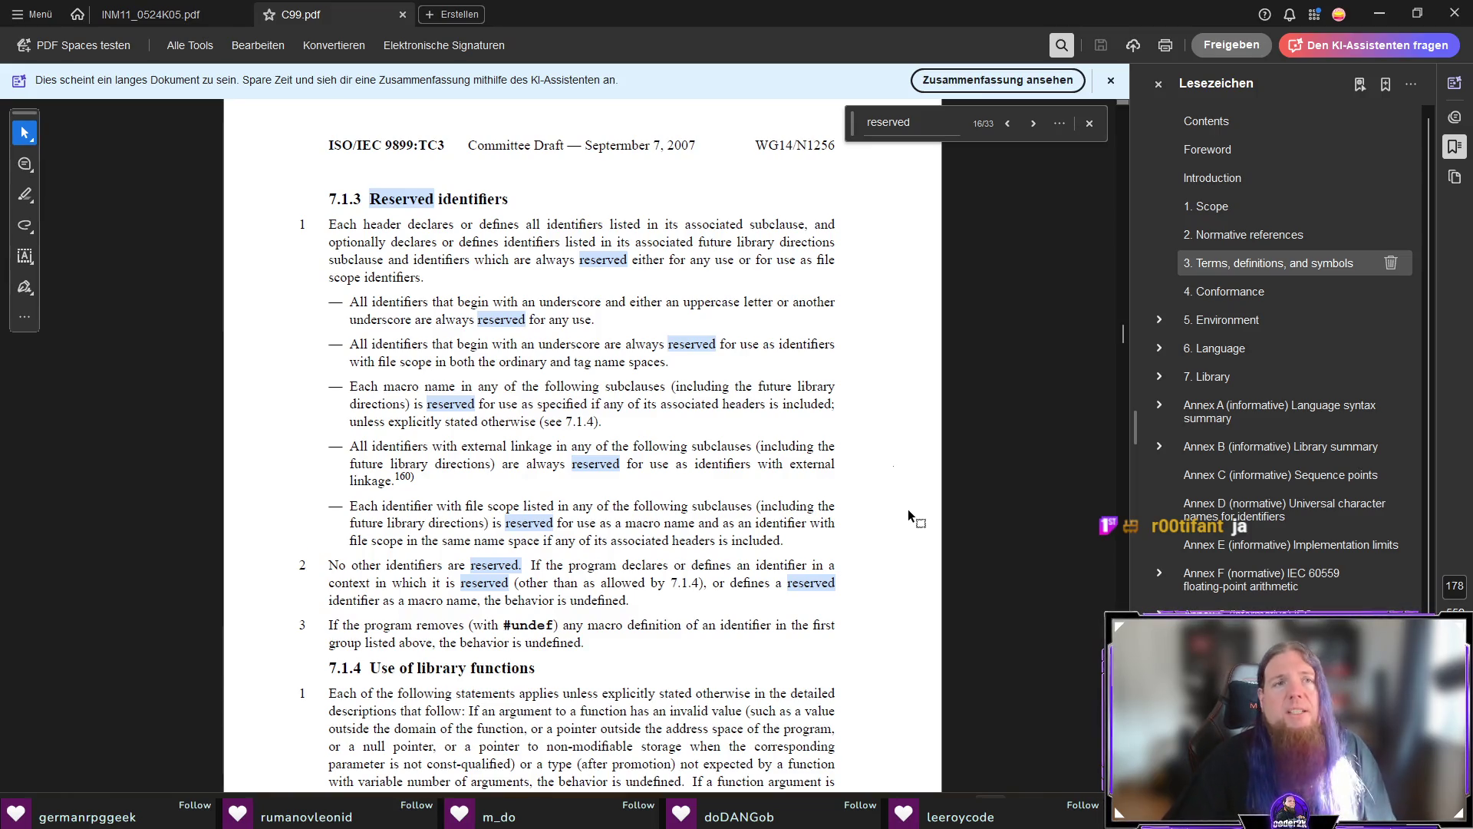
{"action": "key", "text": "alt+Tab"}
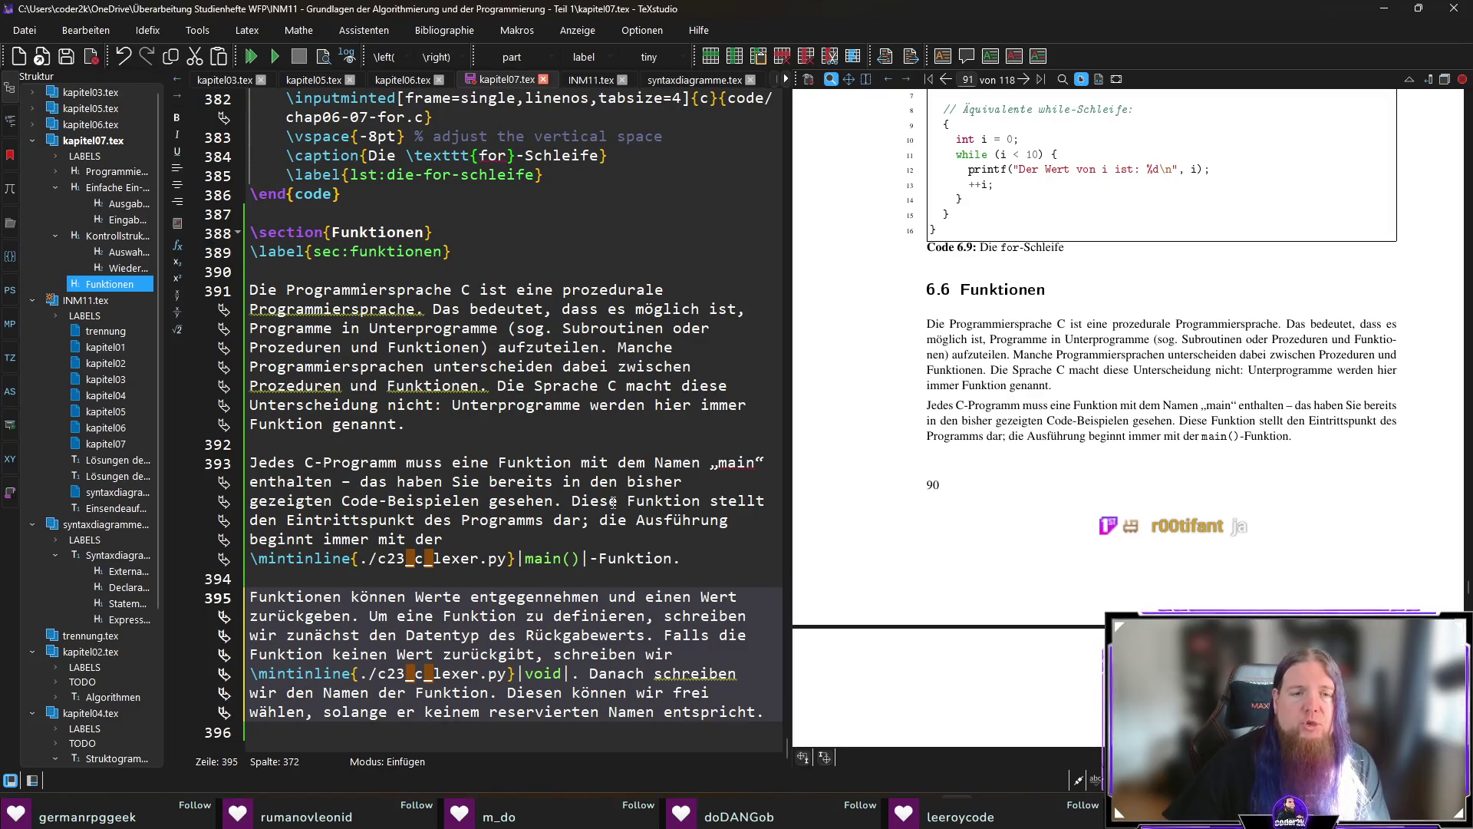
Insert an empty merksatz environment below the function paragraph.
{"action": "key", "text": "Return"}
{"action": "key", "text": "Return"}
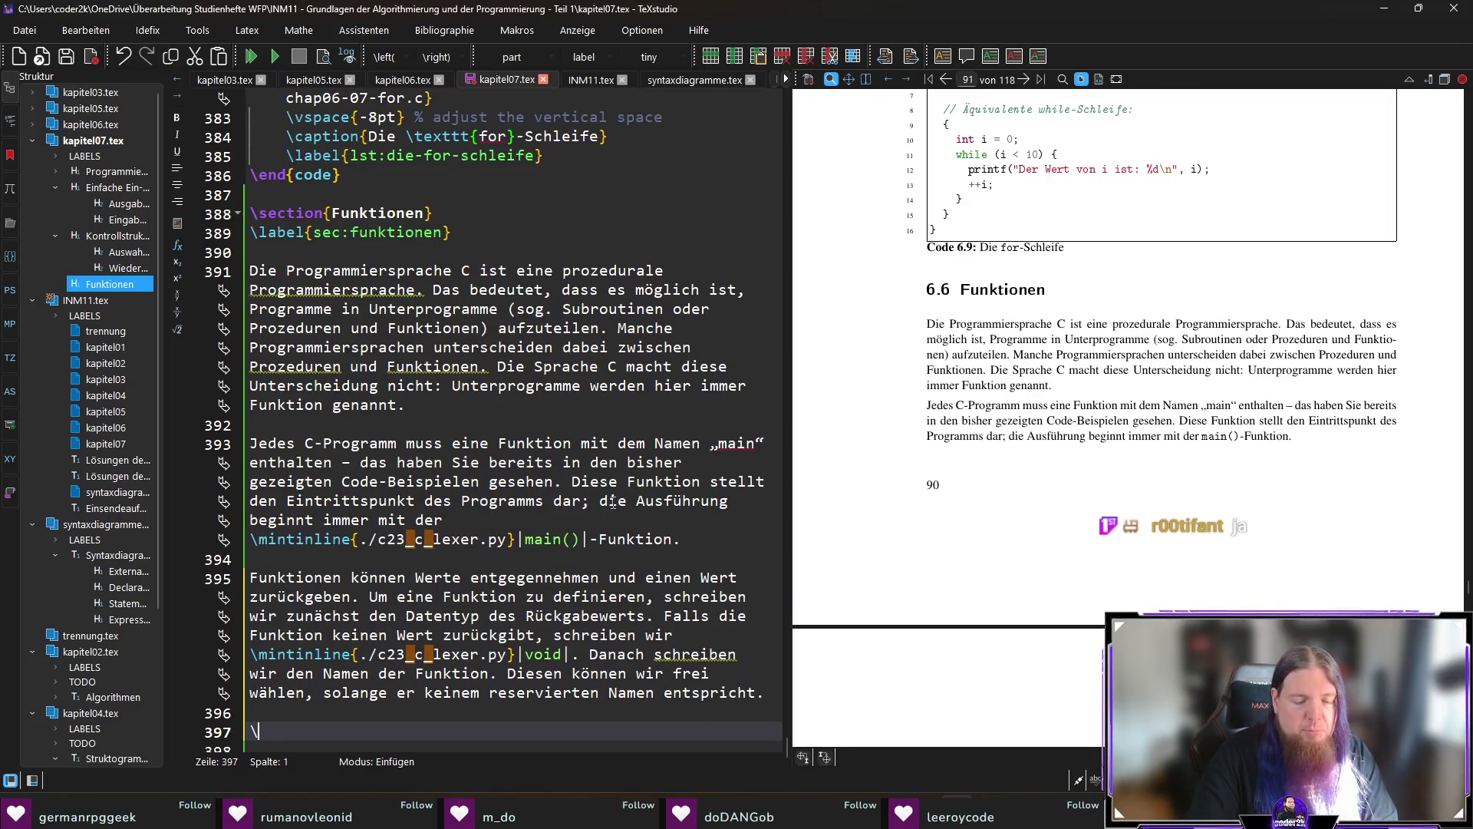
{"action": "type", "text": "begin{merk"}
{"action": "key", "text": "Return"}
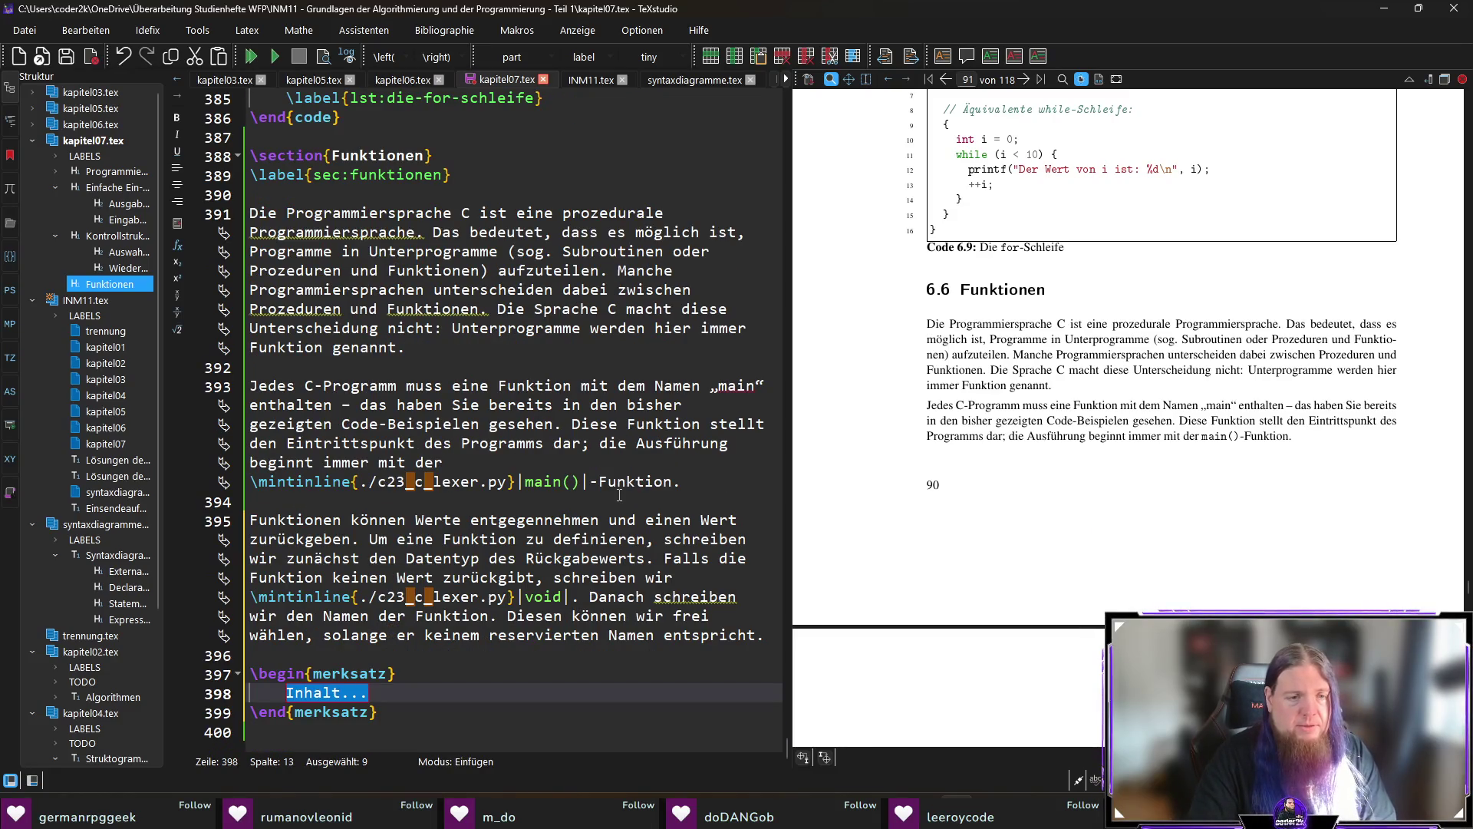
Write the \textit{Hinweis:} that the C standard reserves certain Namen/Bezeichner, ending 'Dazu gehören:'.
{"action": "type", "text": "extit{Hinweis:} "}
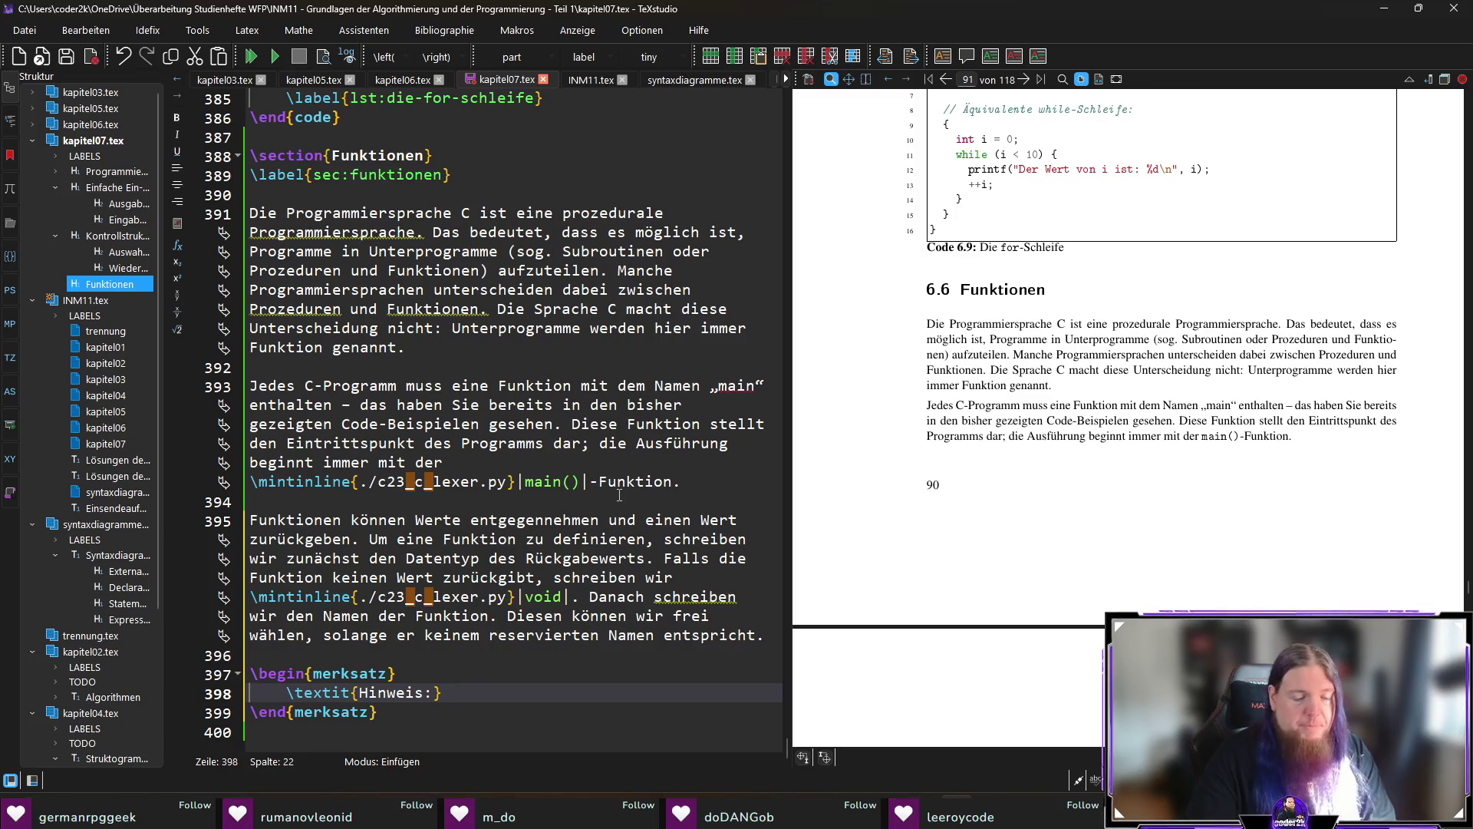
{"action": "type", "text": "Der C"}
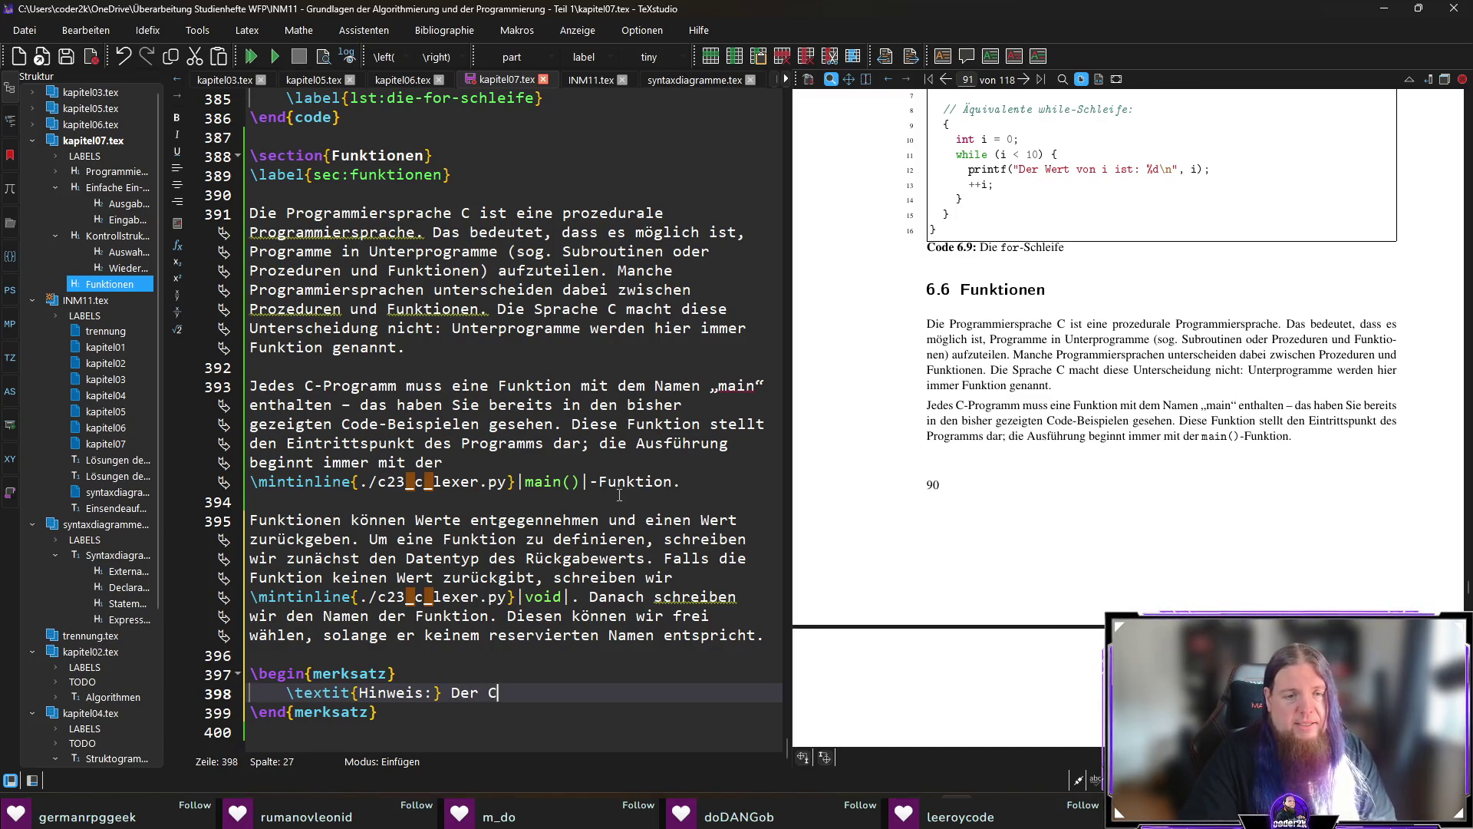
{"action": "type", "text": "-Sprachstandard reserviert d"}
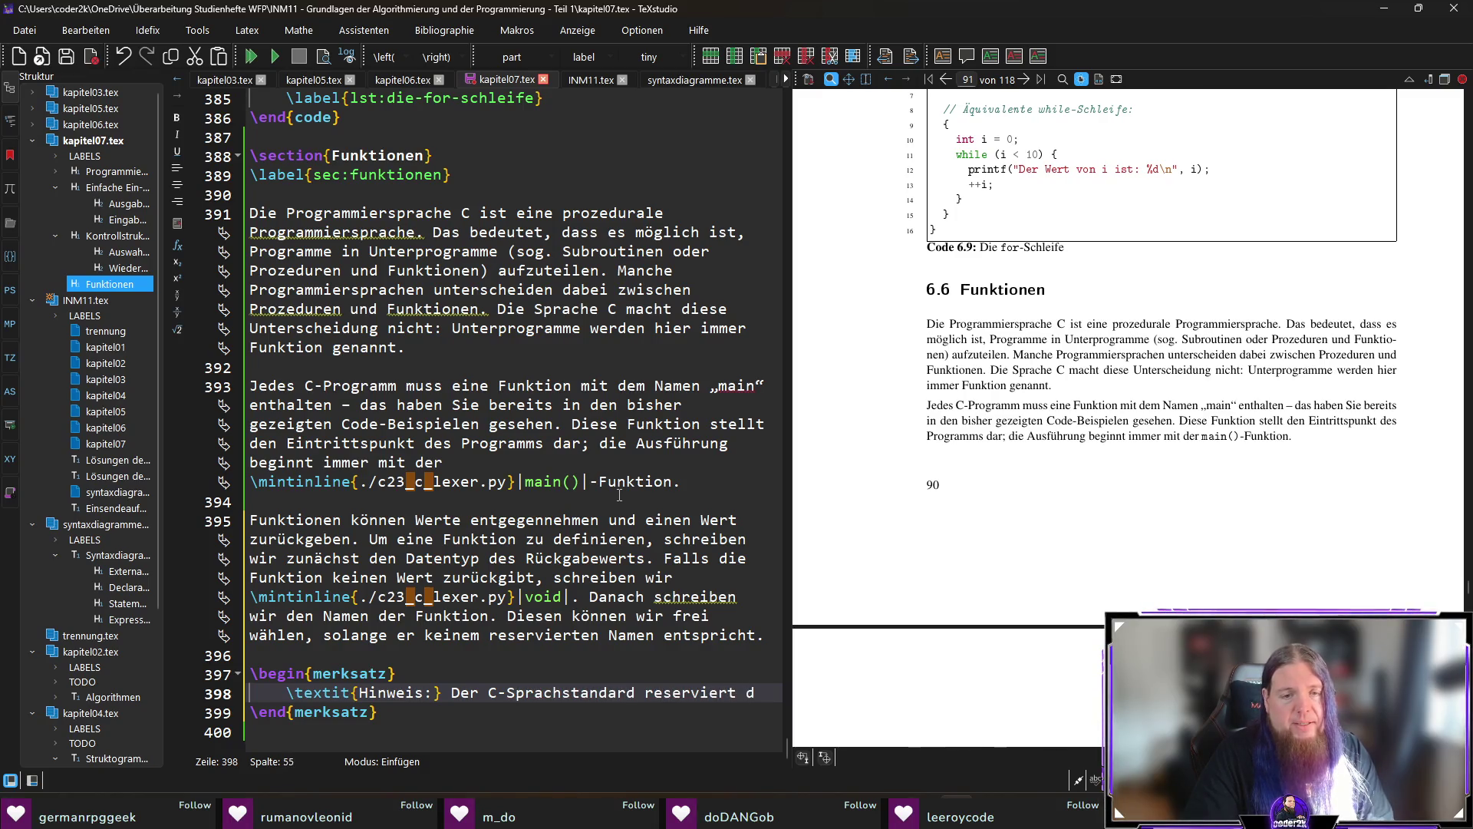
{"action": "type", "text": "iverse Bezeichnet"}
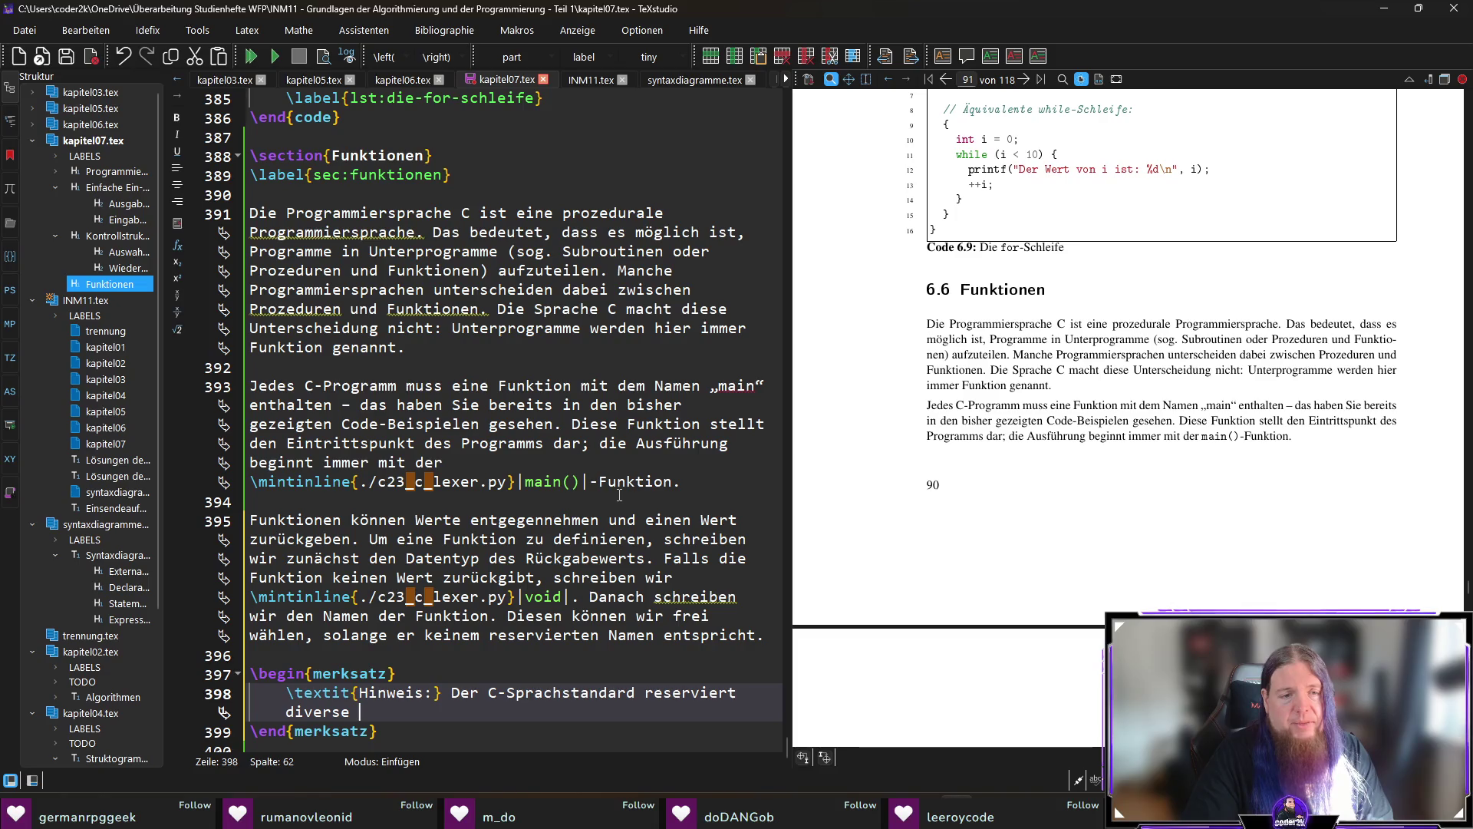
{"action": "key", "text": "BackSpace"}
{"action": "type", "text": "r"}
{"action": "key", "text": "ctrl+Left"}
{"action": "type", "text": "Namen/"}
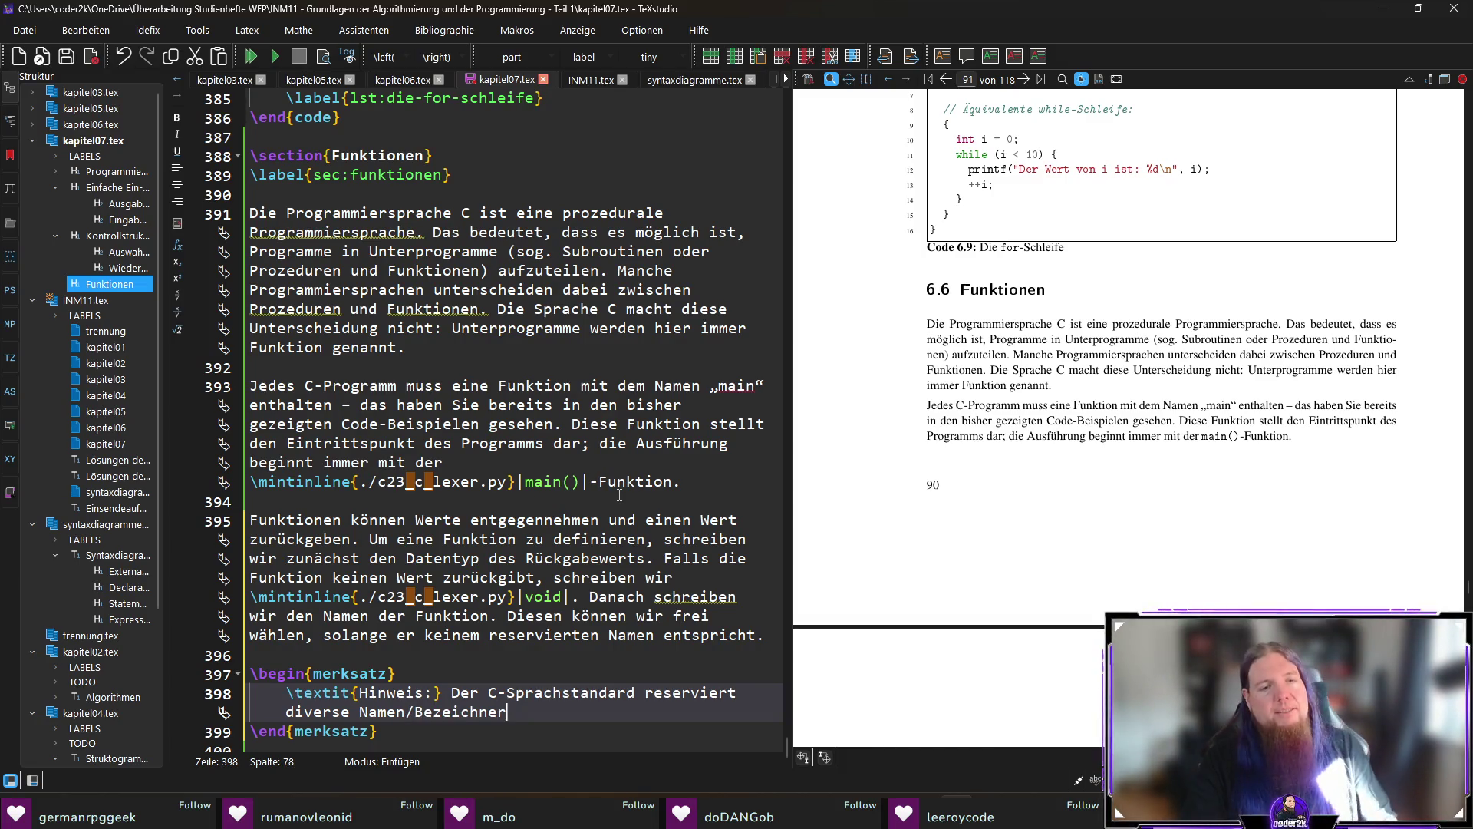
{"action": "type", "text": ","}
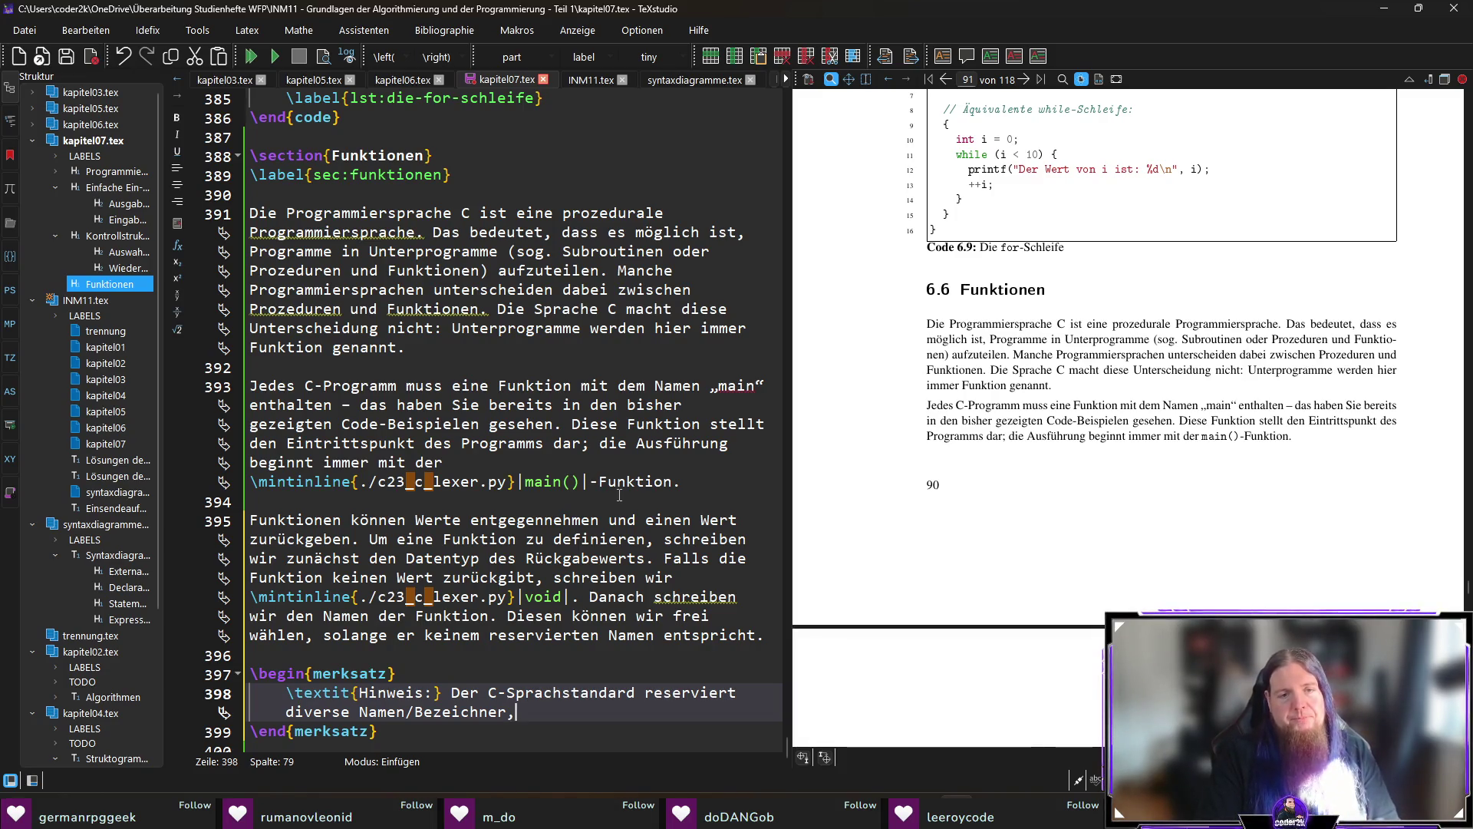
{"action": "type", "text": " sodass diese nicht von uns"}
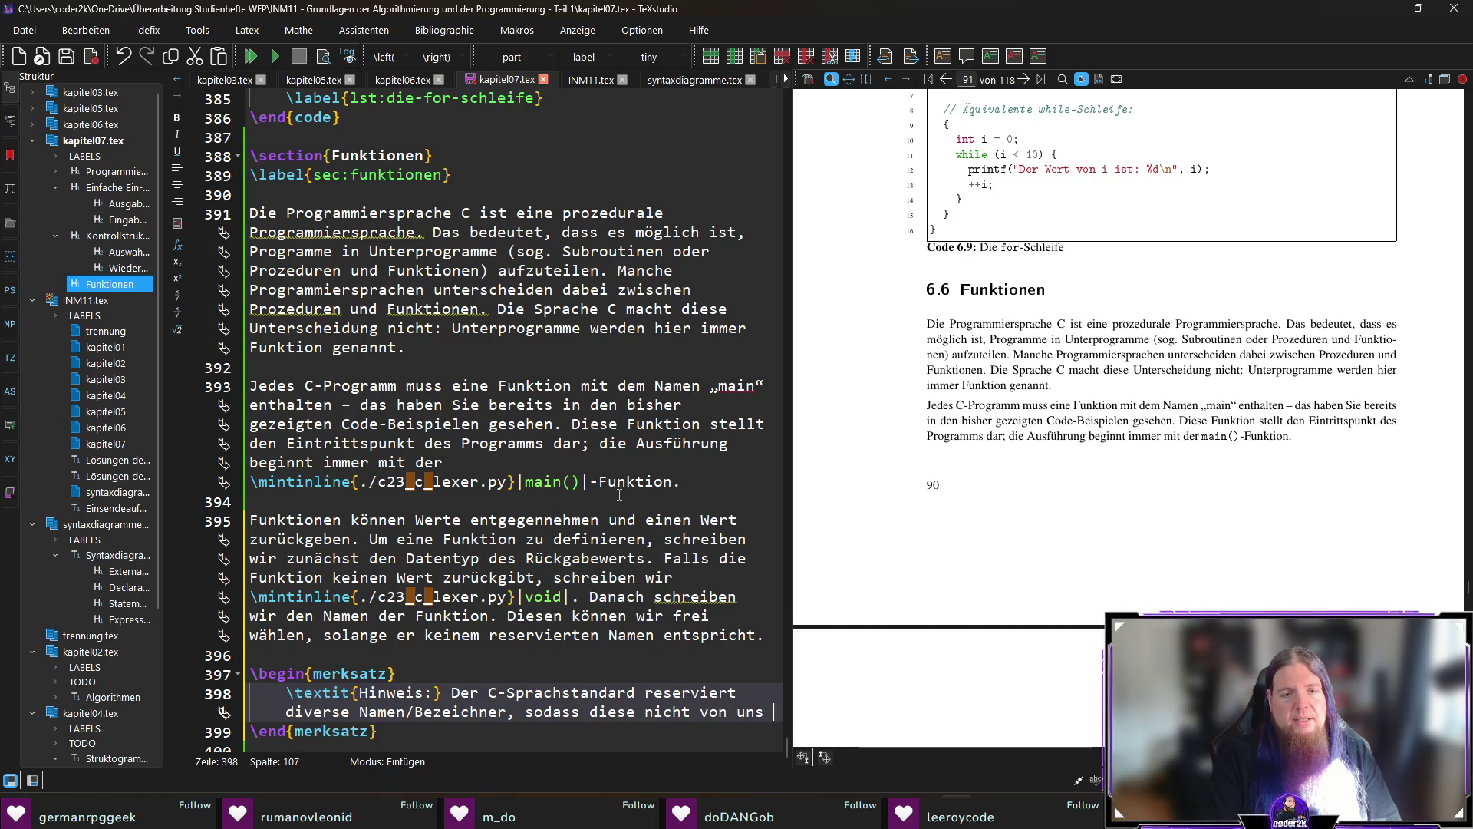
{"action": "key", "text": "BackSpace"}
{"action": "key", "text": "BackSpace"}
{"action": "key", "text": "BackSpace"}
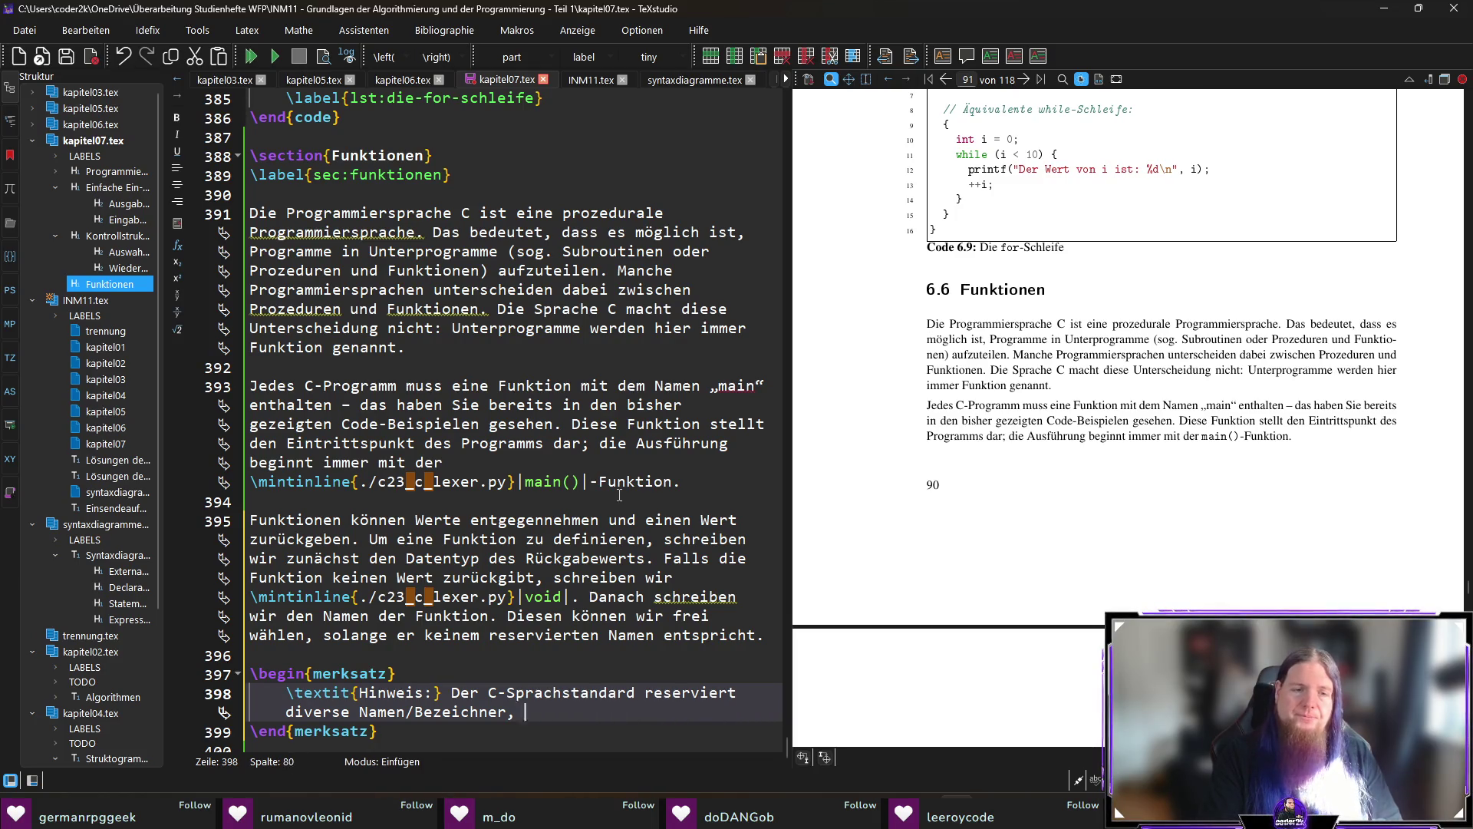
{"action": "type", "text": ". Wir dürfen k"}
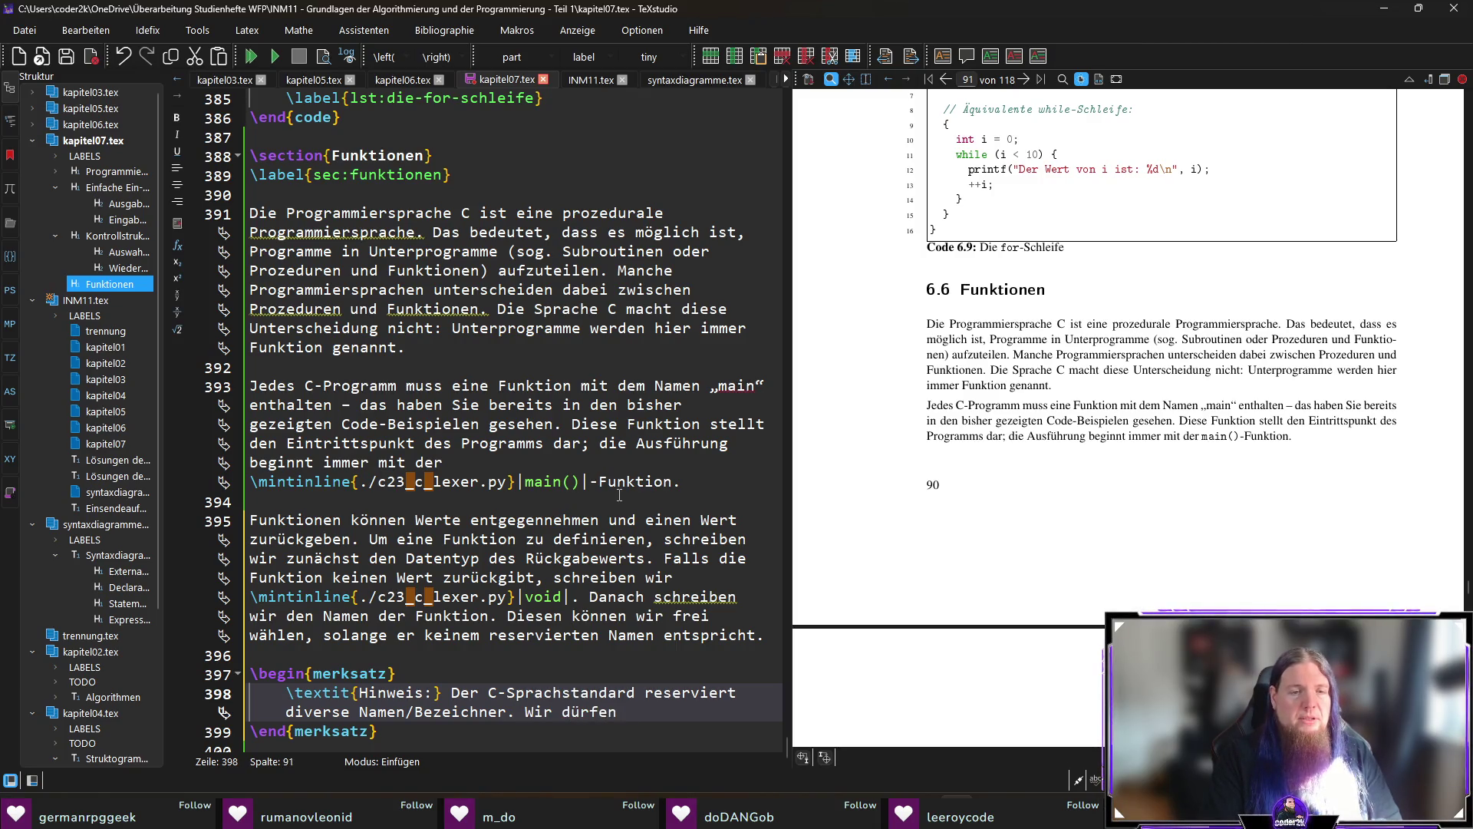
{"action": "type", "text": "eine Definition"}
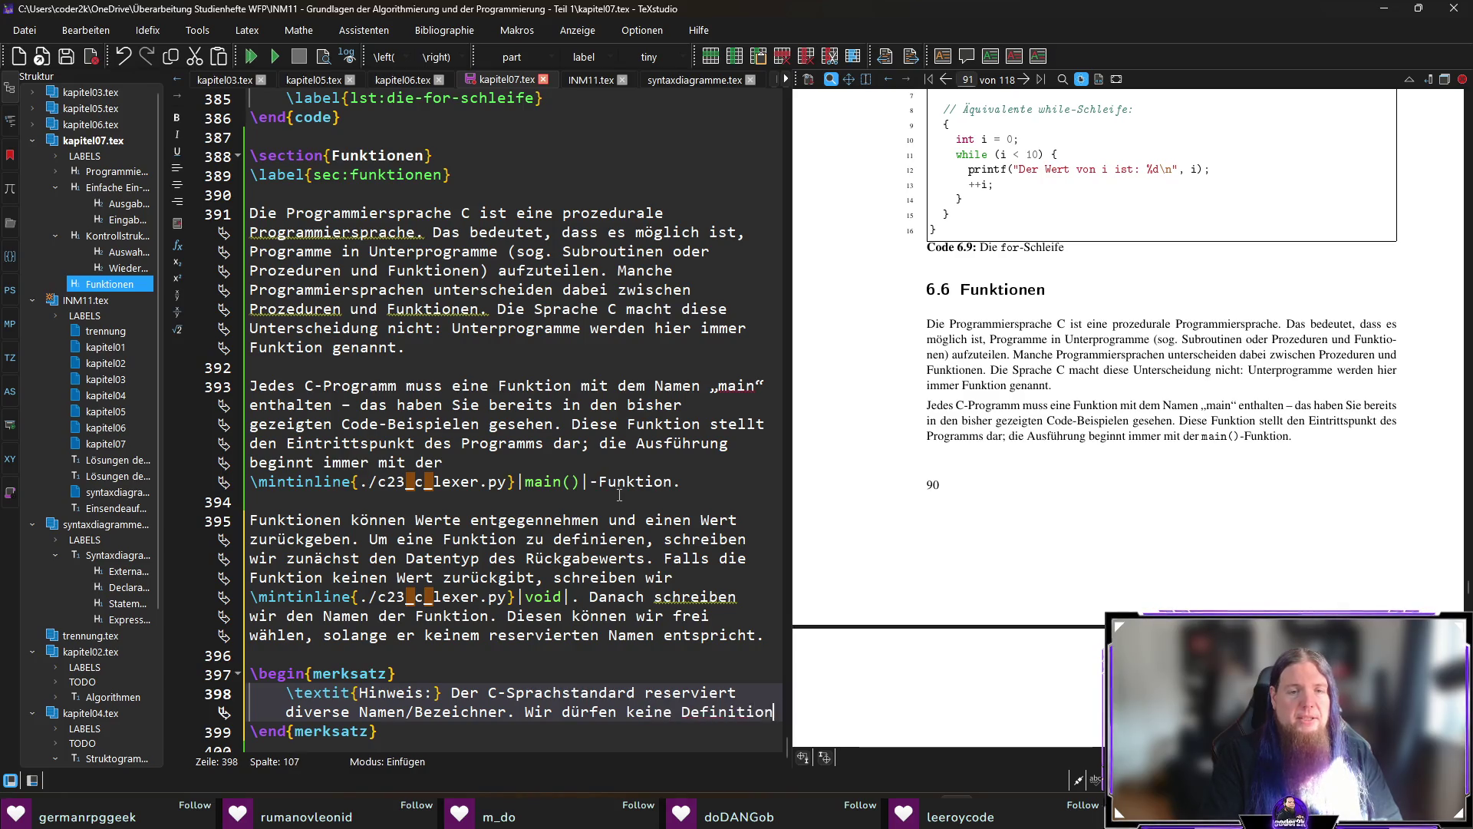
{"action": "type", "text": "en vornehmen, deren Bezeichne"}
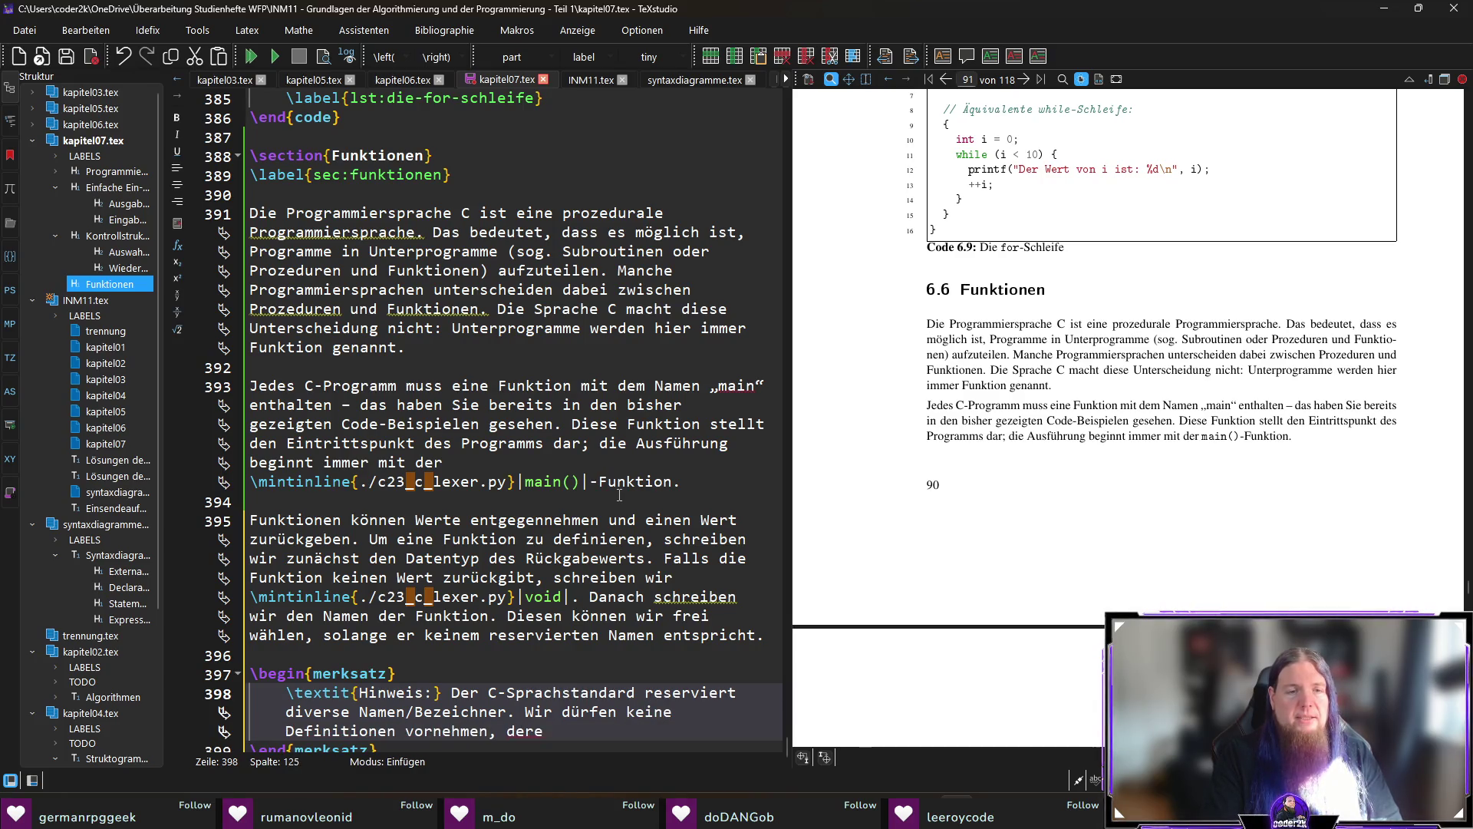
{"action": "type", "text": "r "}
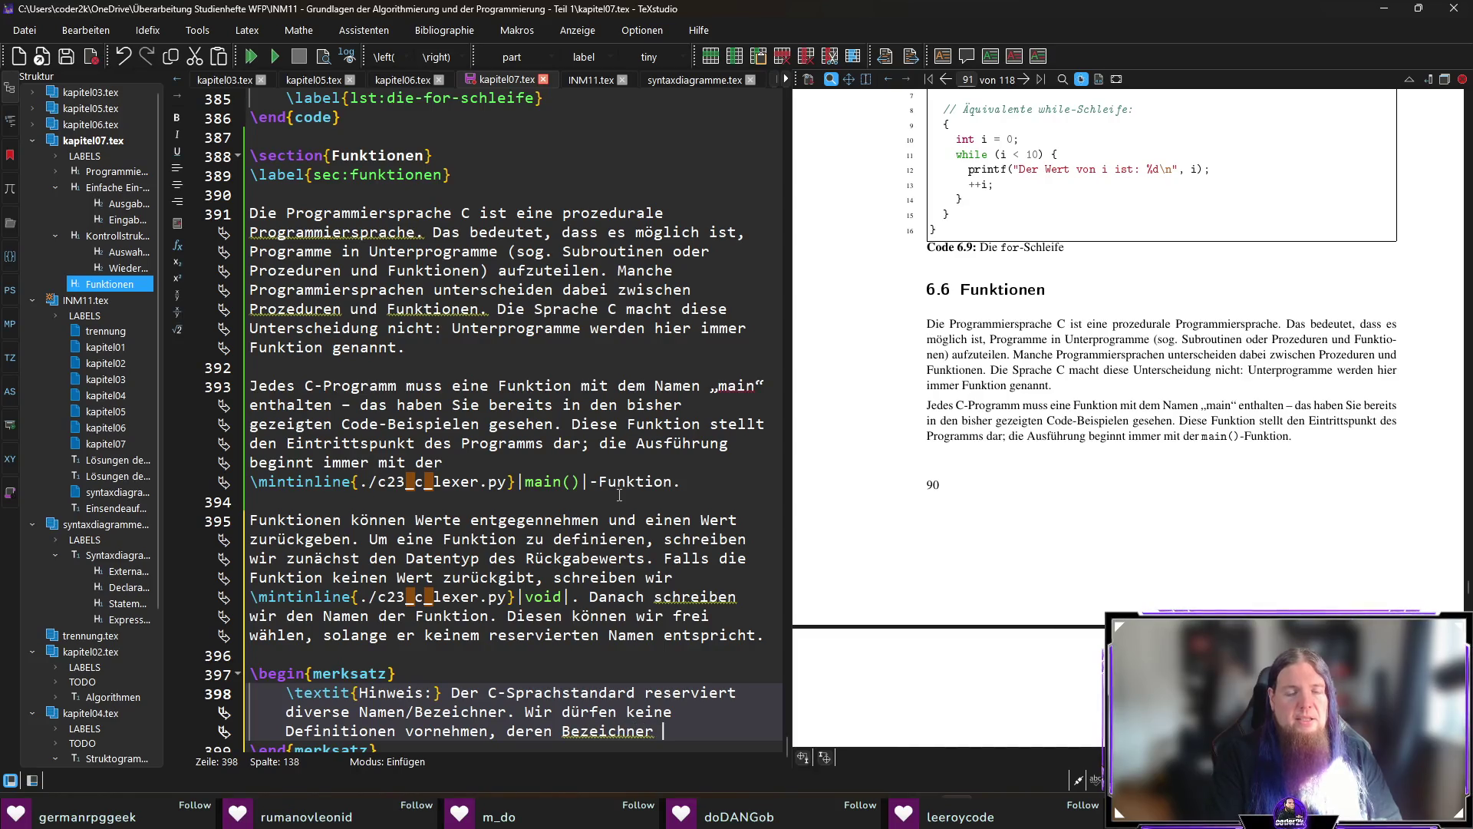
{"action": "type", "text": "einem dieser reservierten Bezeichner entspricht. D"}
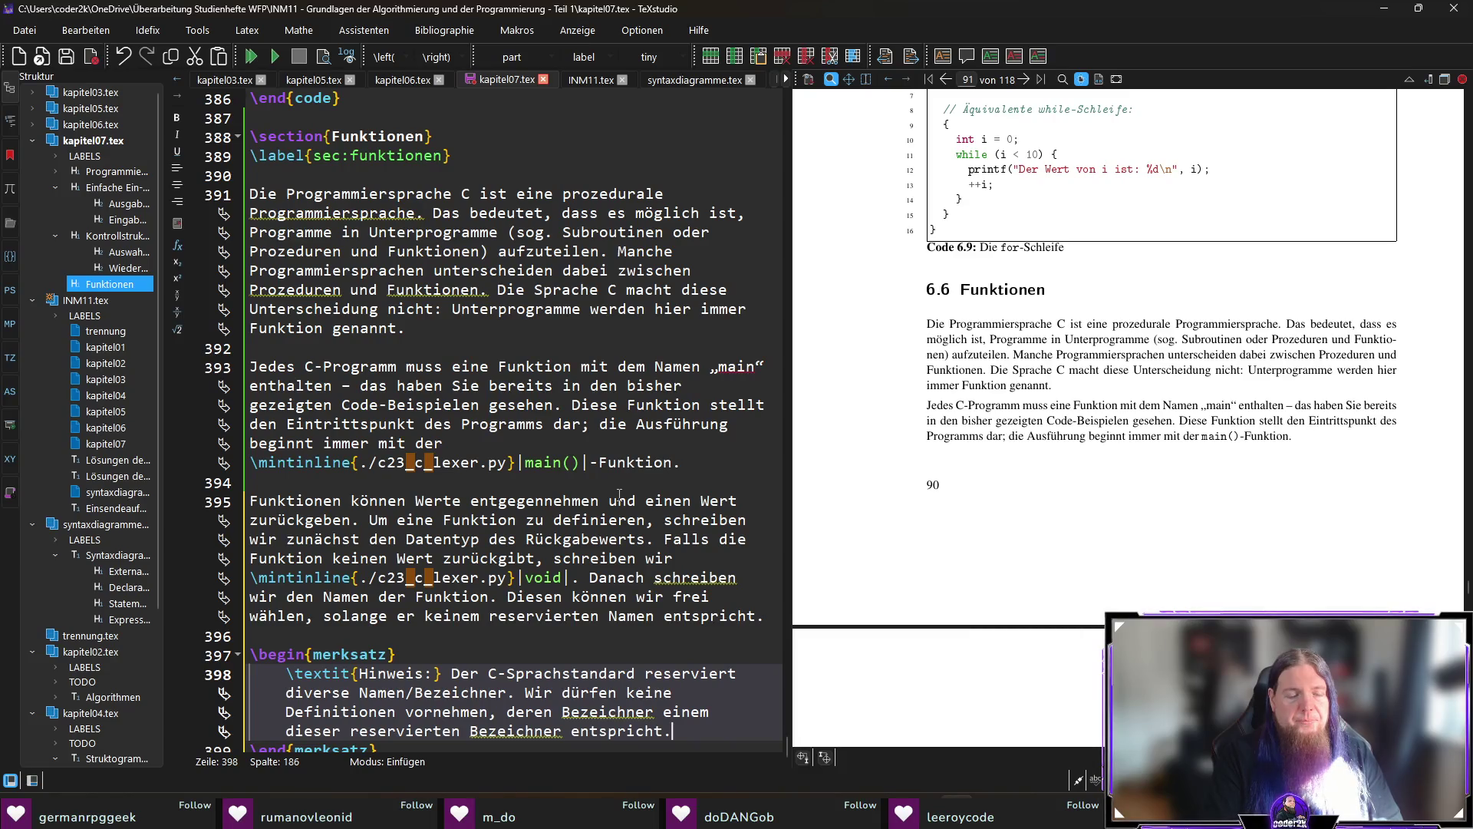
{"action": "type", "text": "azu gehören:"}
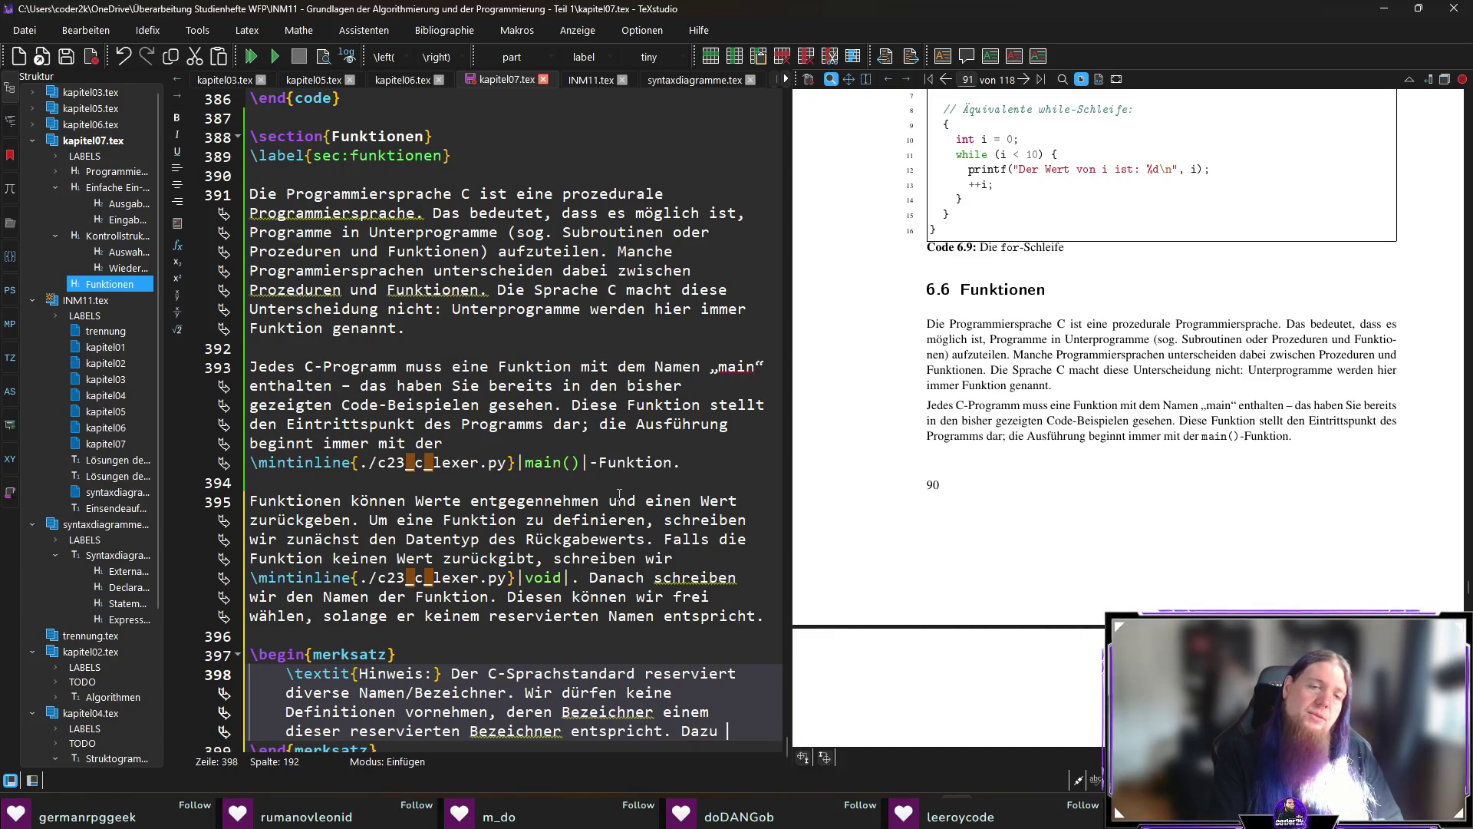
{"action": "key", "text": "Return"}
{"action": "key", "text": "Return"}
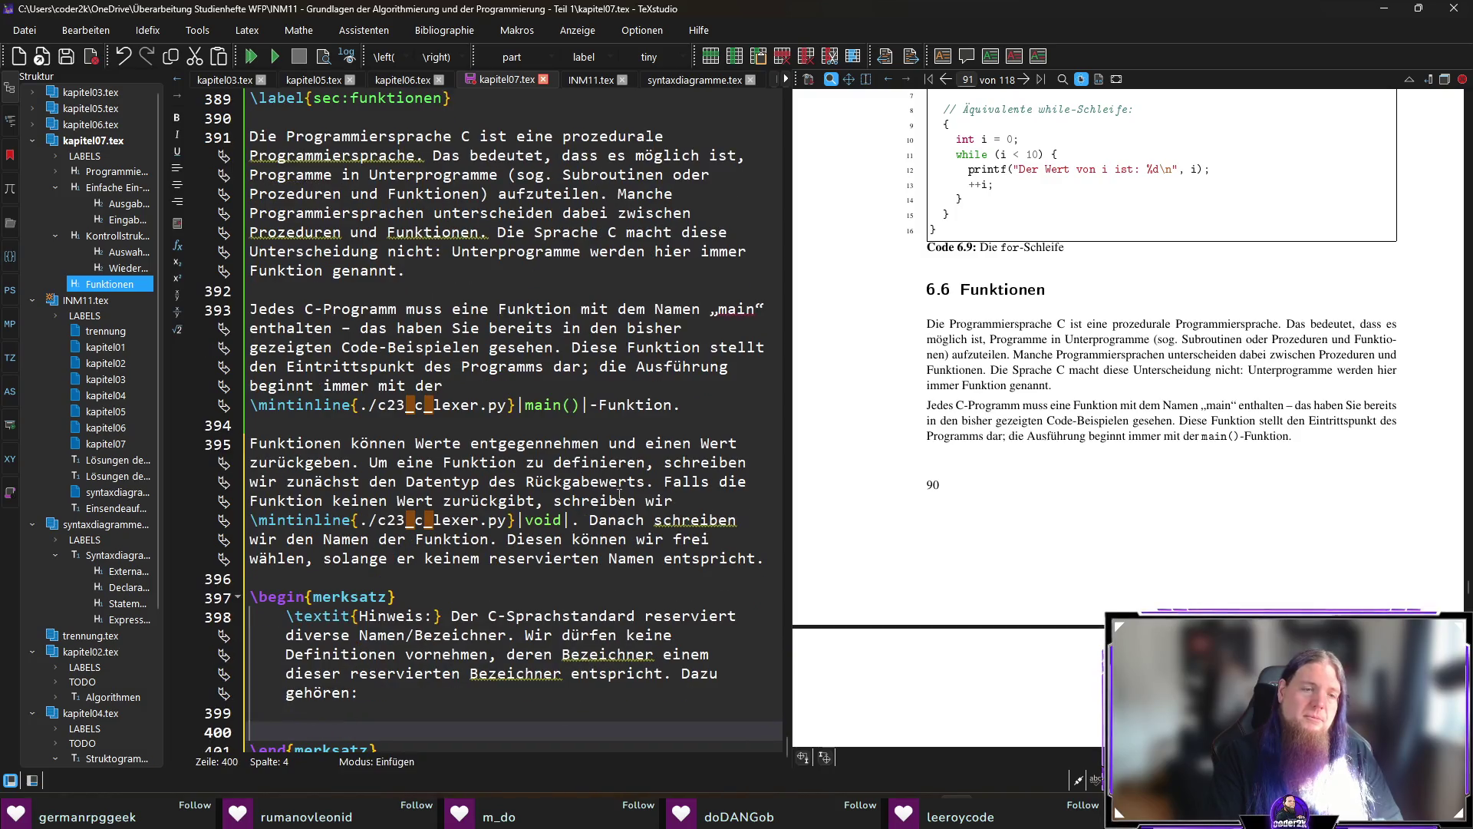
Add an itemize environment whose first \item begins with 'Namen von'.
{"action": "type", "text": "\begin{item"}
{"action": "key", "text": "Return"}
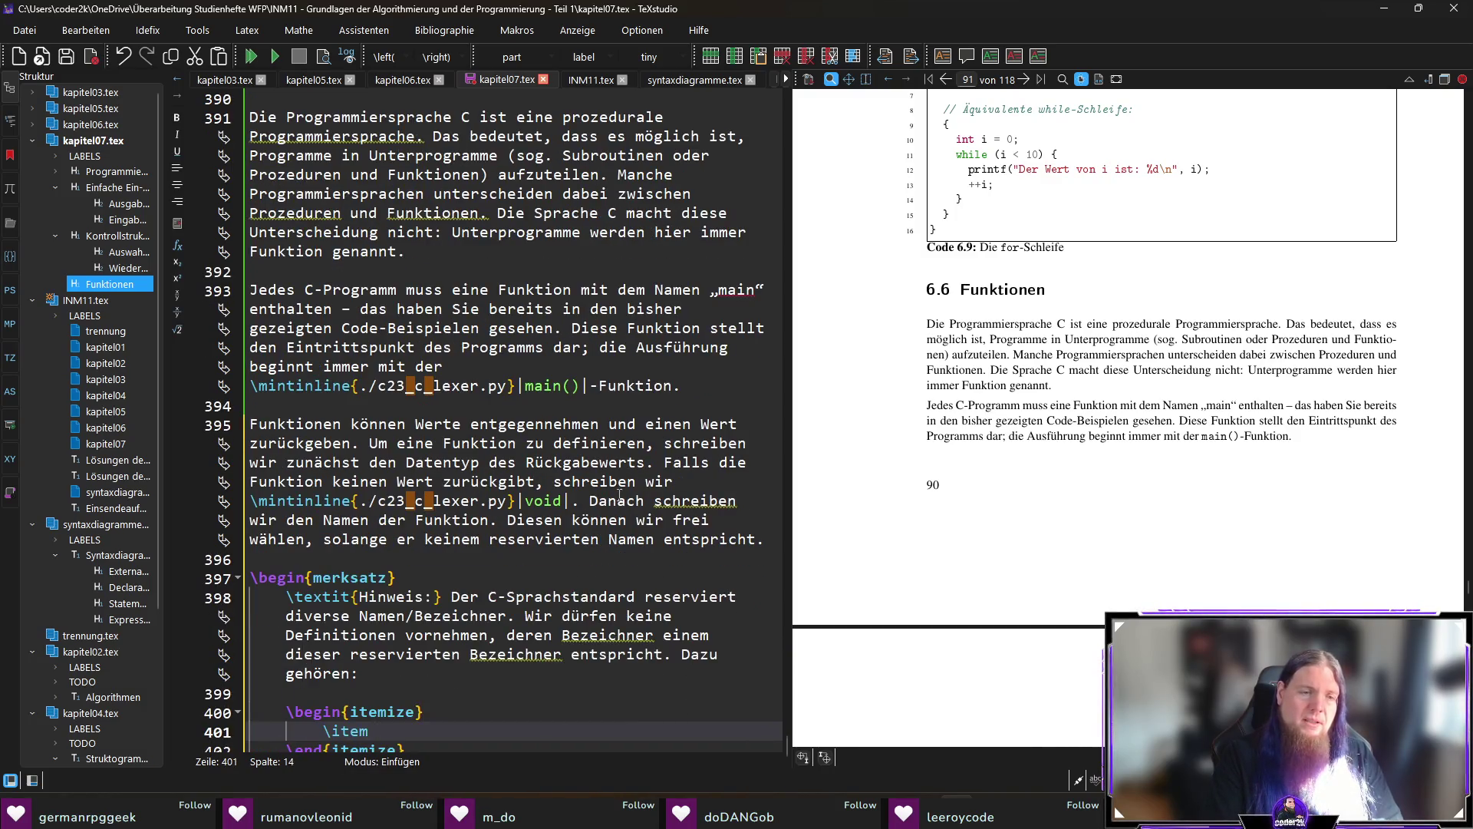
{"action": "type", "text": "Namen von"}
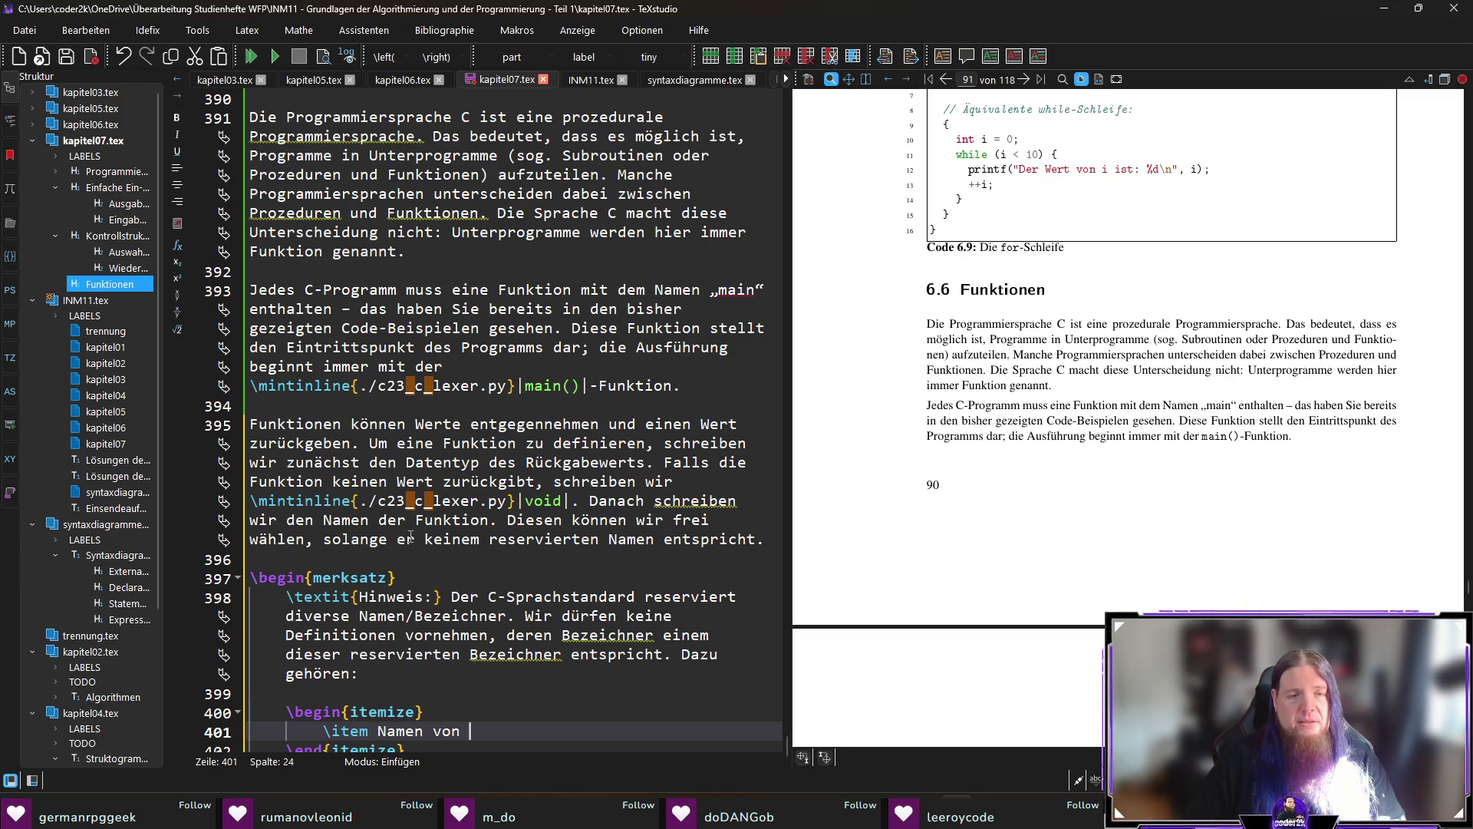
Insert 'es sich um einen gültigen Identifier handelt (siehe Anhang \ref{chap:syntaxdiagramme-der-programmiersprache-c})' before 'er'.
{"action": "left_click", "coordinate": [398, 538]}
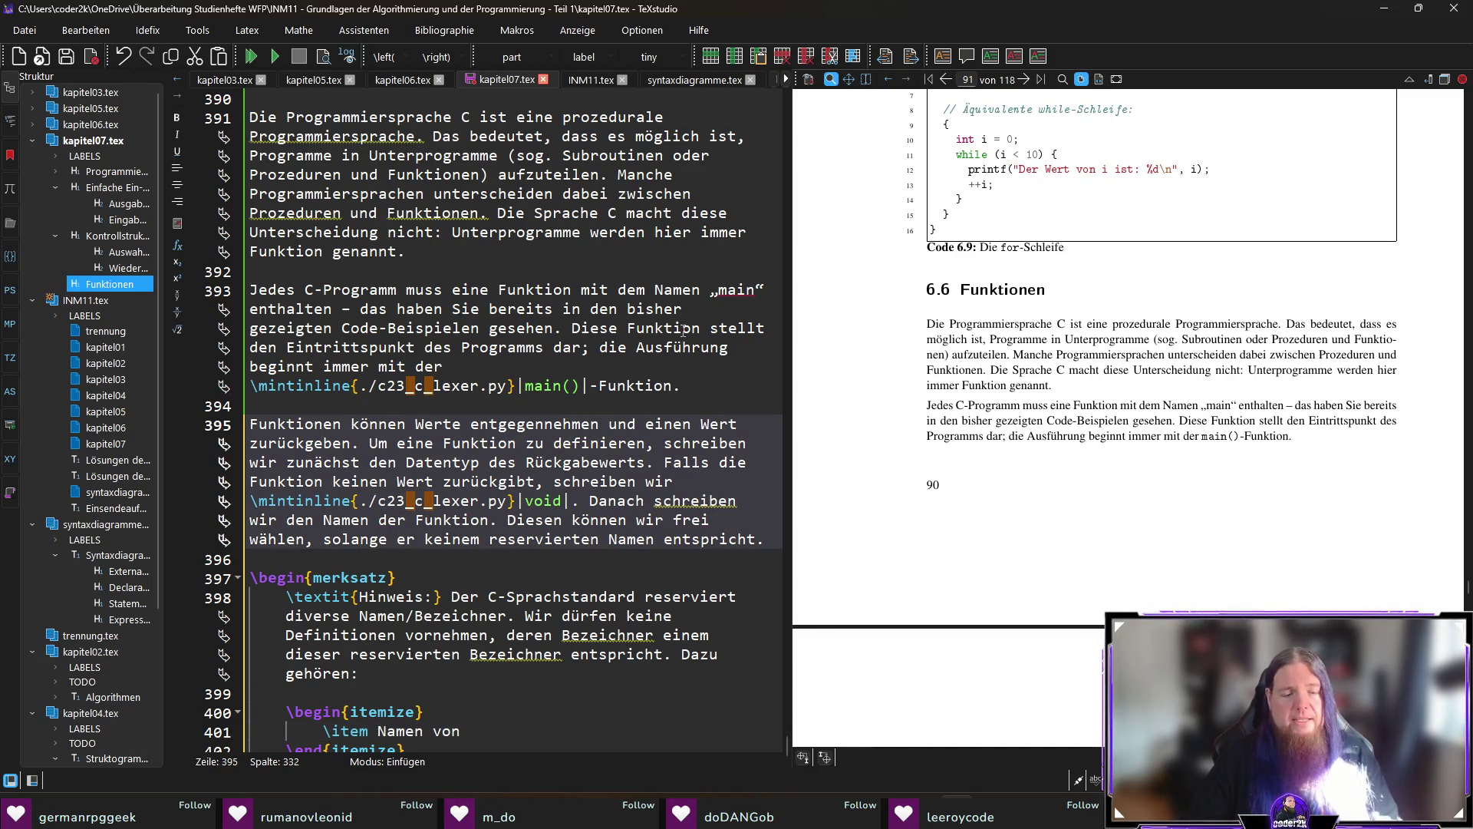
{"action": "type", "text": "es sich um einen gültigen Identifier handelt (siehe "}
{"action": "type", "text": "\ref{"}
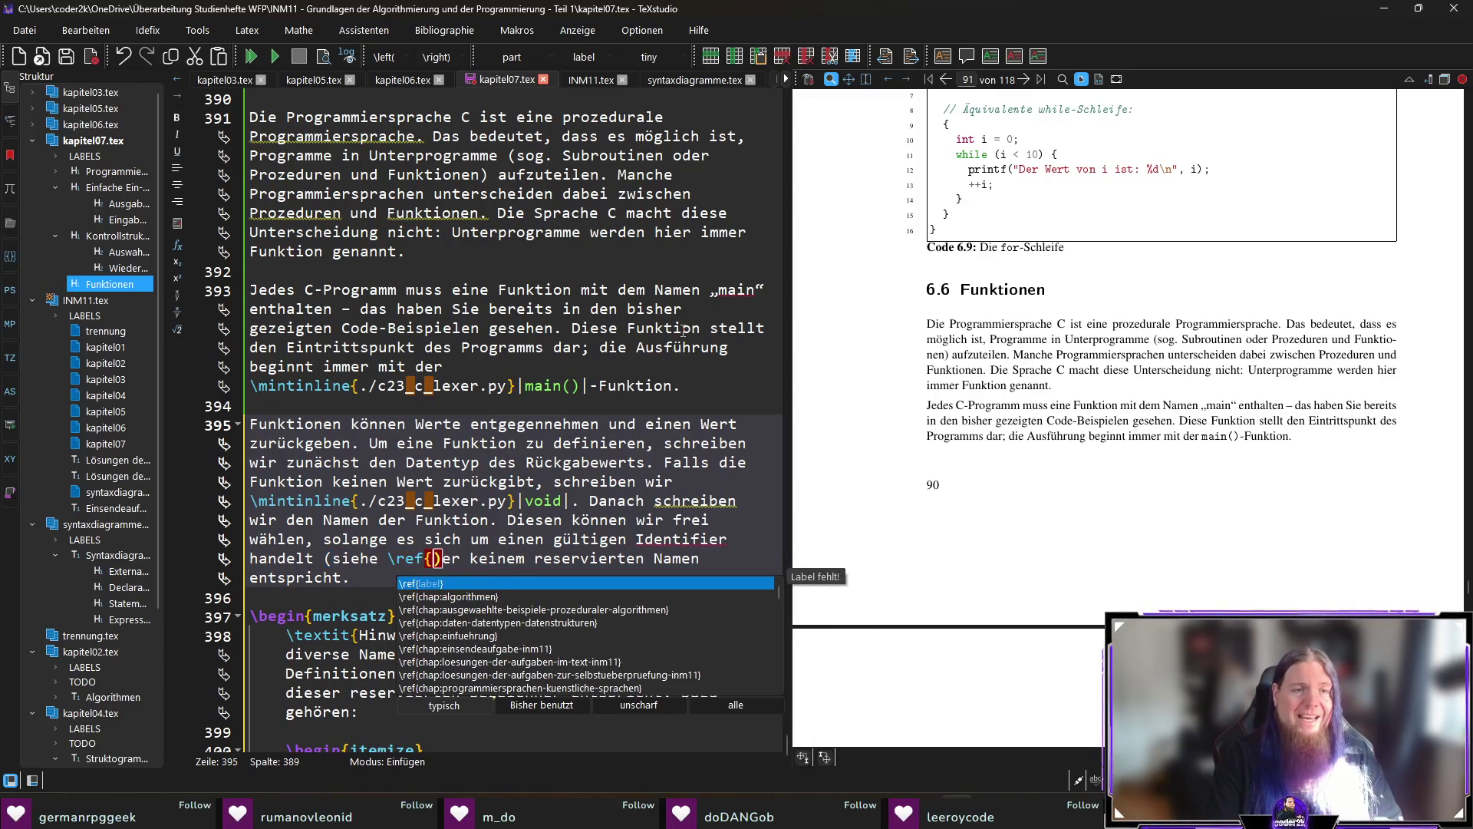
{"action": "key", "text": "BackSpace"}
{"action": "key", "text": "BackSpace"}
{"action": "key", "text": "BackSpace"}
{"action": "type", "text": "Anhang "}
{"action": "type", "text": "\ref{chap:"}
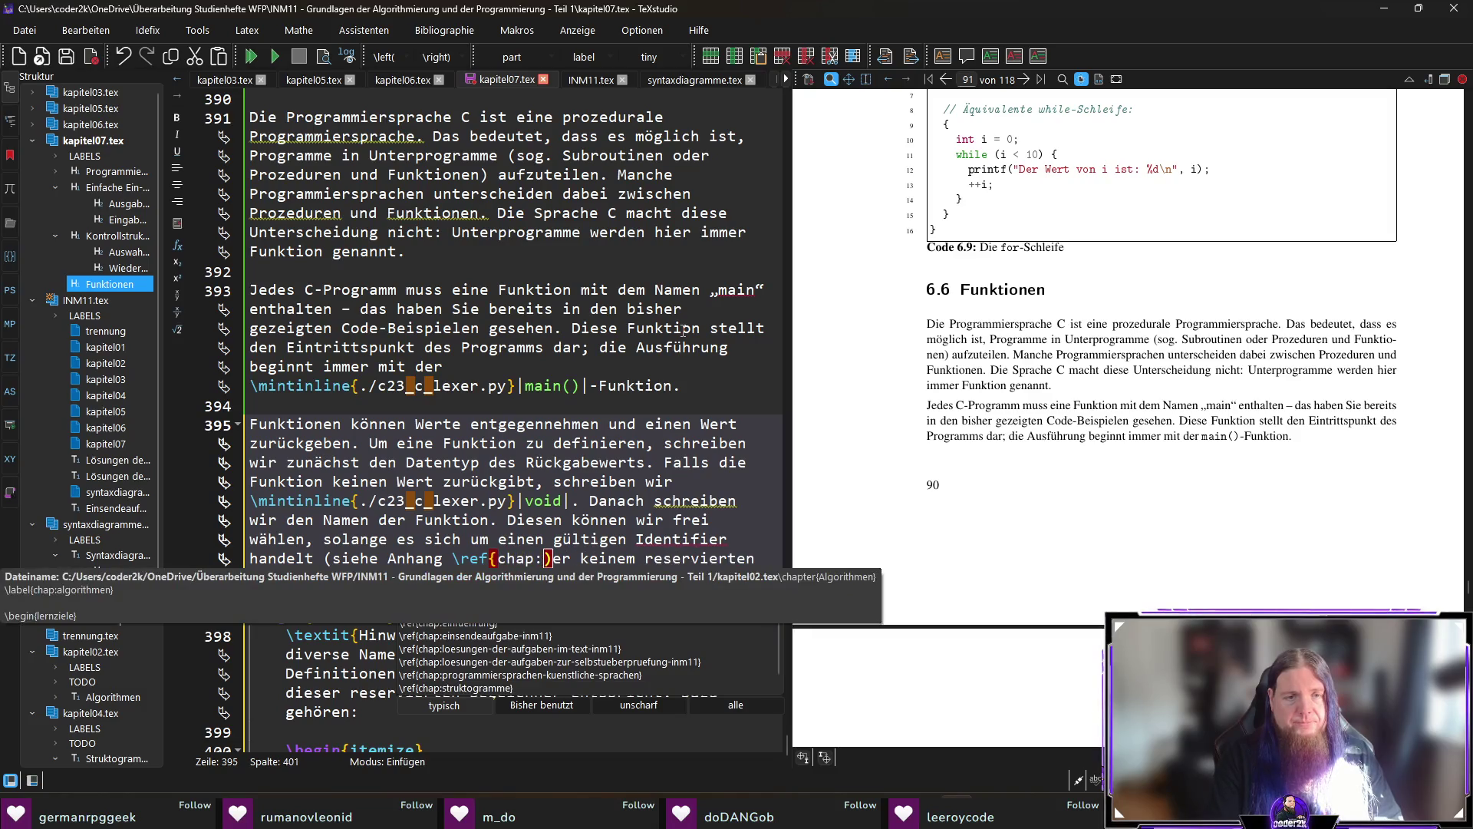
{"action": "type", "text": "c"}
{"action": "key", "text": "BackSpace"}
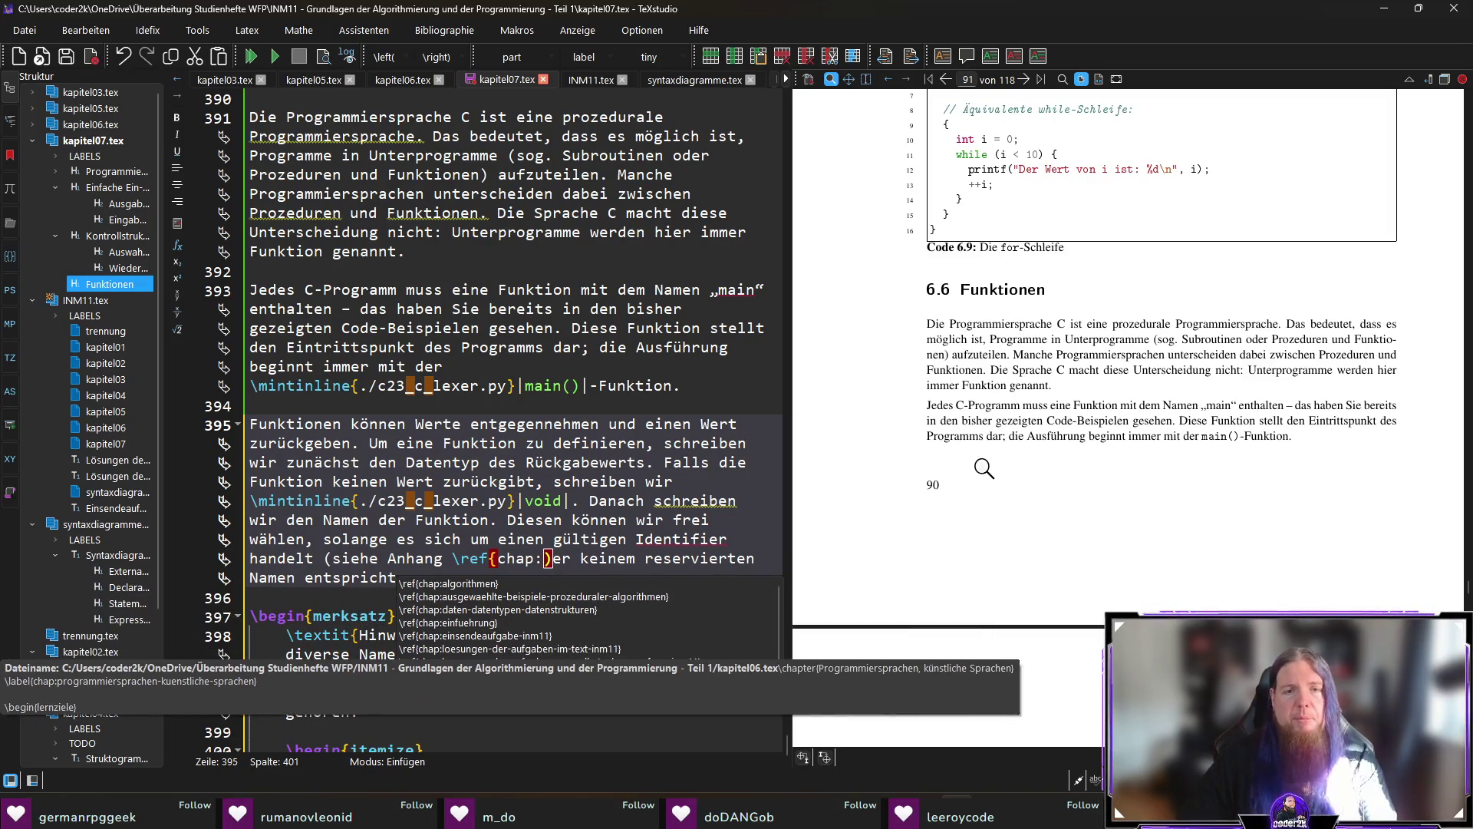
{"action": "key", "text": "Down"}
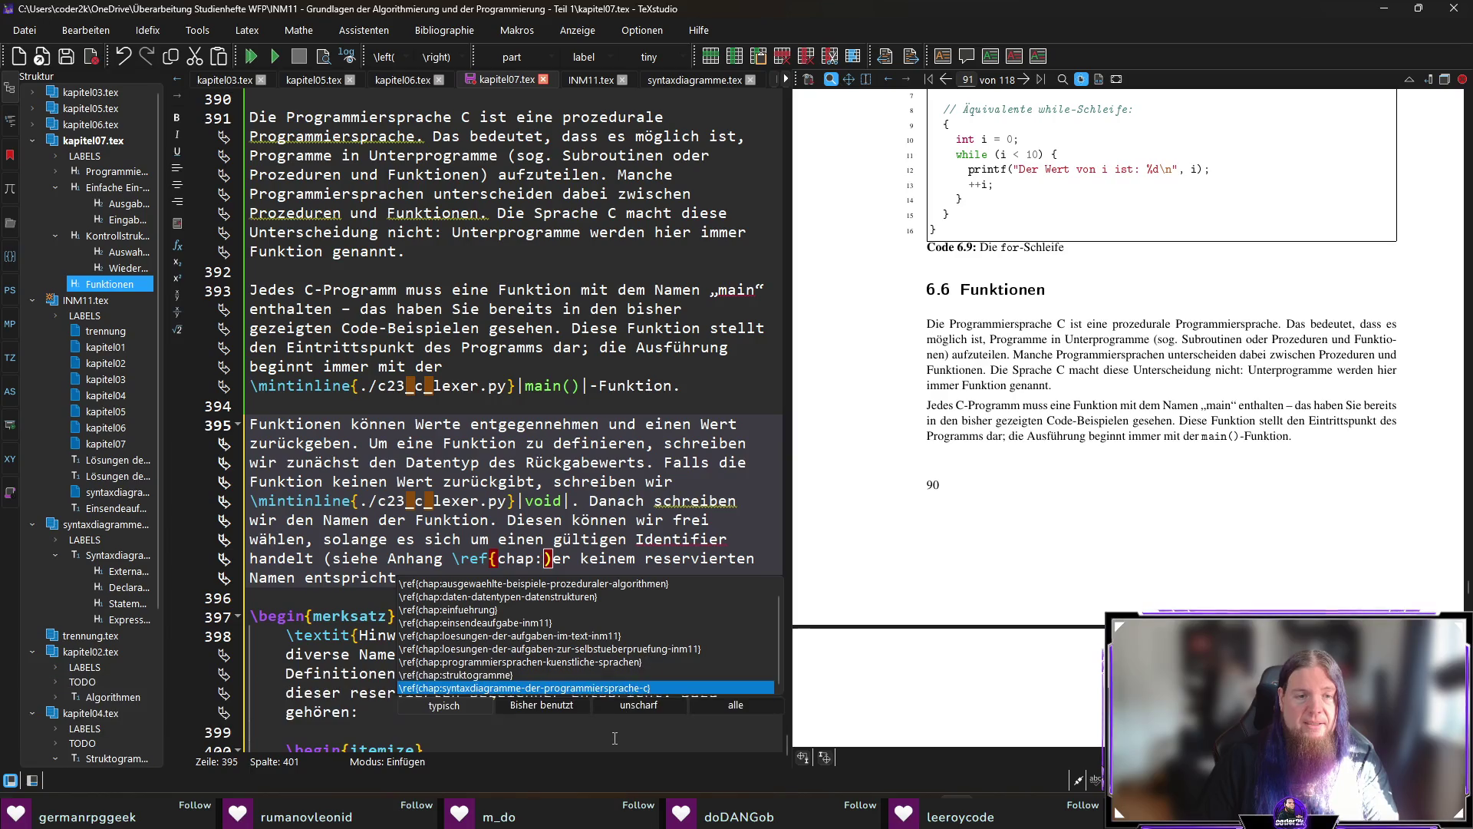
{"action": "key", "text": "Return"}
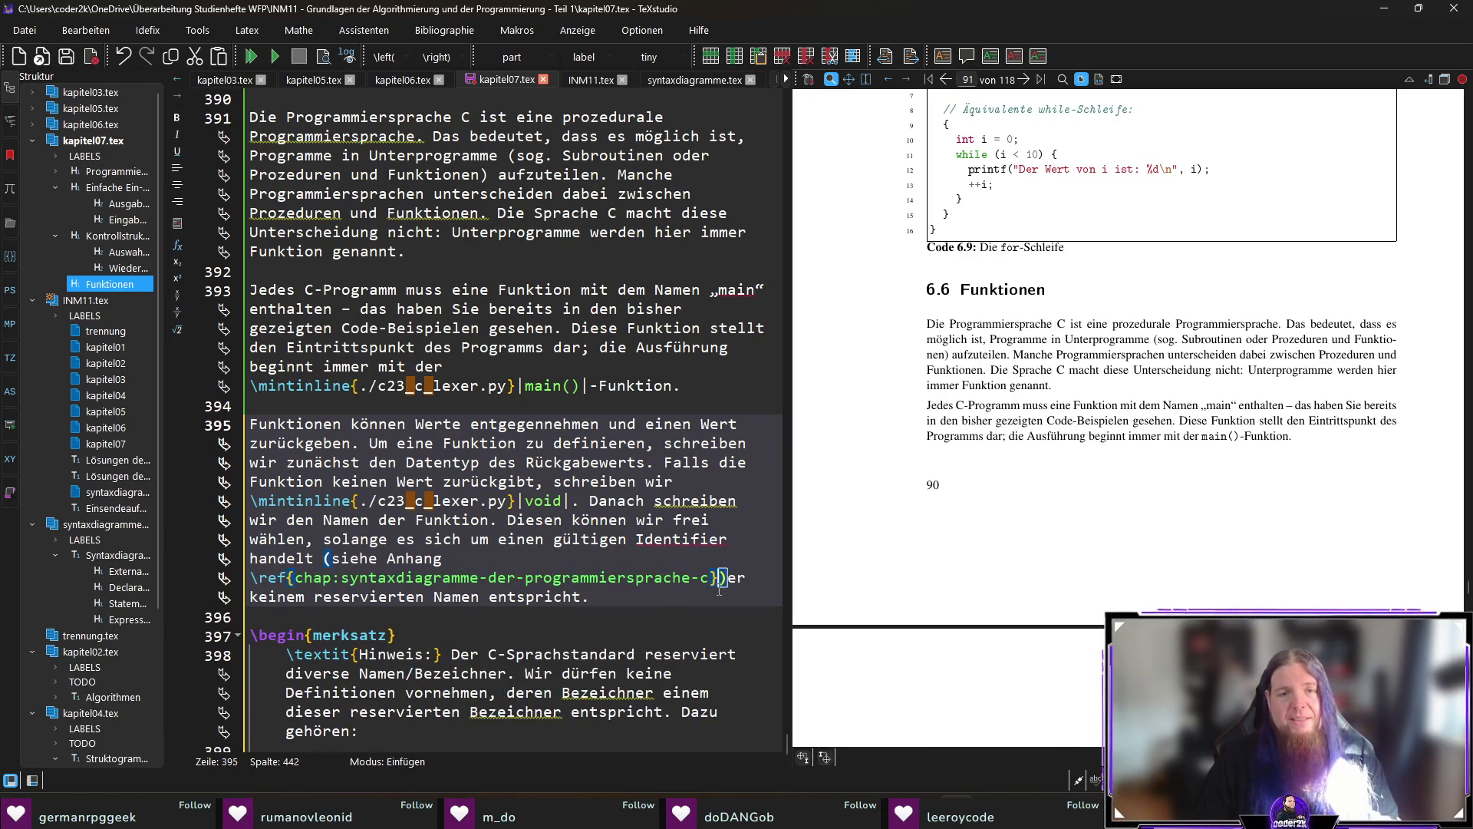
{"action": "type", "text": ")"}
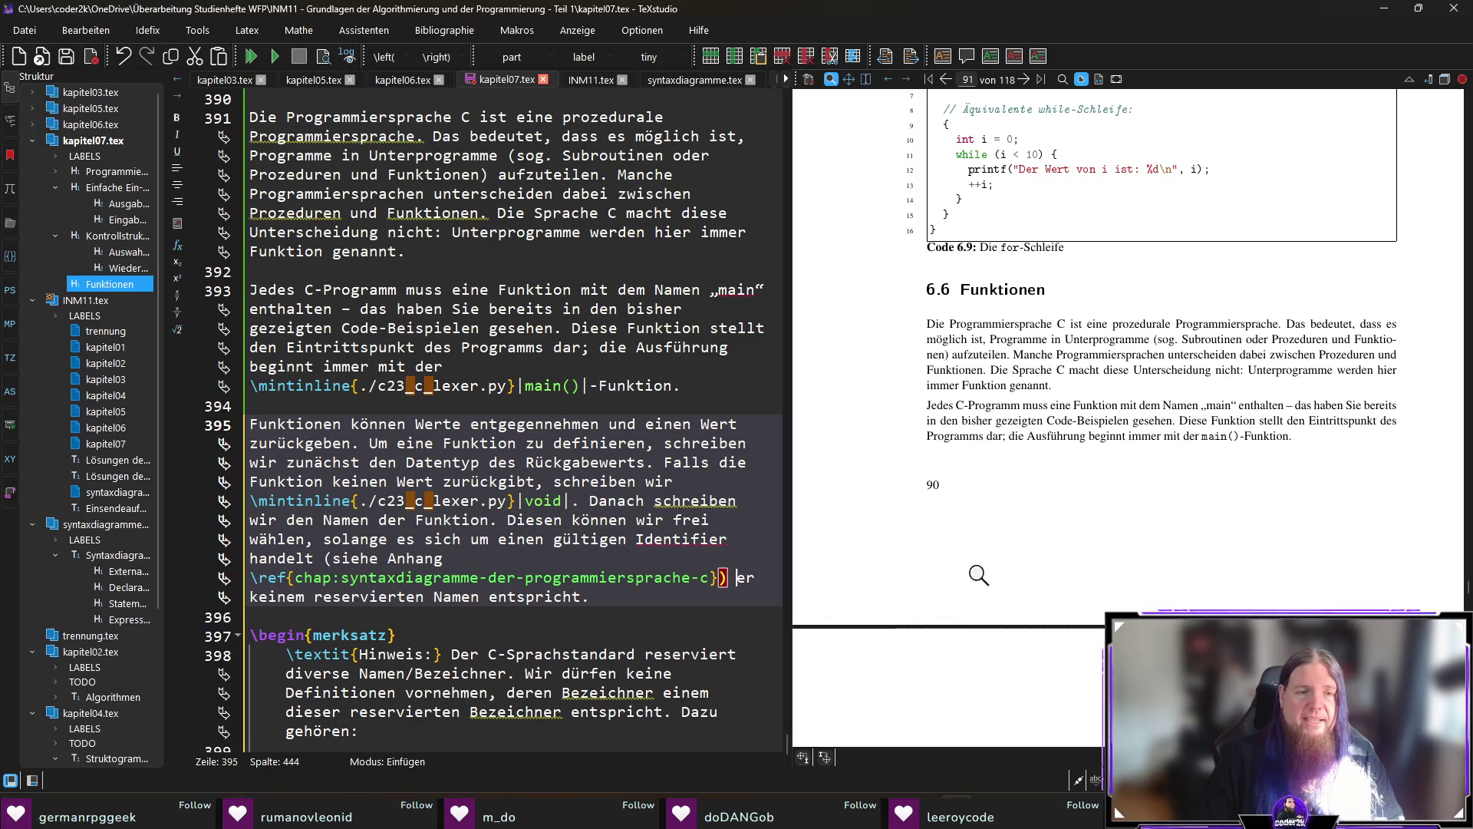
Finish the clause with 'und' and save kapitel07.tex.
{"action": "scroll", "coordinate": [627, 634], "scroll_direction": "down", "scroll_amount": 2}
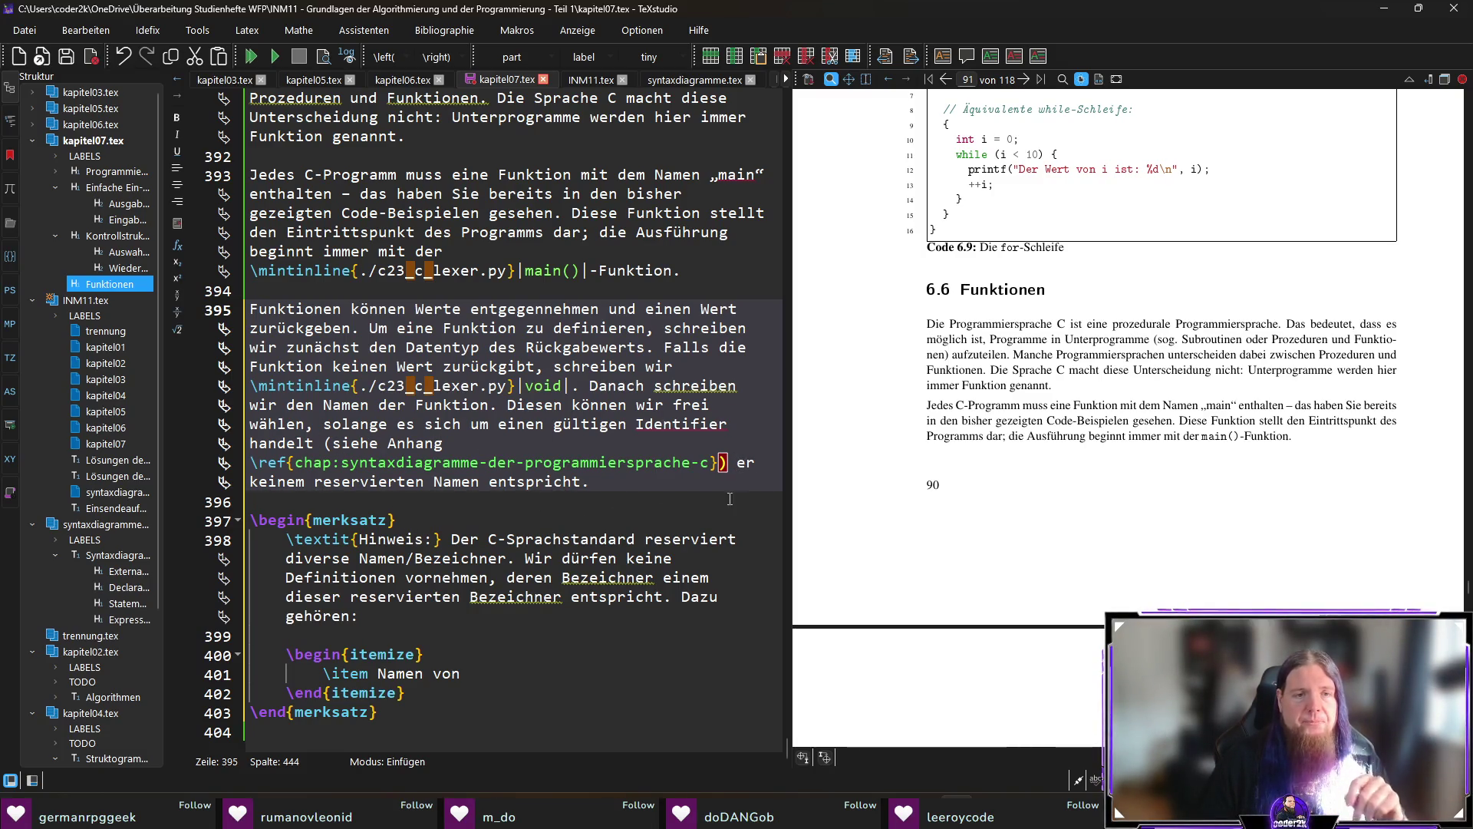
{"action": "type", "text": "und"}
{"action": "key", "text": "End"}
{"action": "key", "text": "ctrl+s"}
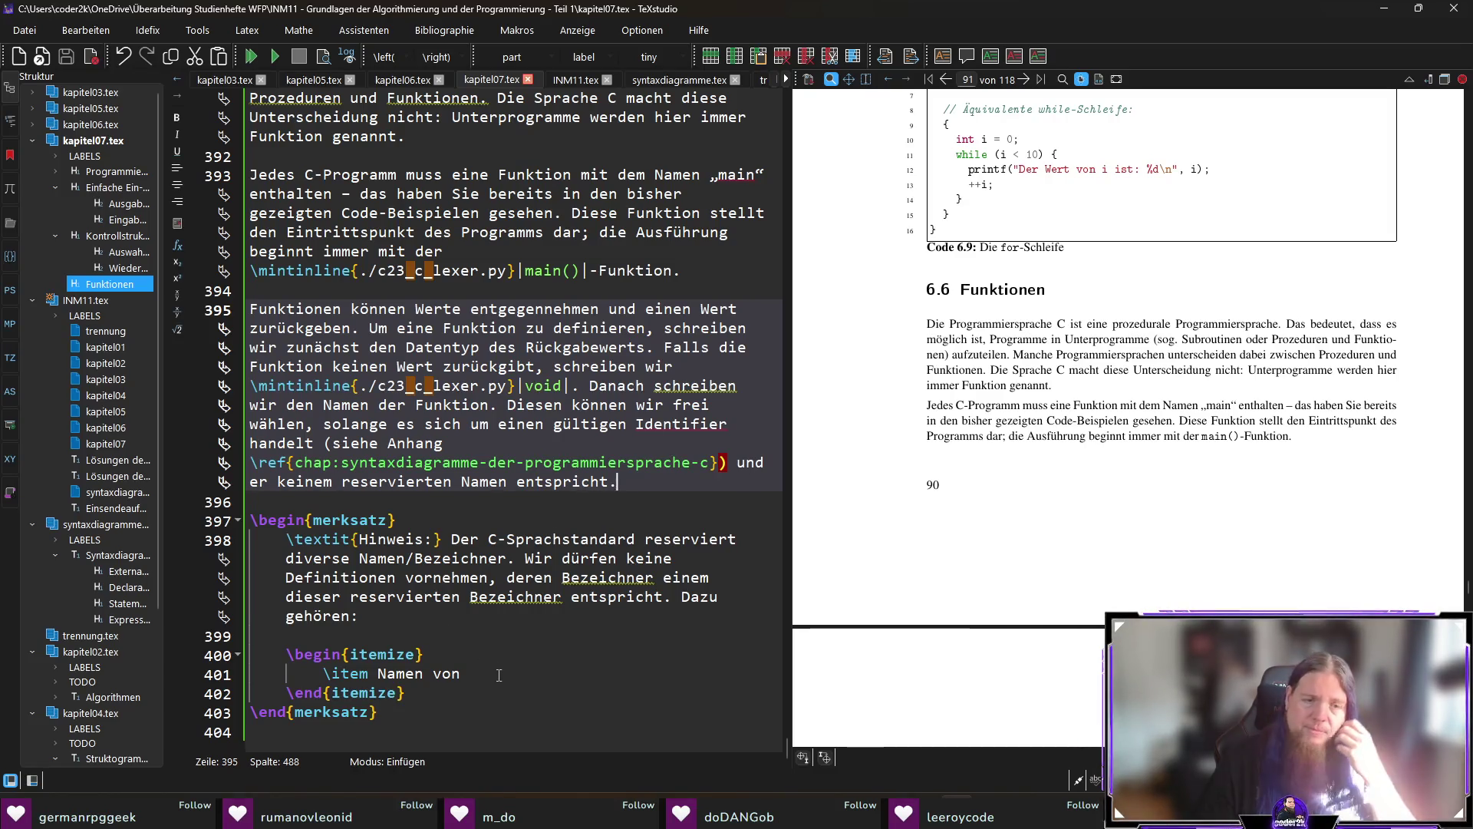
{"action": "left_click", "coordinate": [468, 673]}
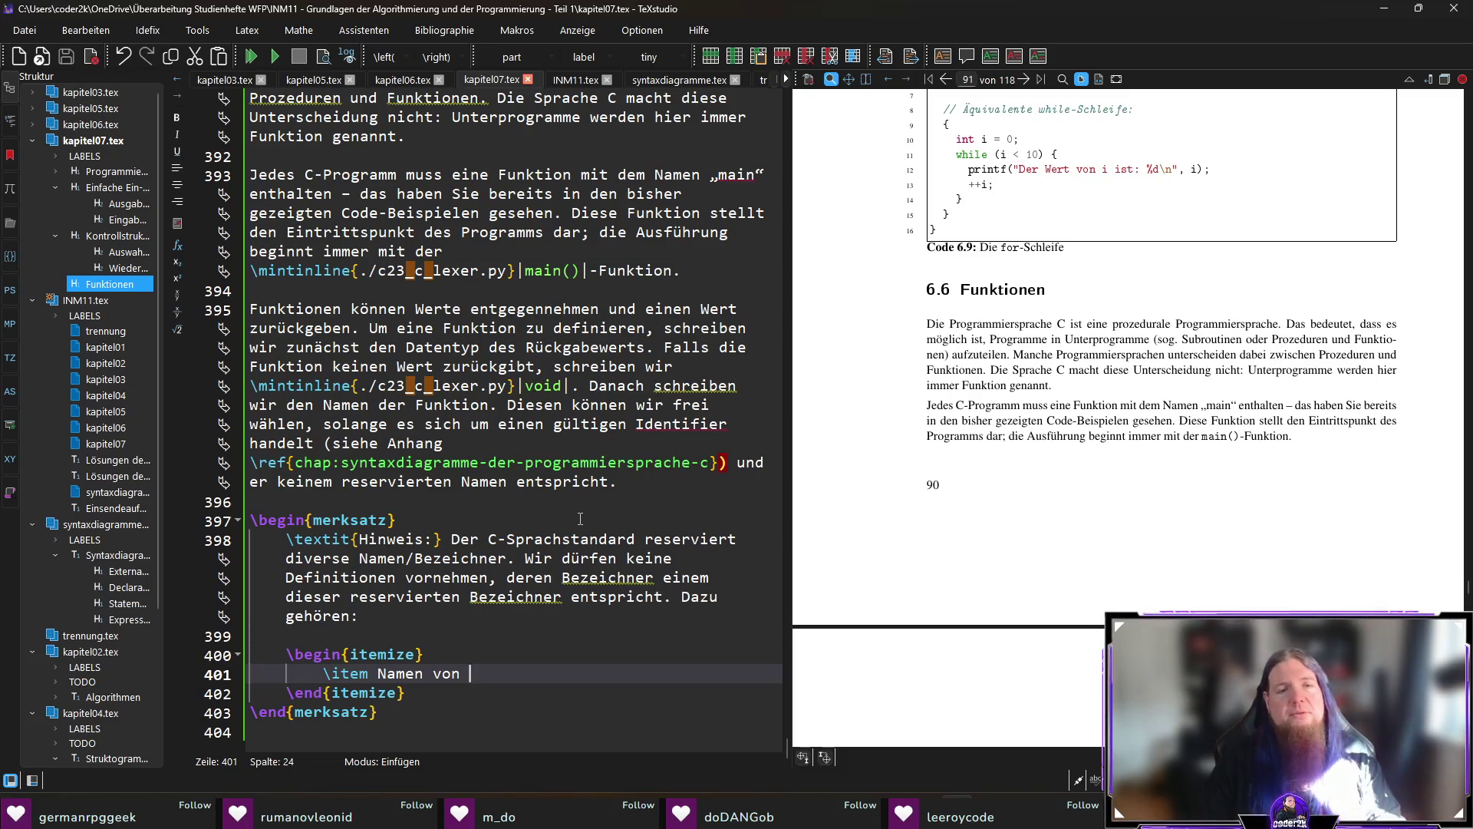
Add a first item 'Schlüsselwörter der Sprache C (z. B. while)' with while via mintinline, continuing 'Eine vollständige Liste der Schlüsselwörter finden Sie'.
{"action": "key", "text": "Home"}
{"action": "key", "text": "Return"}
{"action": "key", "text": "Up"}
{"action": "type", "text": "\\item Schlüsselwörter der "}
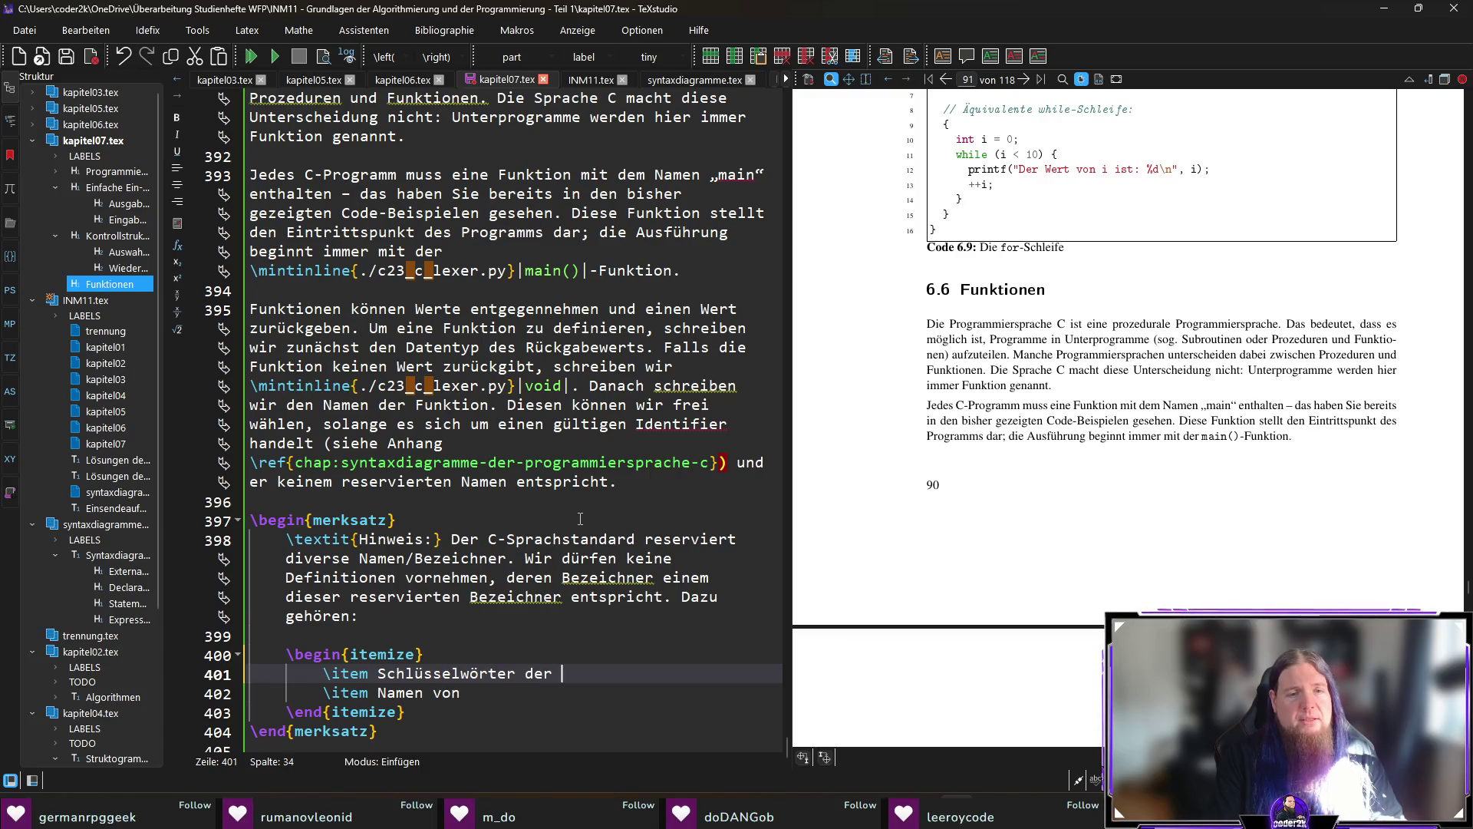
{"action": "type", "text": "Sprache C"}
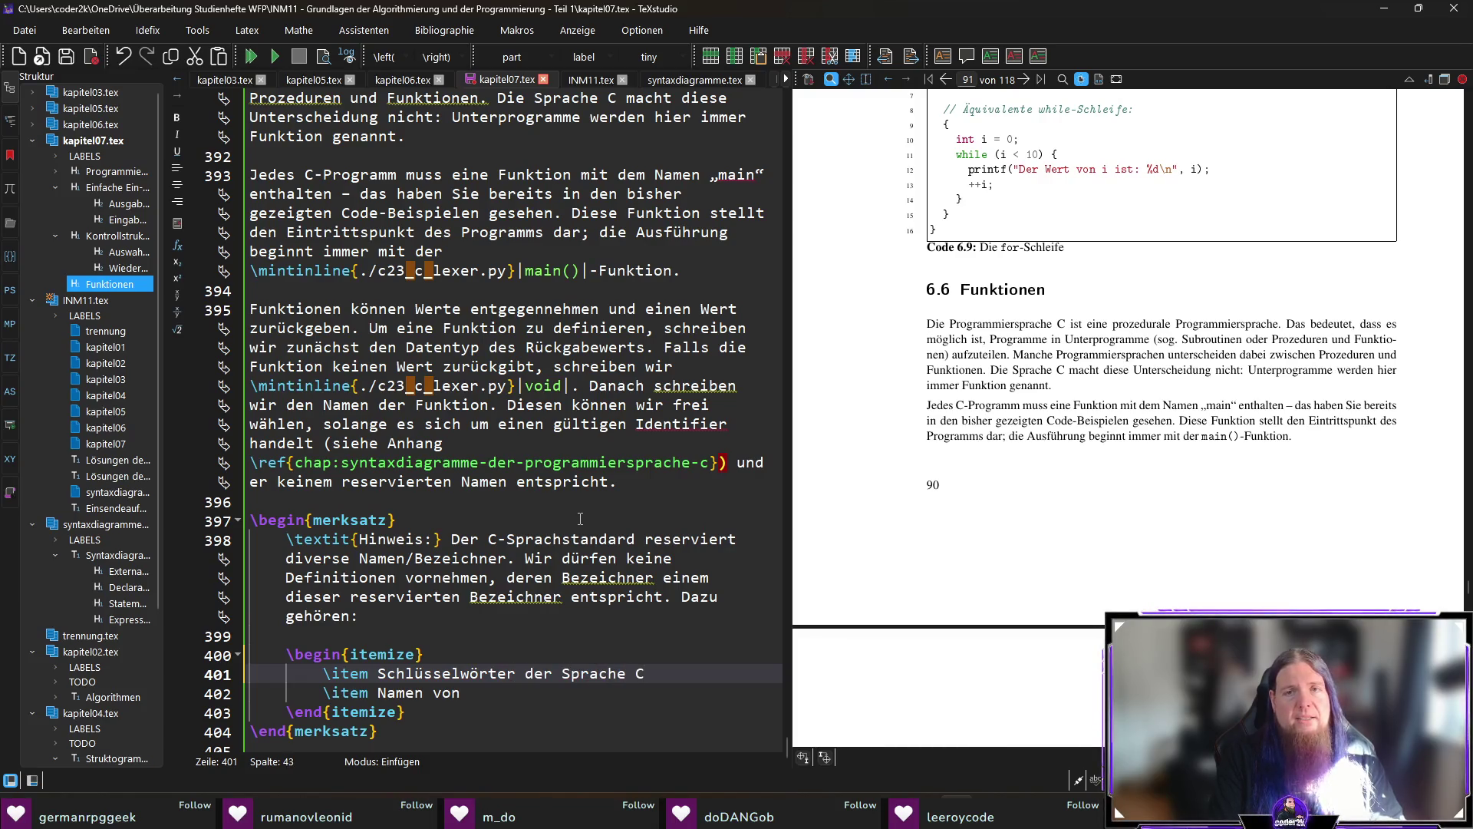
{"action": "type", "text": " (z"}
{"action": "type", "text": "."}
{"action": "type", "text": " B. \\mint"}
{"action": "key", "text": "Return"}
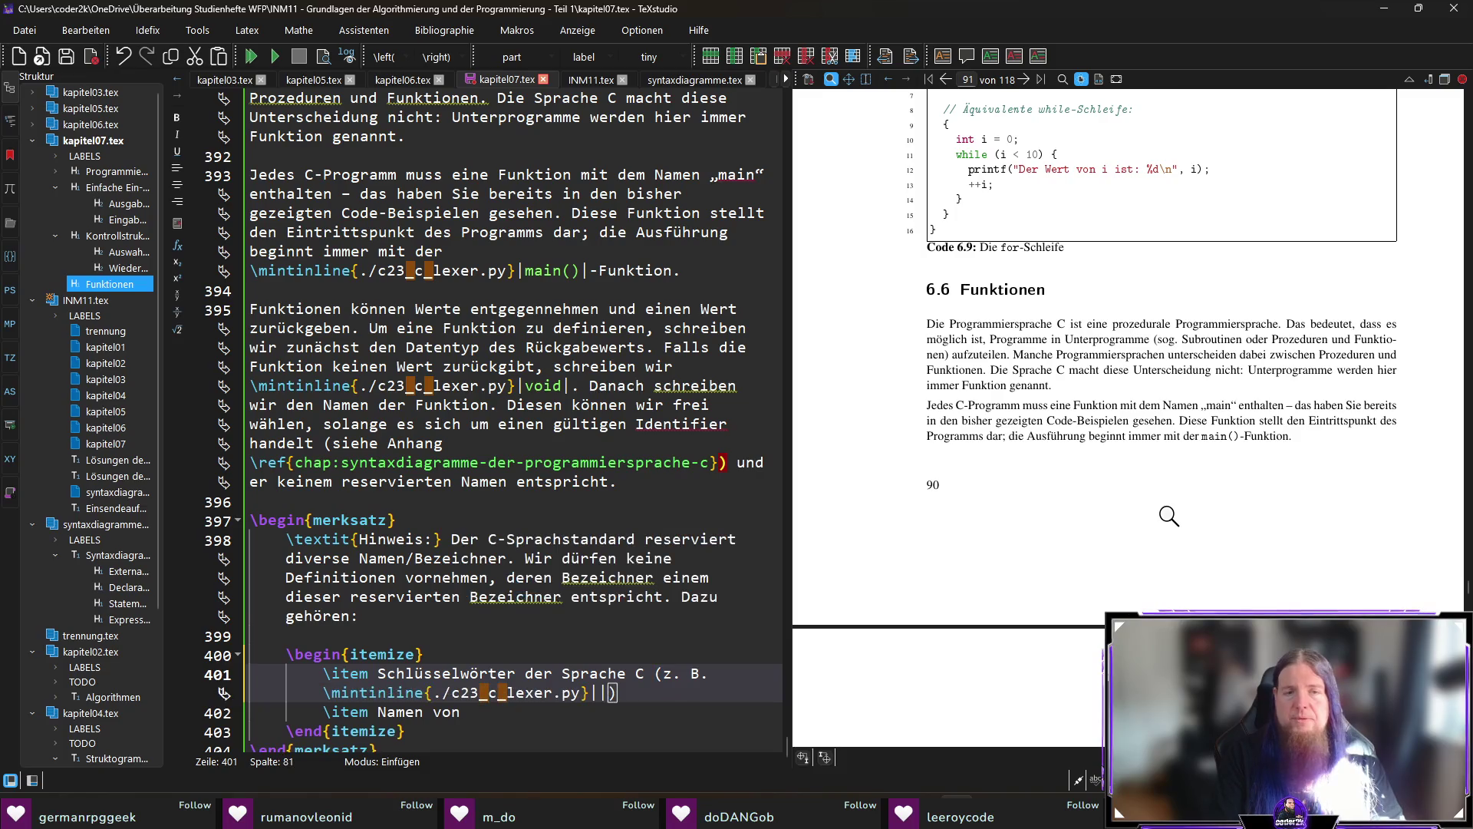
{"action": "type", "text": "while"}
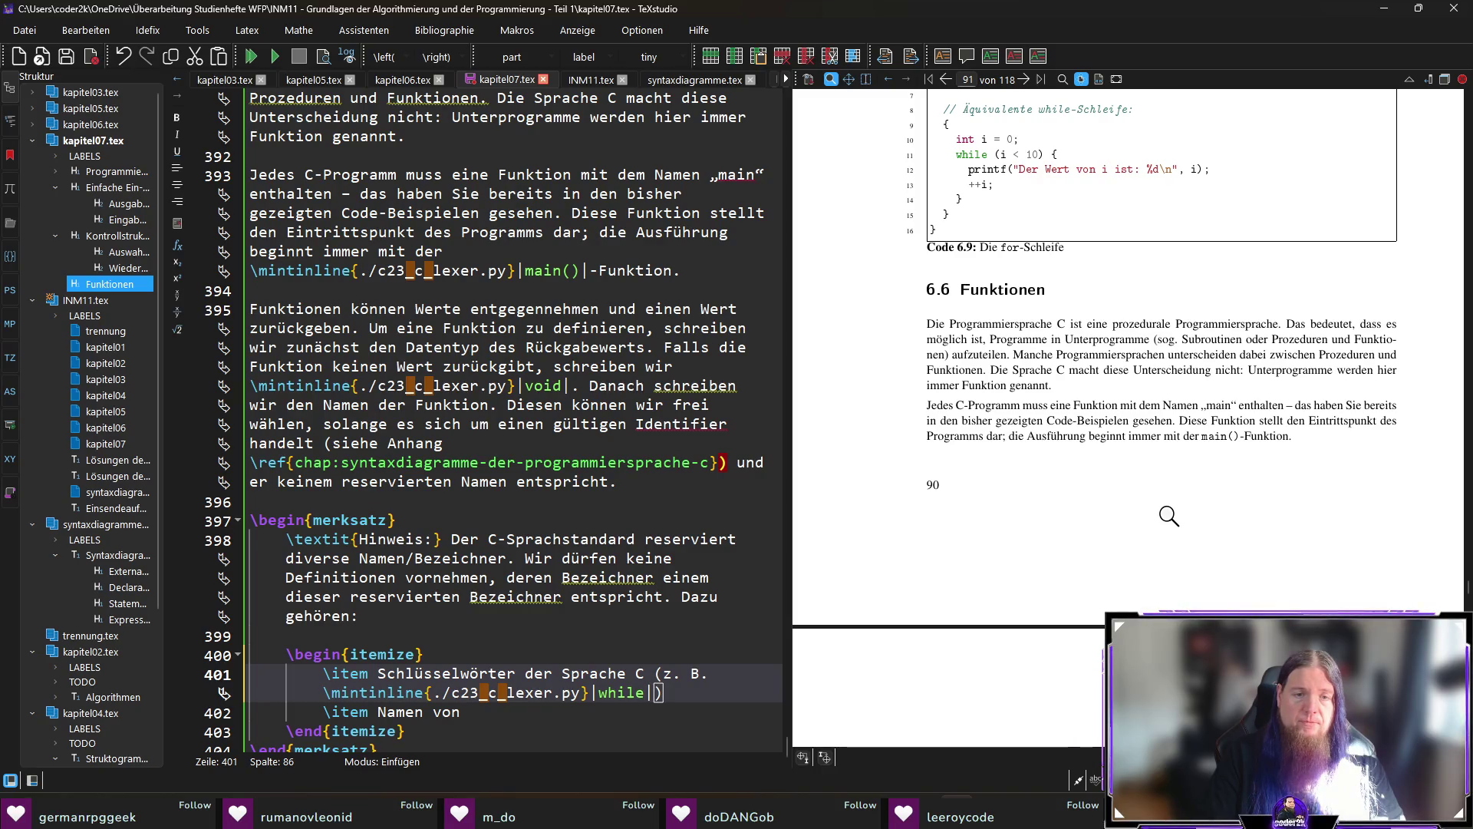
{"action": "type", "text": ". "}
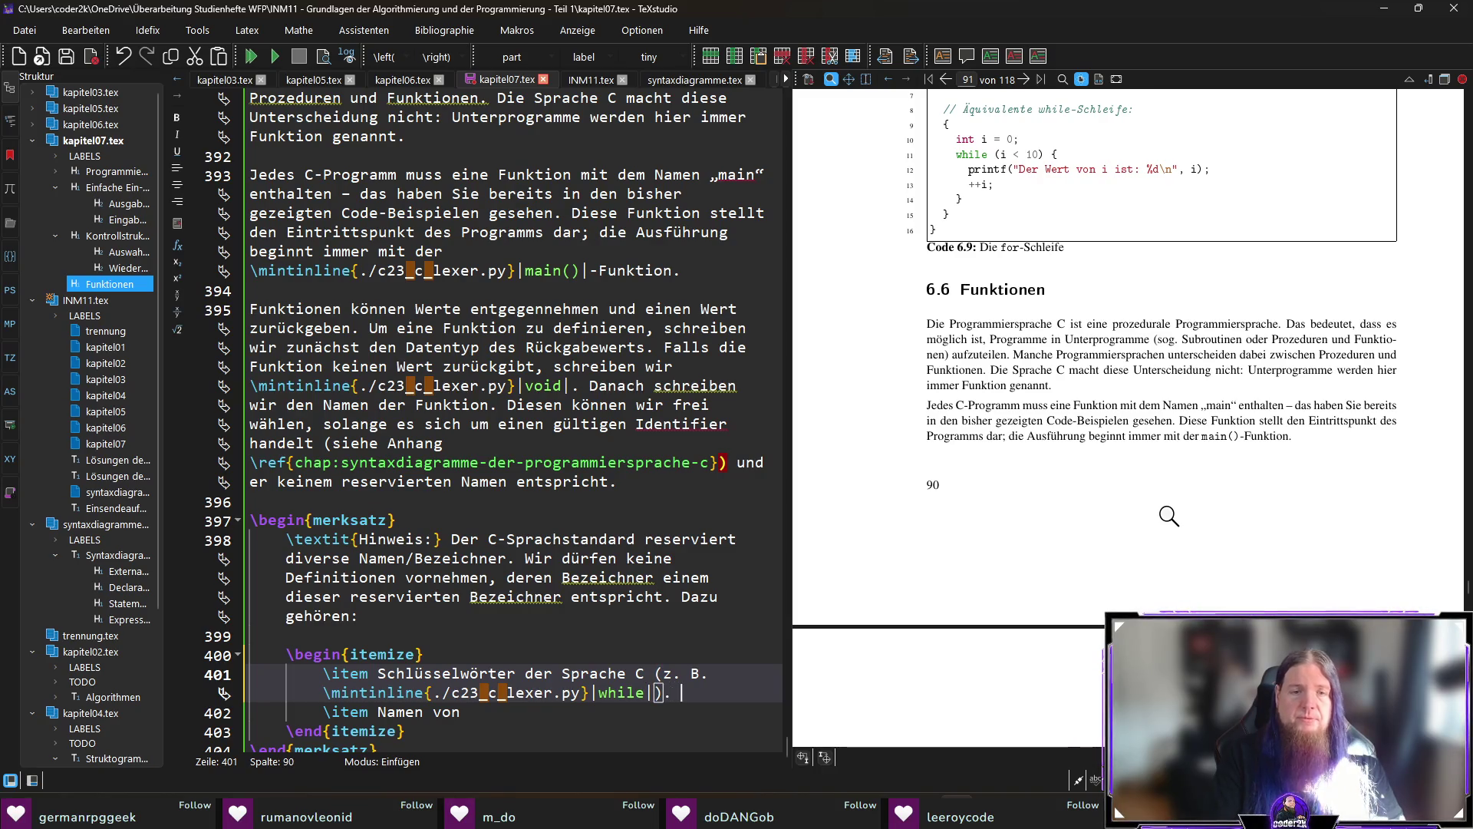
{"action": "type", "text": "Eine vollständige Liste "}
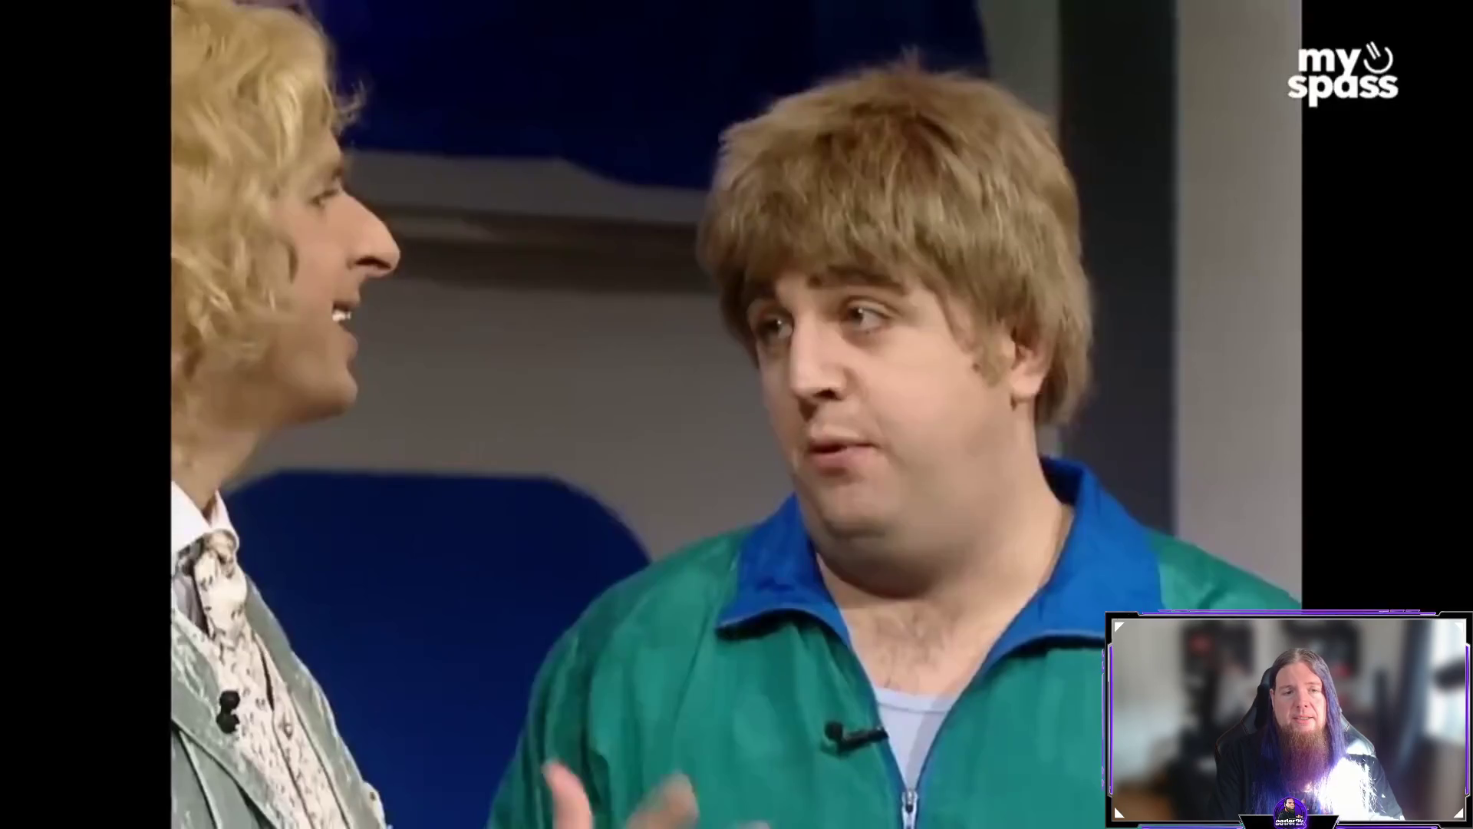
{"action": "type", "text": "der"}
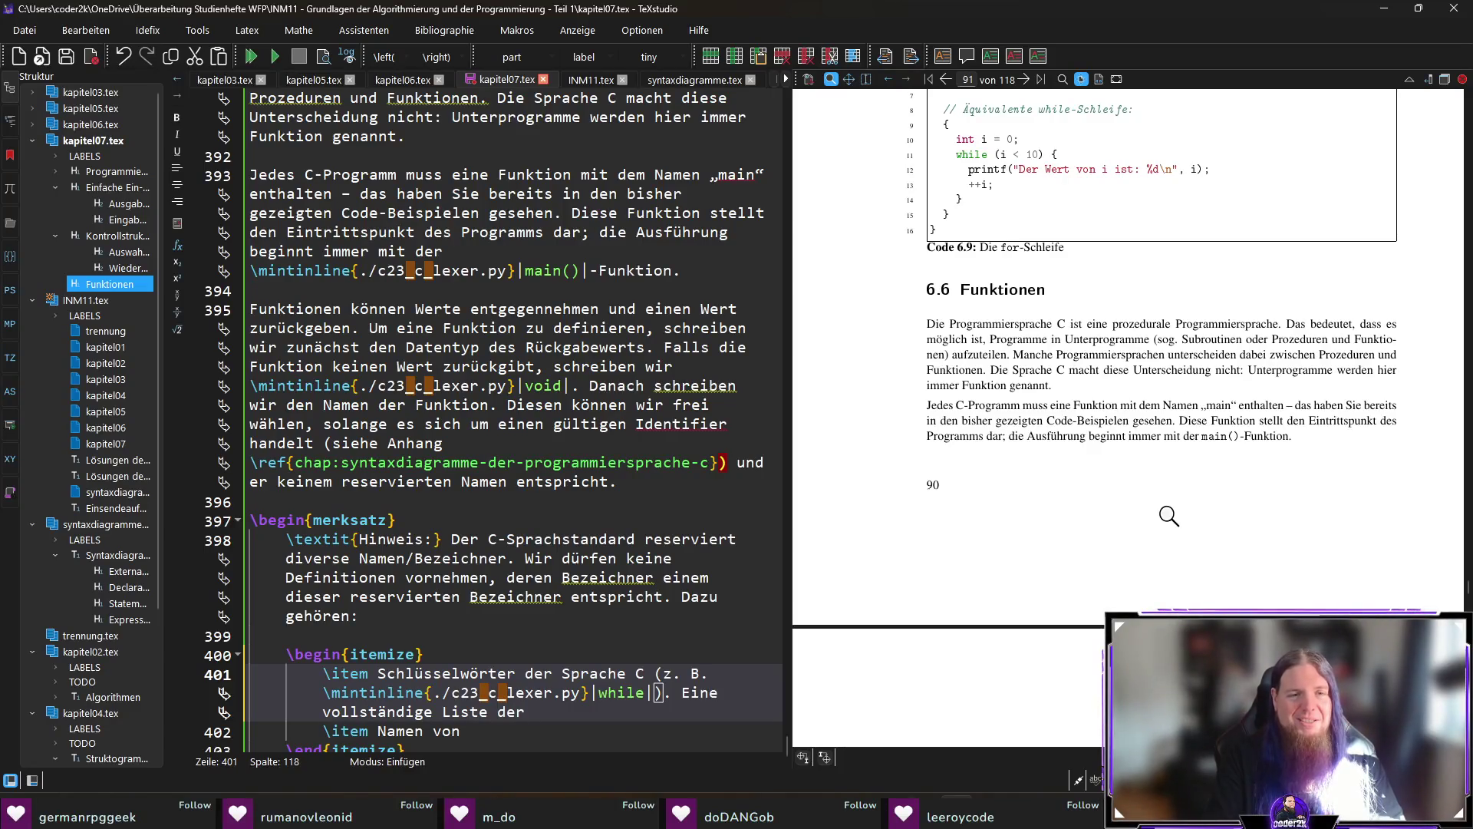
{"action": "type", "text": " Schlüsselwörter finden Sie"}
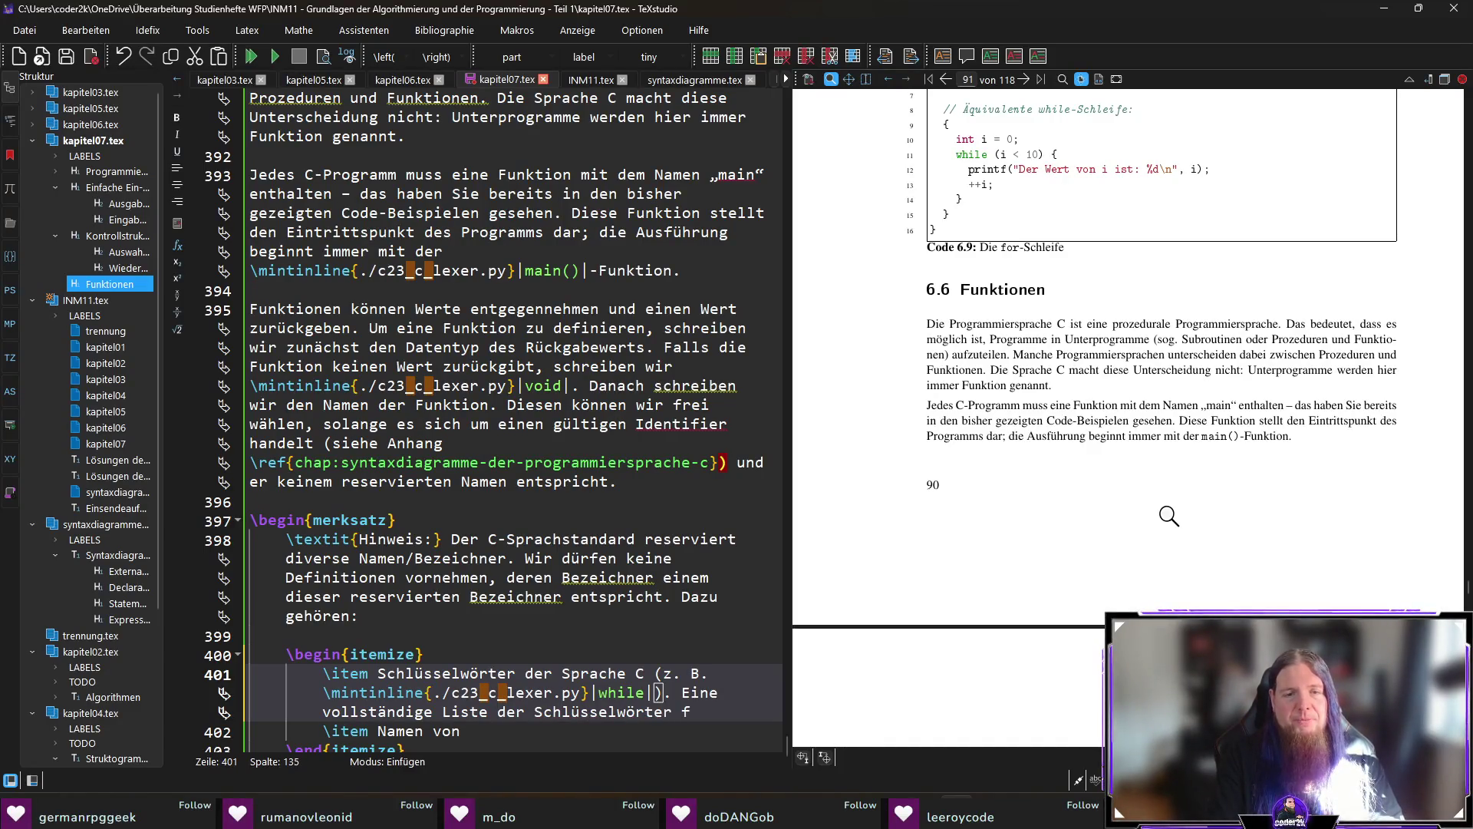
Scroll the PDF preview up from page 91 to section 6.3.2 Schlüsselwörter der Programmiersprache C.
{"action": "scroll", "coordinate": [1135, 484], "scroll_direction": "up", "scroll_amount": 10}
{"action": "scroll", "coordinate": [1129, 453], "scroll_direction": "up", "scroll_amount": 10}
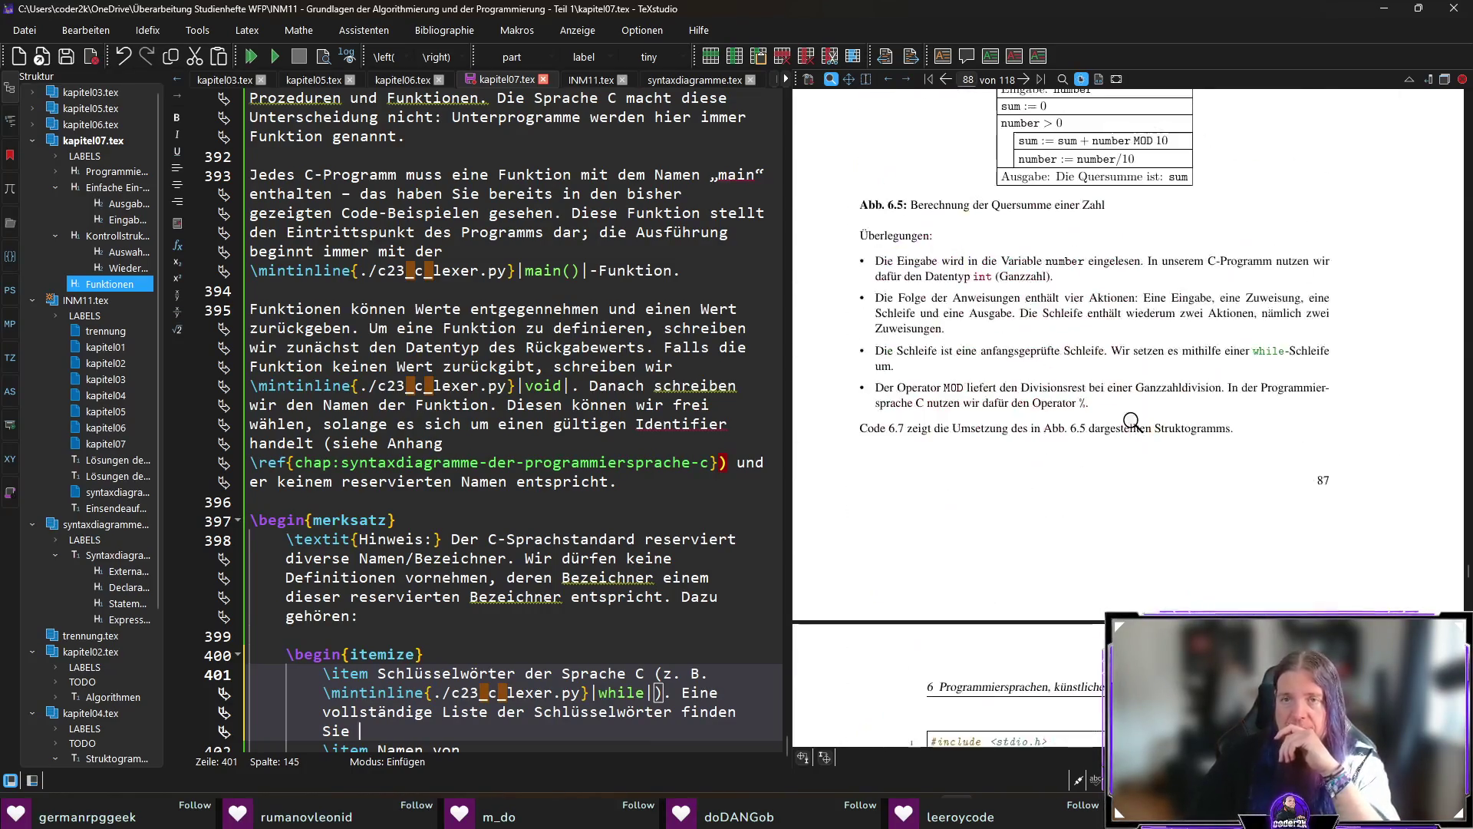
{"action": "scroll", "coordinate": [1132, 422], "scroll_direction": "up", "scroll_amount": 8}
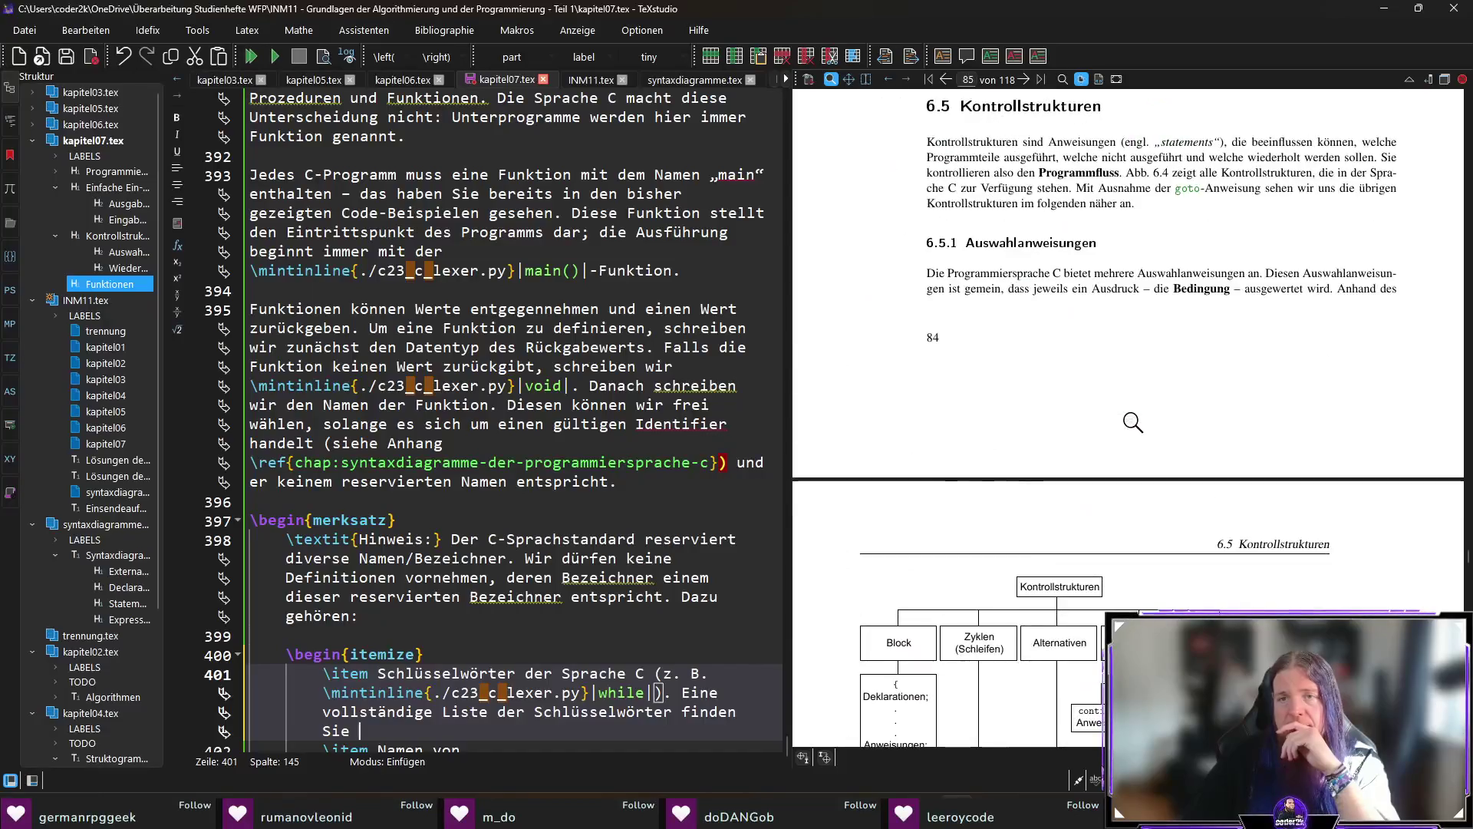
{"action": "scroll", "coordinate": [1136, 430], "scroll_direction": "up", "scroll_amount": 8}
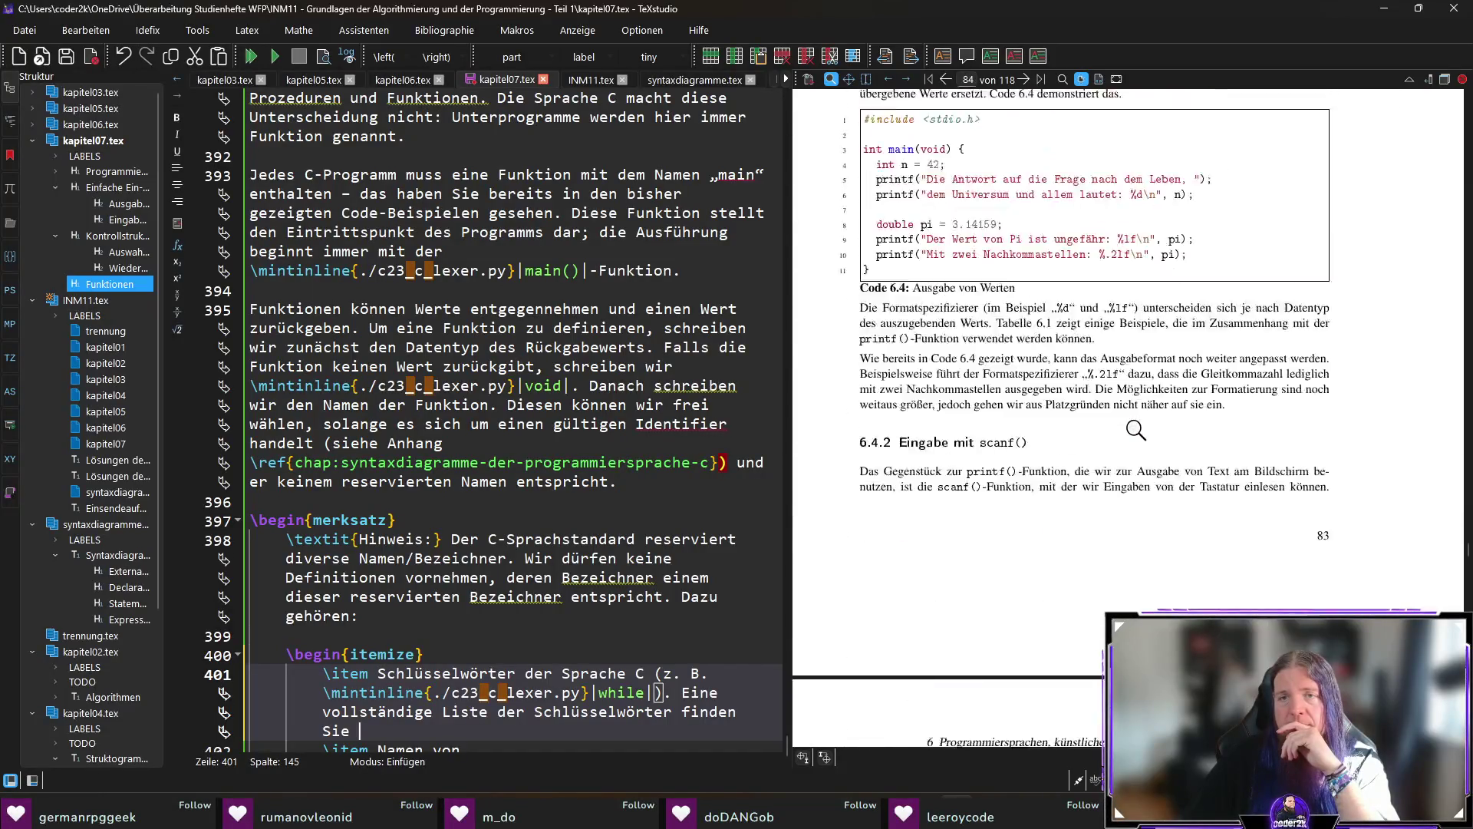
{"action": "scroll", "coordinate": [1136, 429], "scroll_direction": "up", "scroll_amount": 10}
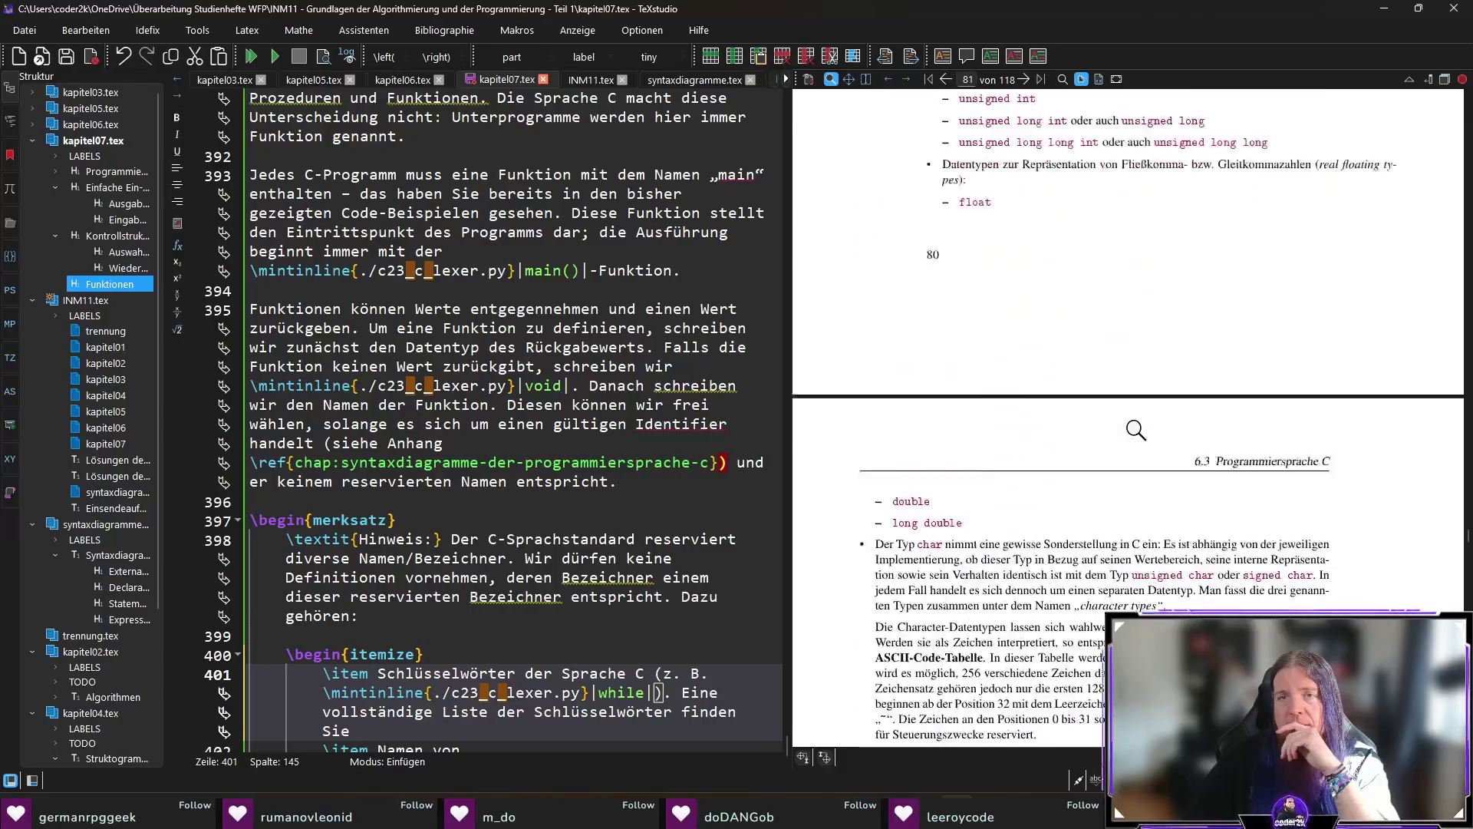
{"action": "scroll", "coordinate": [1132, 459], "scroll_direction": "up", "scroll_amount": 3}
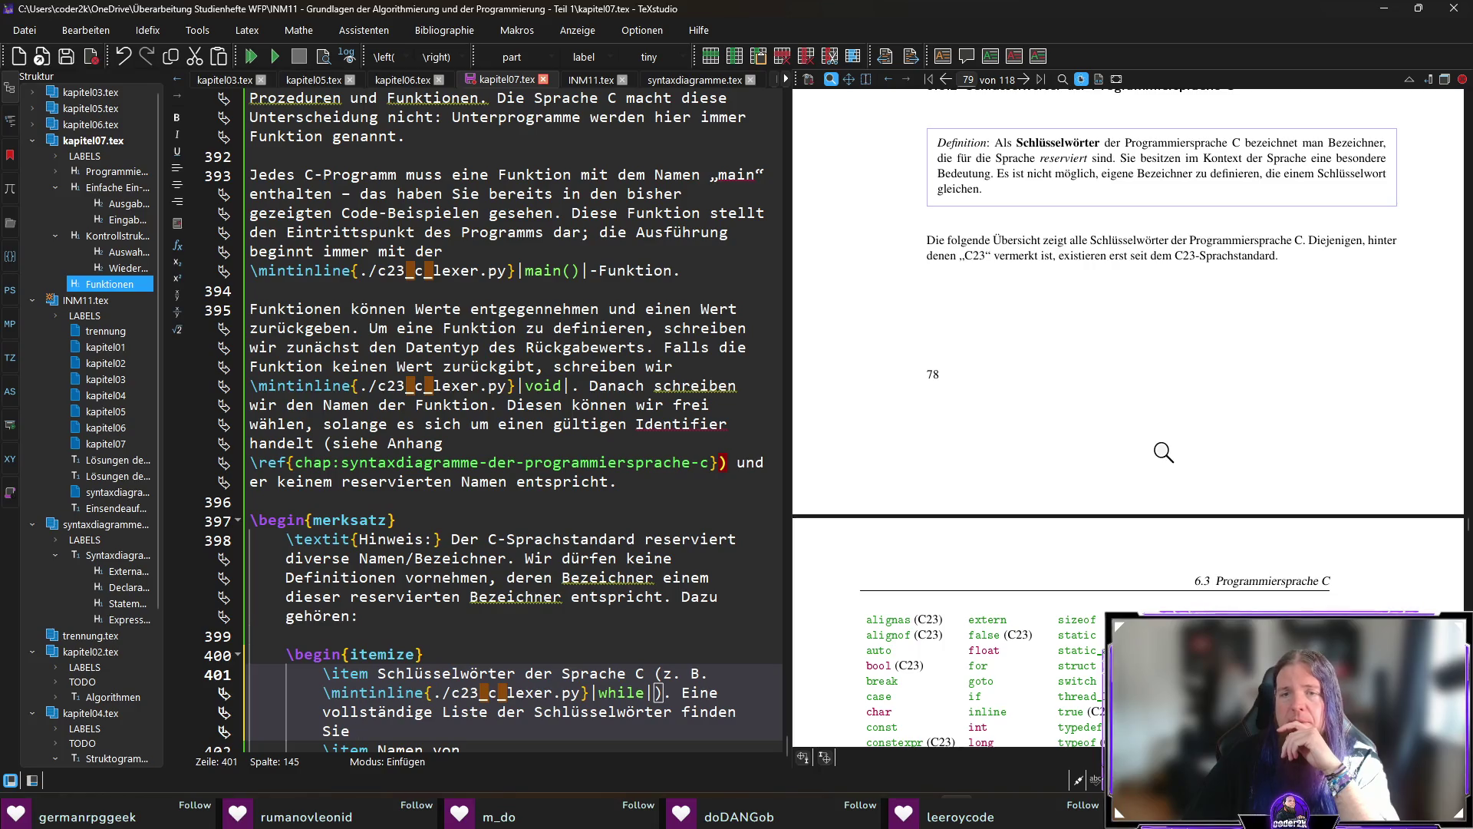
{"action": "scroll", "coordinate": [1151, 449], "scroll_direction": "down", "scroll_amount": 2}
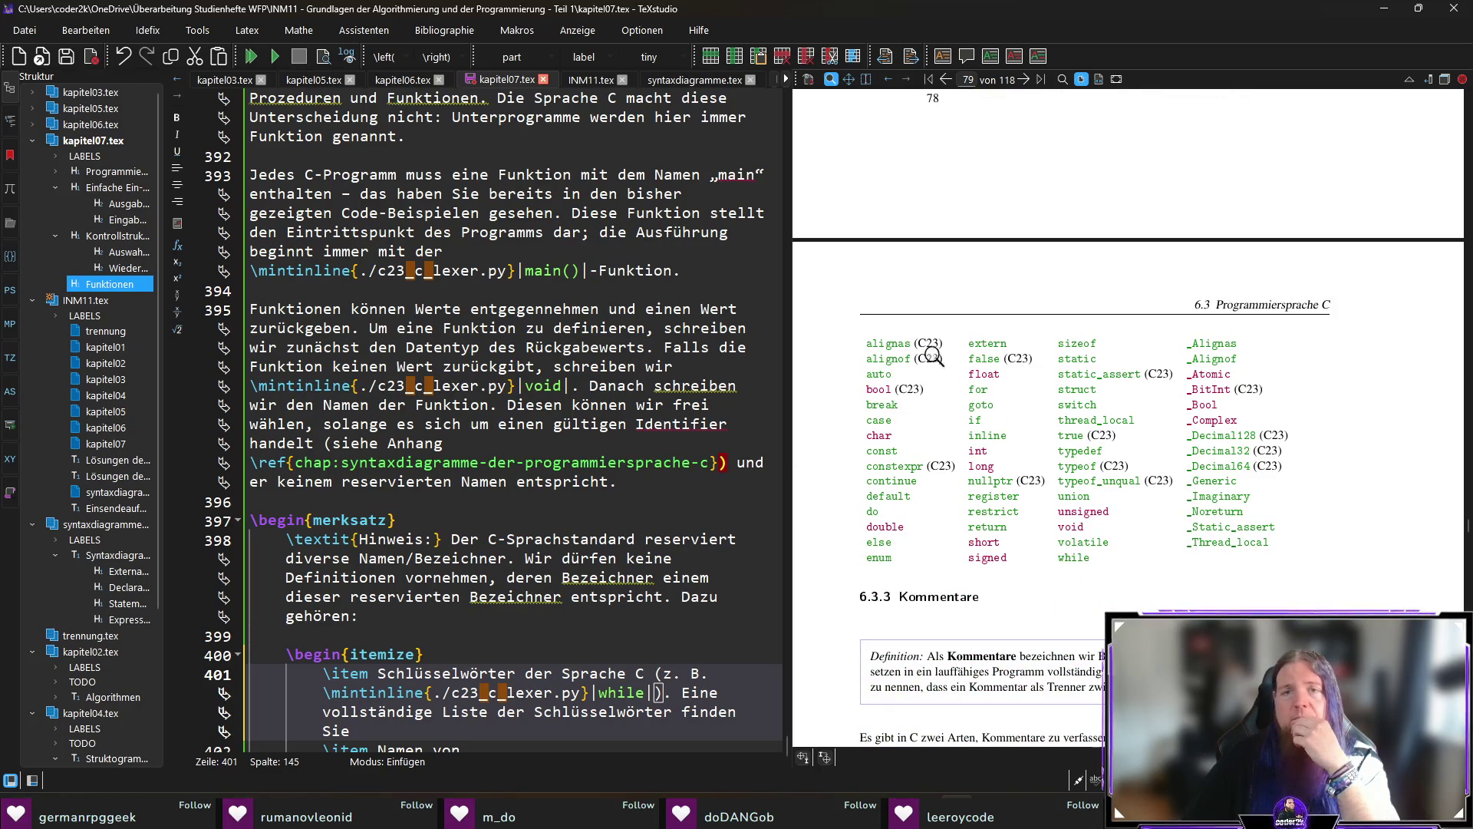
{"action": "scroll", "coordinate": [933, 361], "scroll_direction": "up", "scroll_amount": 2}
{"action": "scroll", "coordinate": [958, 522], "scroll_direction": "up", "scroll_amount": 2}
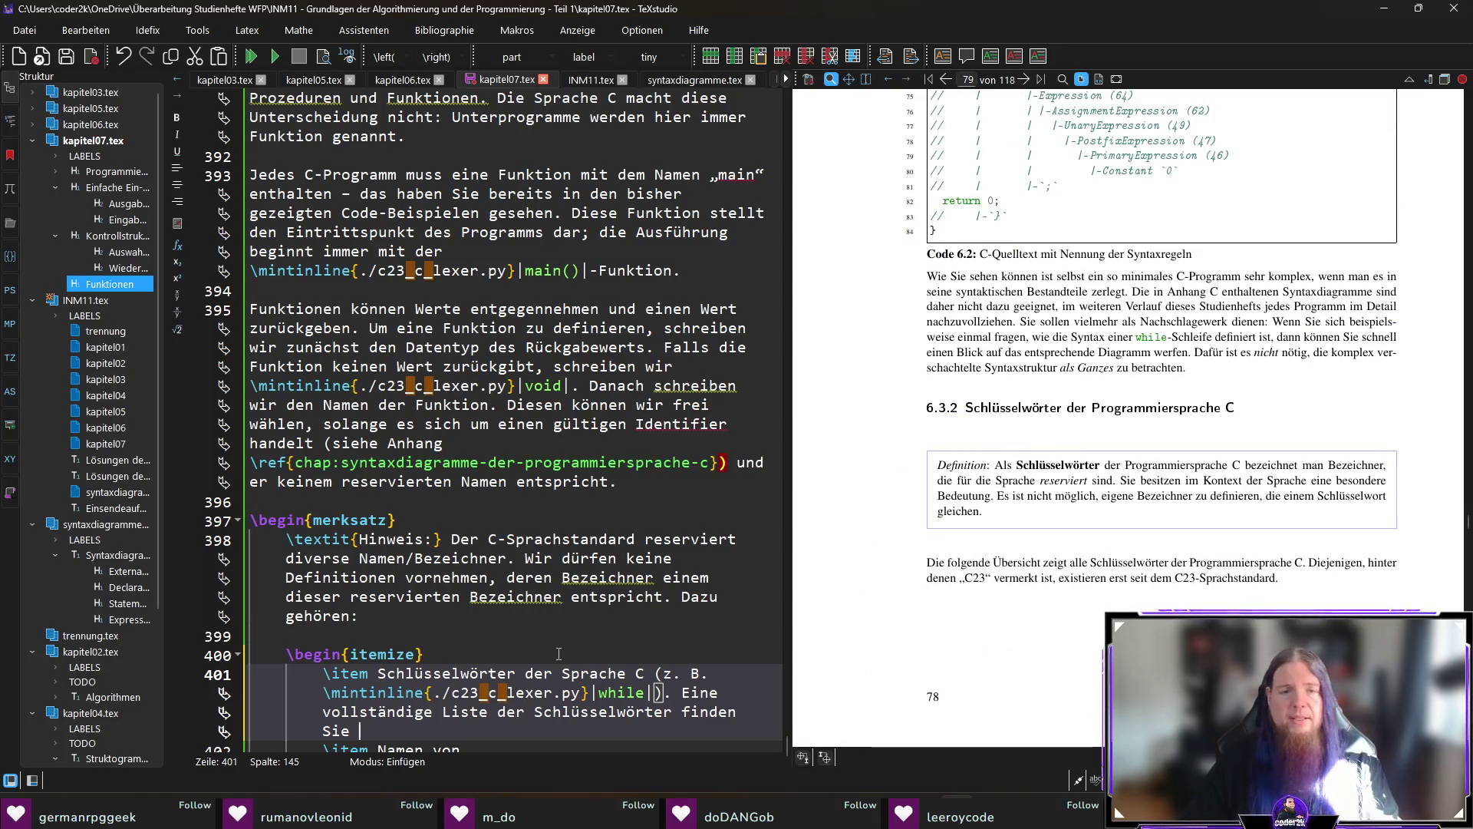
End the keywords sentence with 'in Abschnitt \ref{subsec:schluesselwoerter-der-programmiersprache-c}.'.
{"action": "type", "text": "in A"}
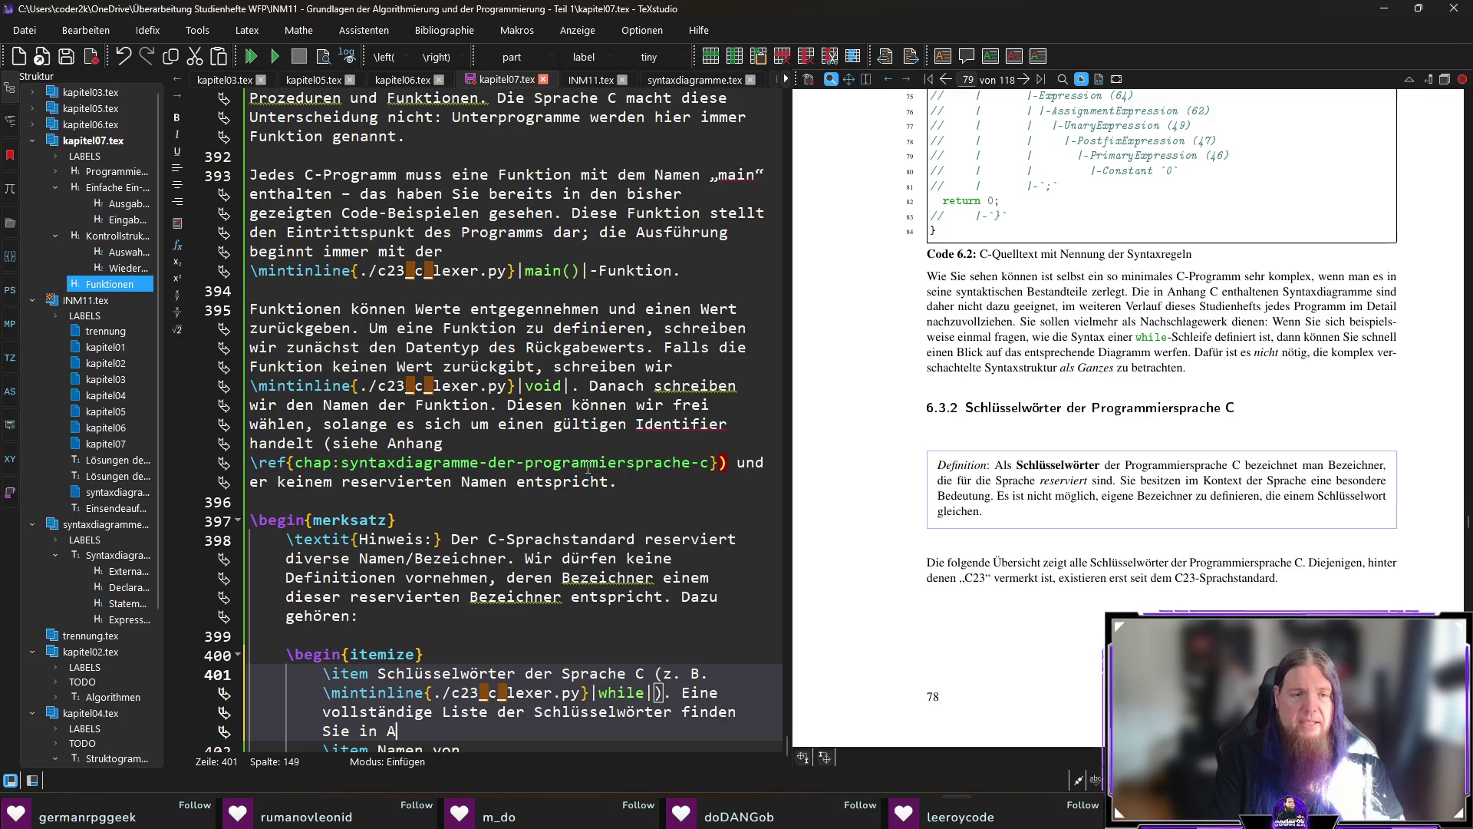
{"action": "type", "text": "bschnitt \ref"}
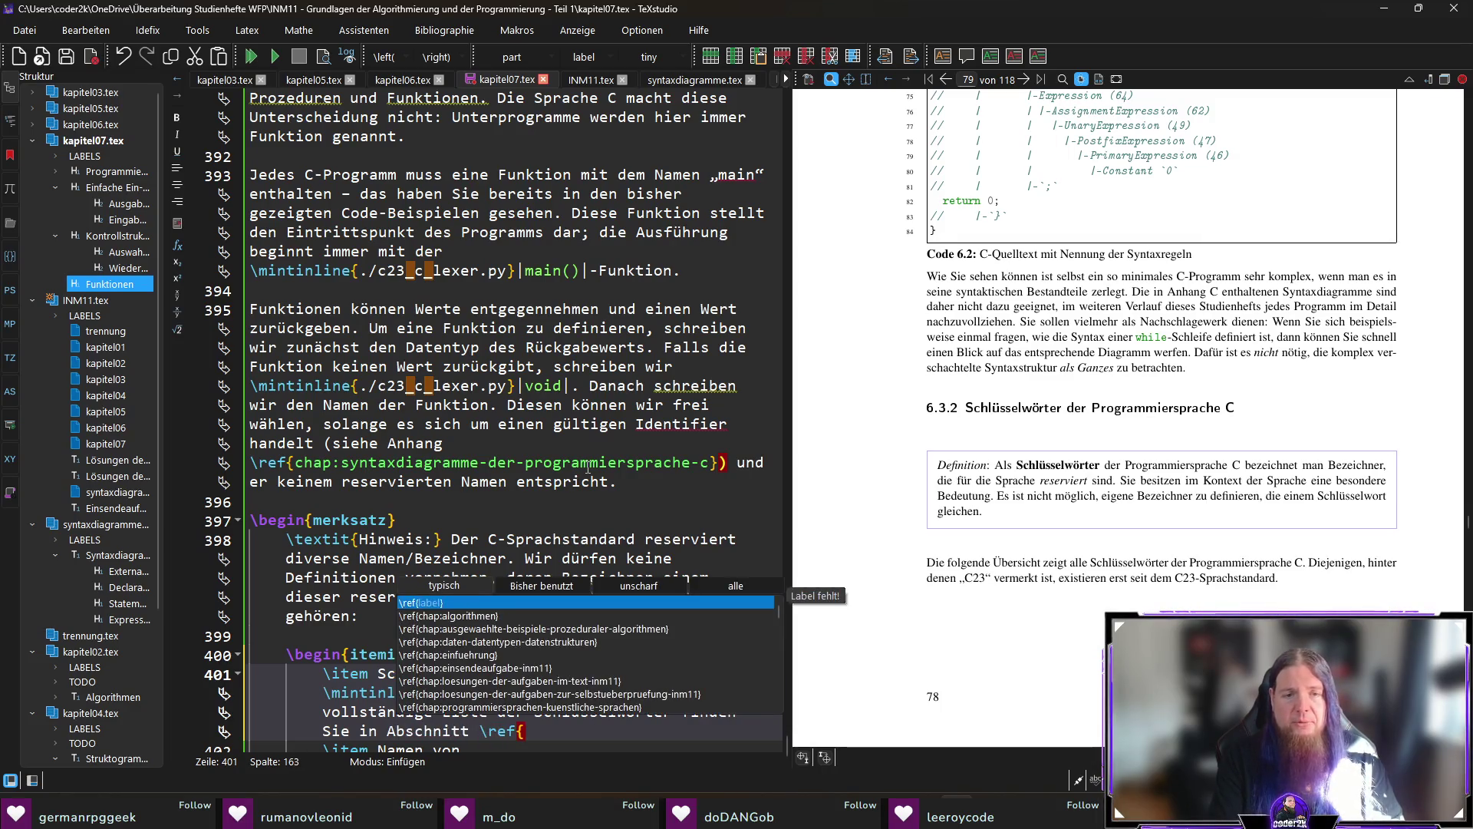
{"action": "type", "text": "subsec:sch"}
{"action": "key", "text": "Return"}
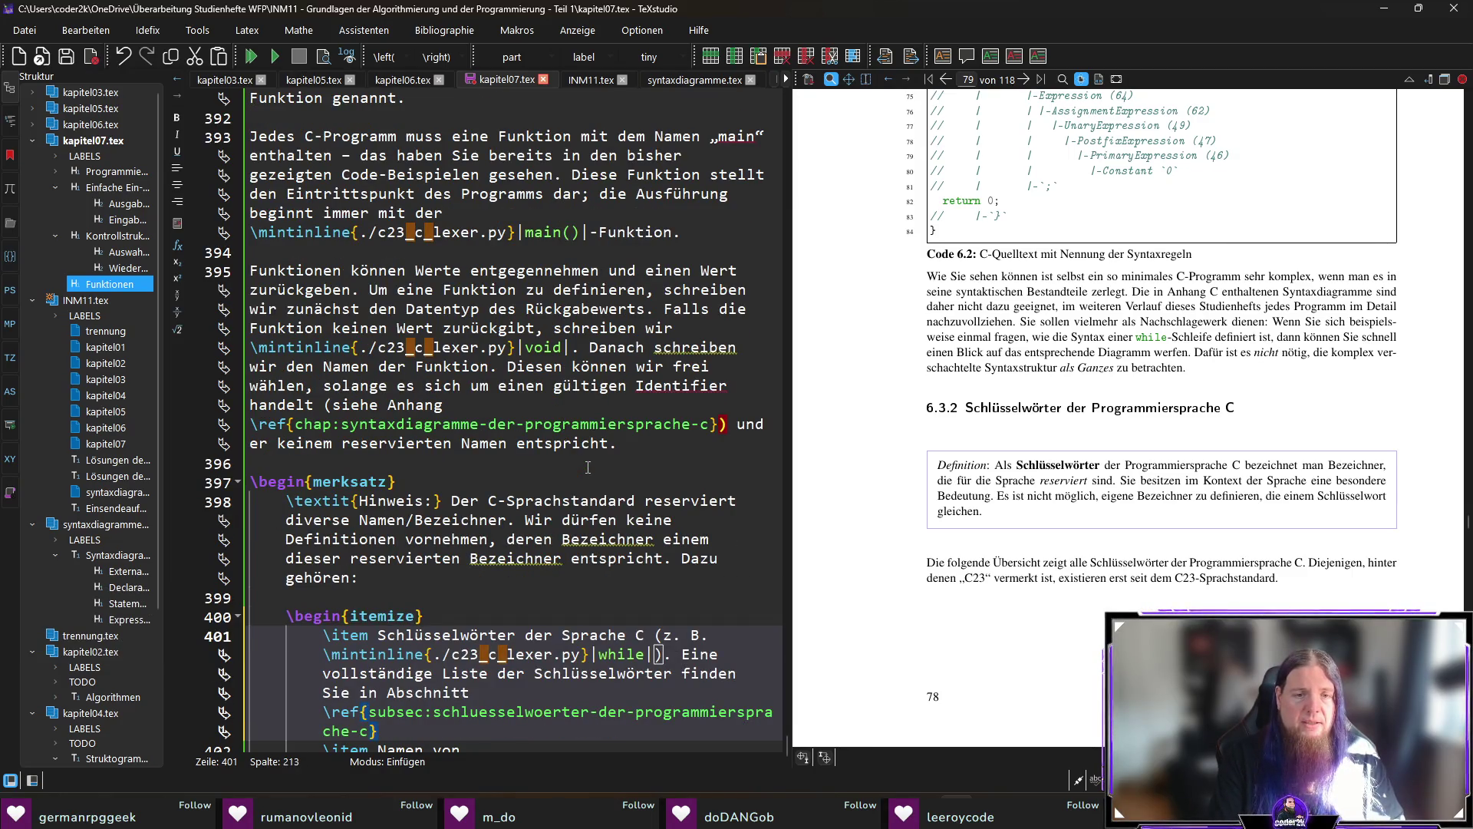
{"action": "type", "text": "."}
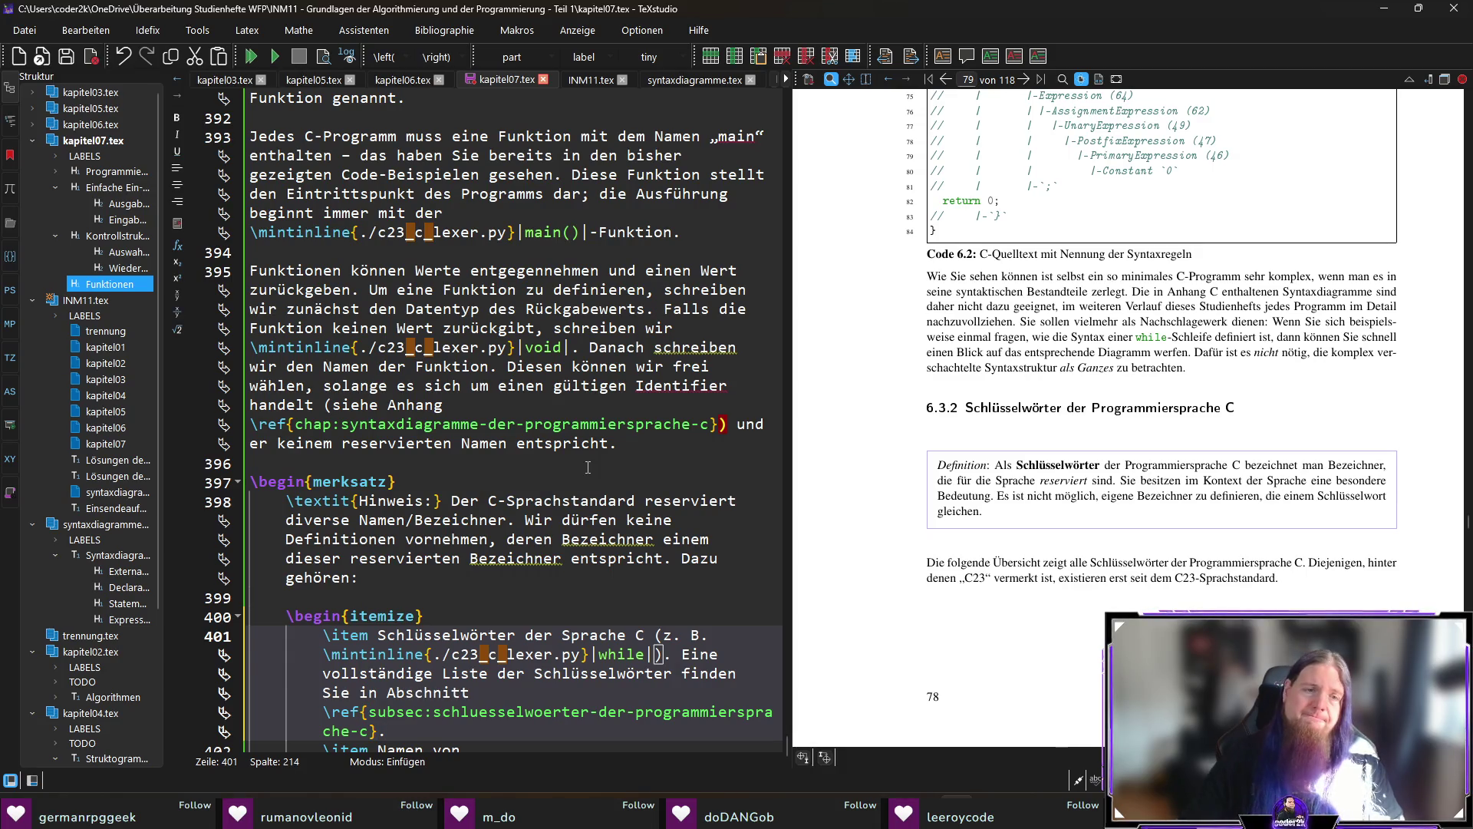
Insert a blank line between the keywords item and the 'Namen von' item.
{"action": "scroll", "coordinate": [568, 464], "scroll_direction": "down", "scroll_amount": 1}
{"action": "key", "text": "Down"}
{"action": "key", "text": "Home"}
{"action": "key", "text": "Return"}
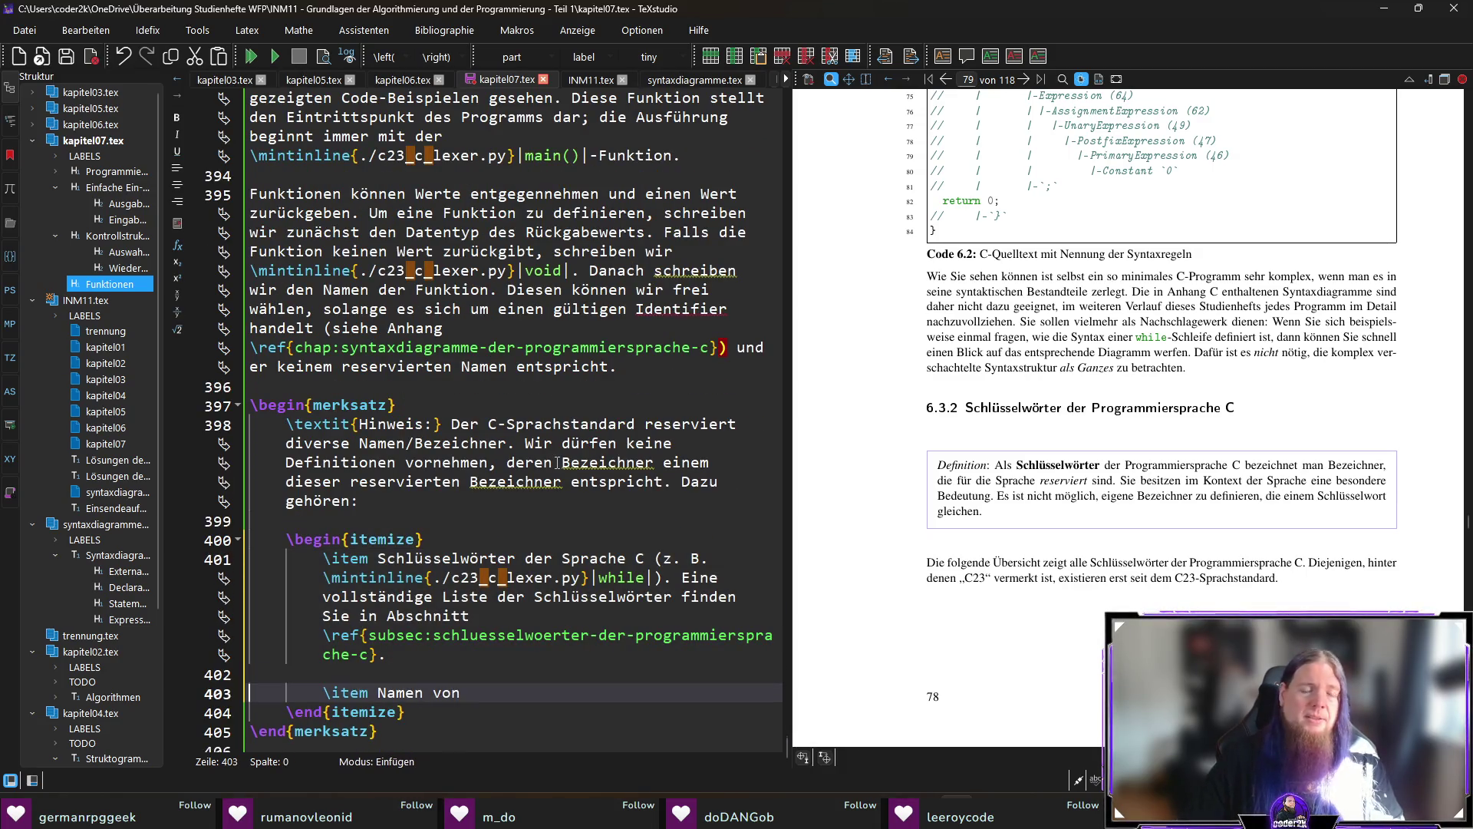
{"action": "left_click", "coordinate": [490, 654]}
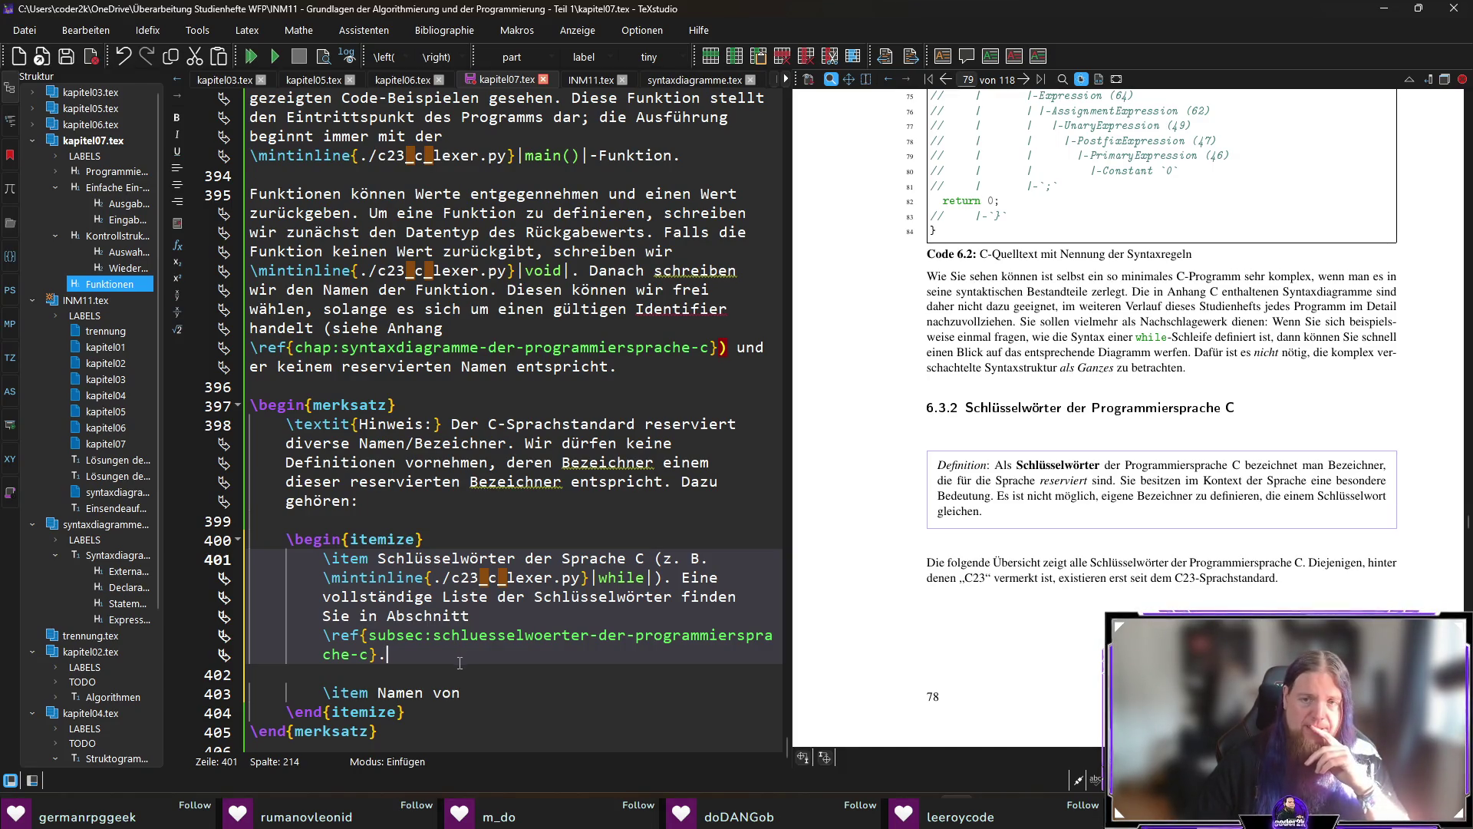
{"action": "left_click", "coordinate": [514, 694]}
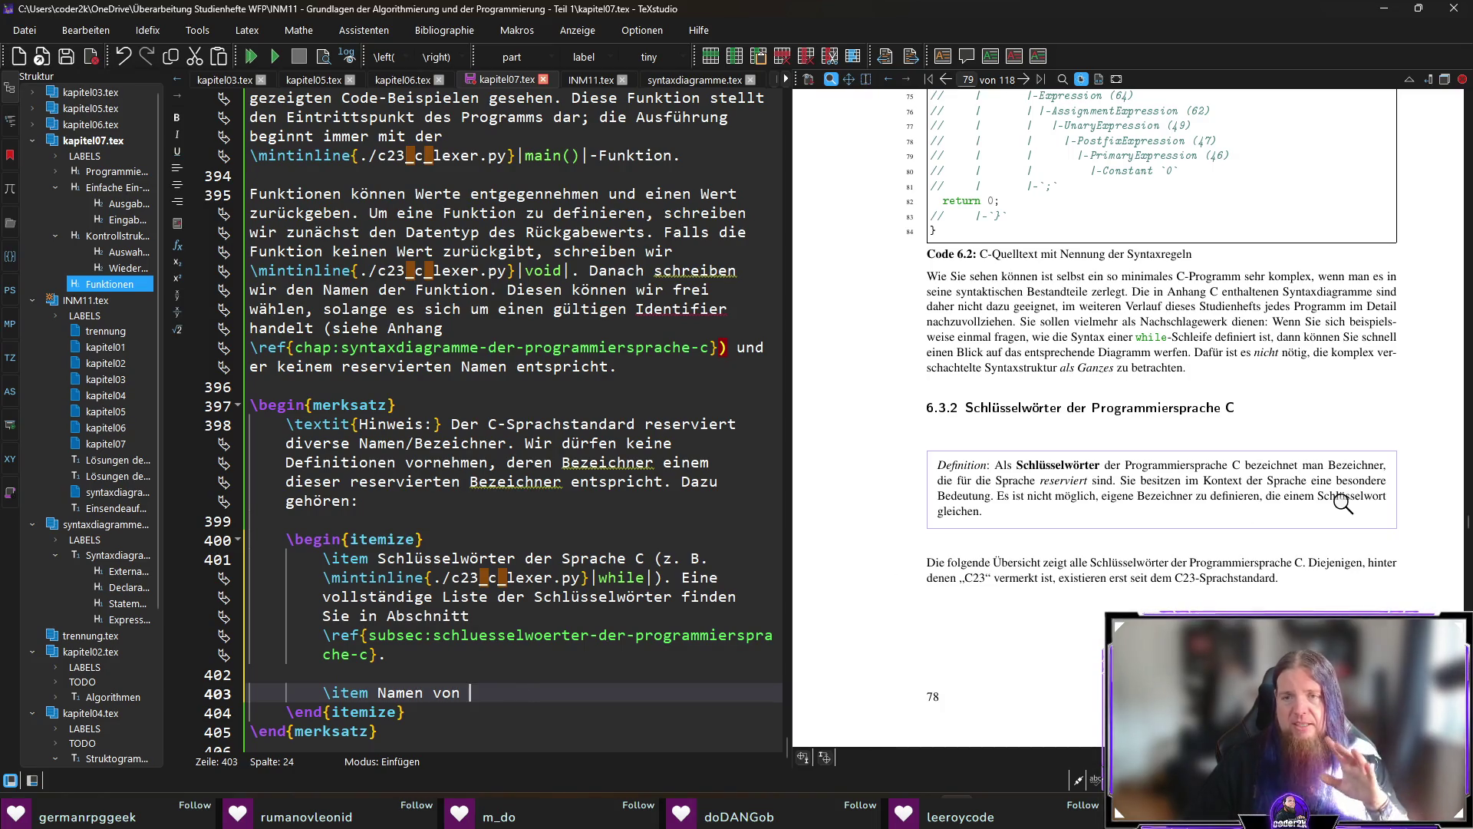
Continue 'Namen von' with 'Bestandteilen der C-Standardbibliothek (z. B.' and sin as mintinline code.
{"action": "left_click", "coordinate": [344, 365]}
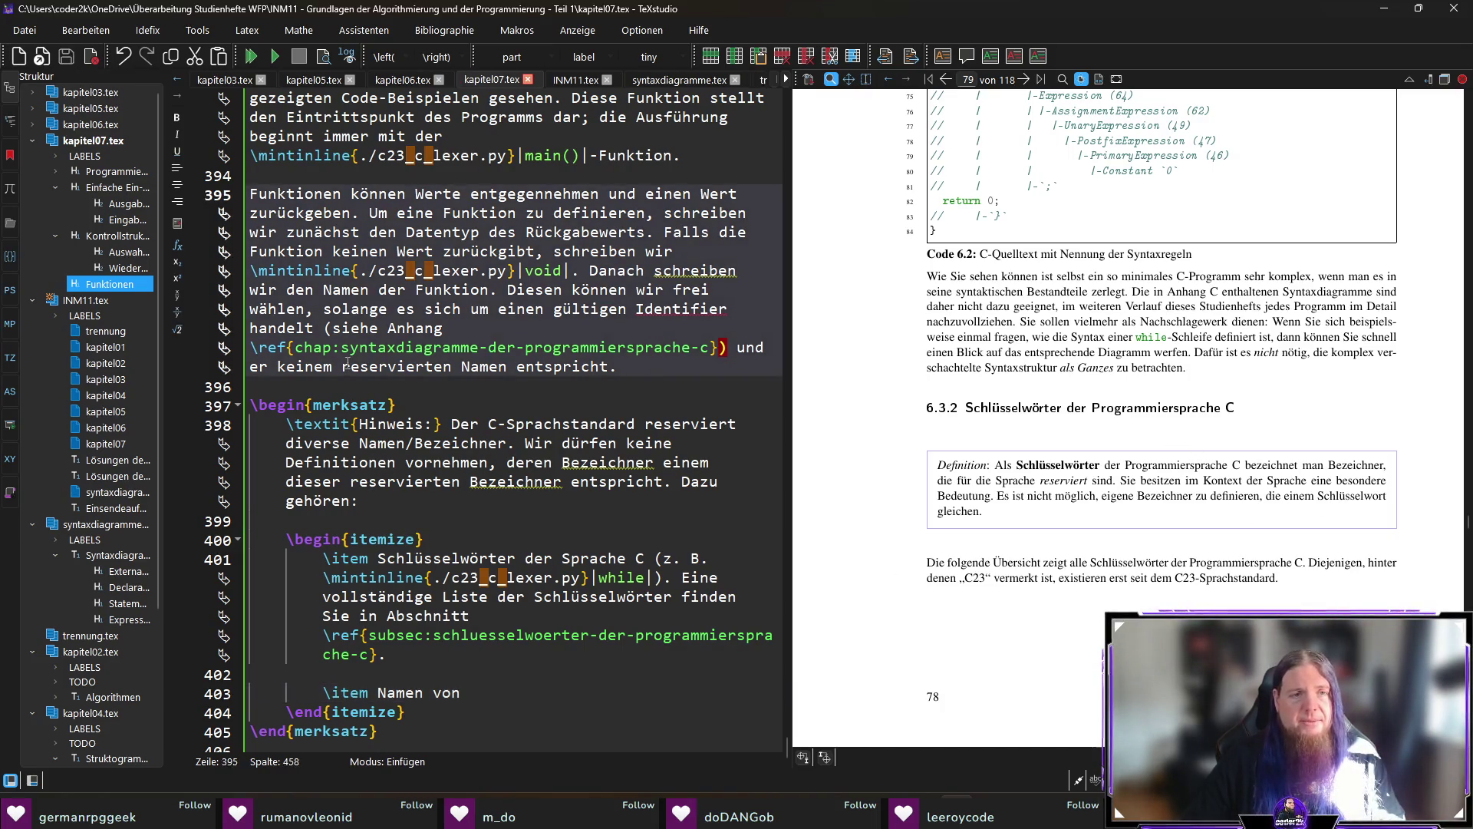
{"action": "left_click", "coordinate": [508, 691]}
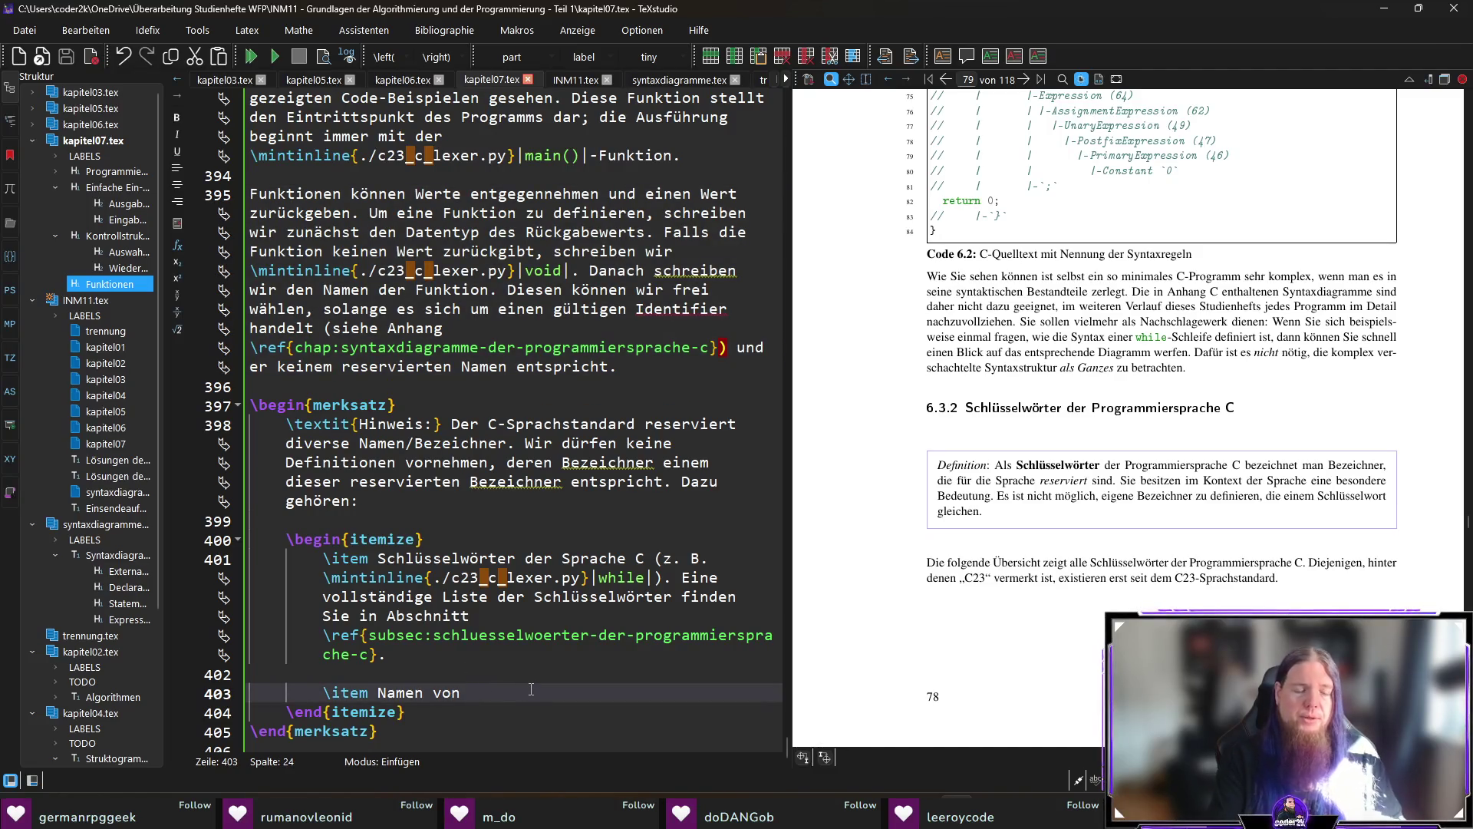
{"action": "type", "text": "Bestandte"}
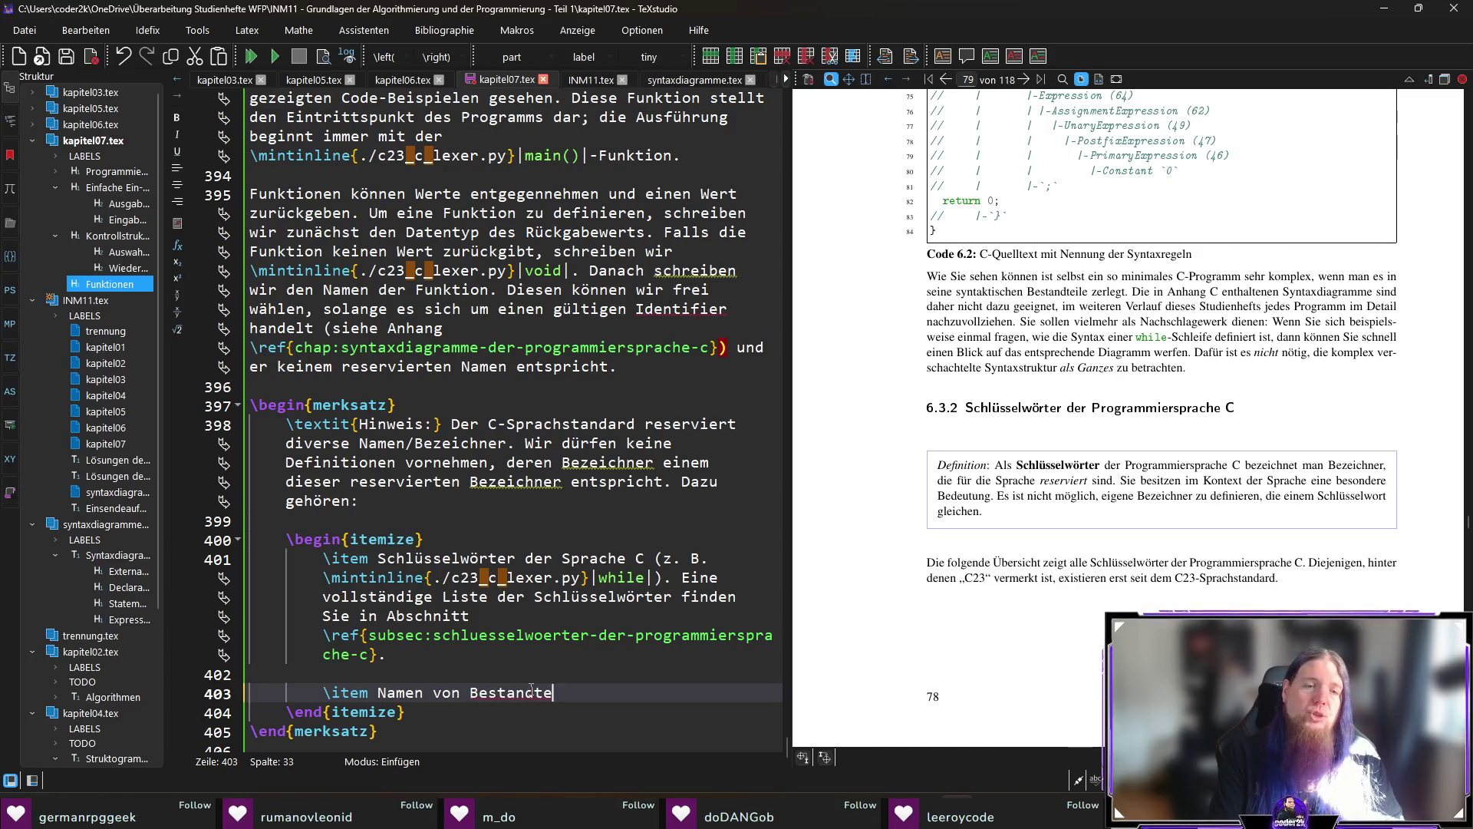
{"action": "type", "text": "ilen der C"}
{"action": "type", "text": "-Standardbibliothek"}
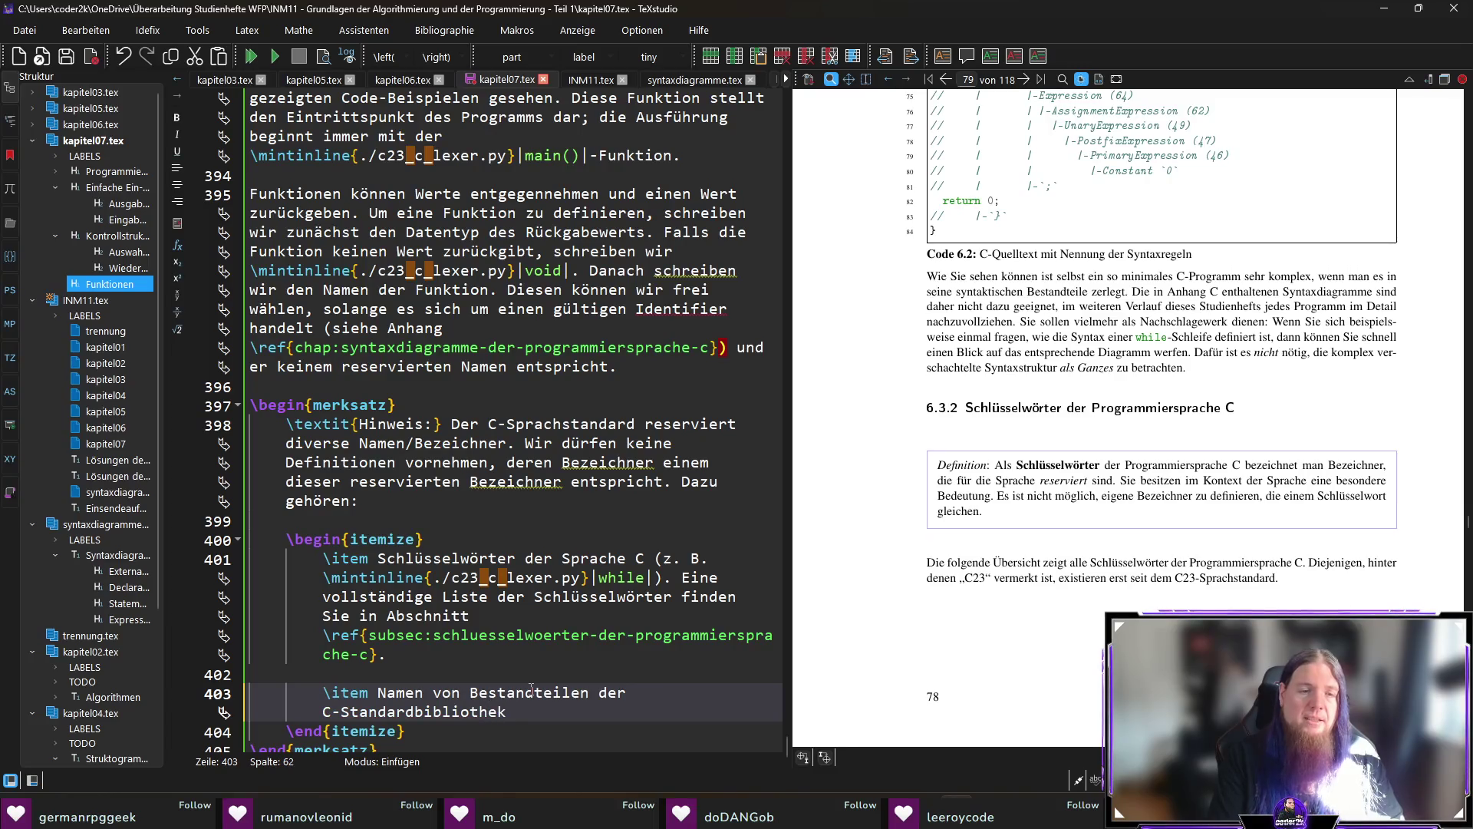
{"action": "type", "text": " (z. B. "}
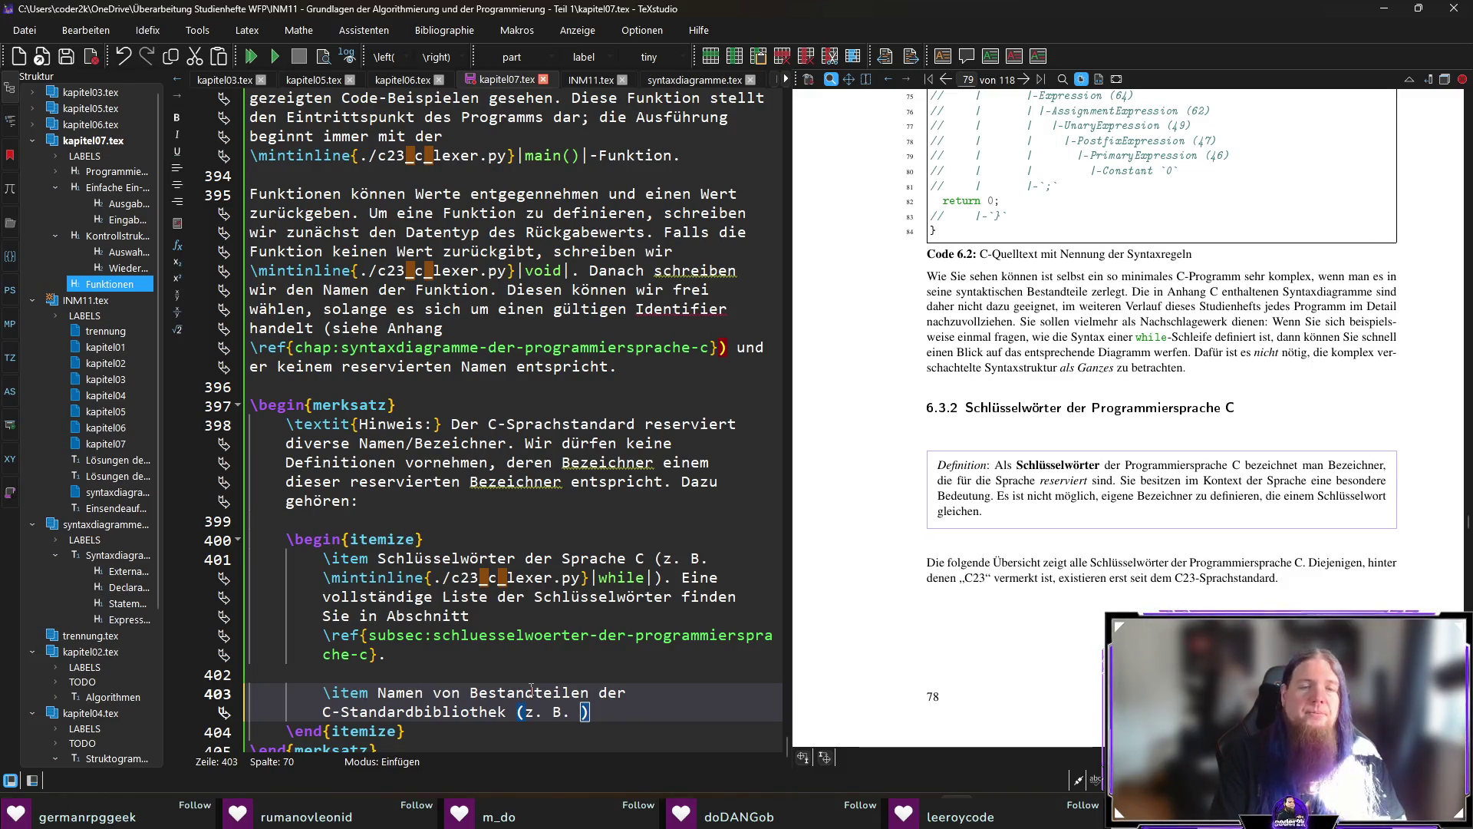
{"action": "type", "text": "\\mintinline{./c23_c_lexer.py}|sin|, "}
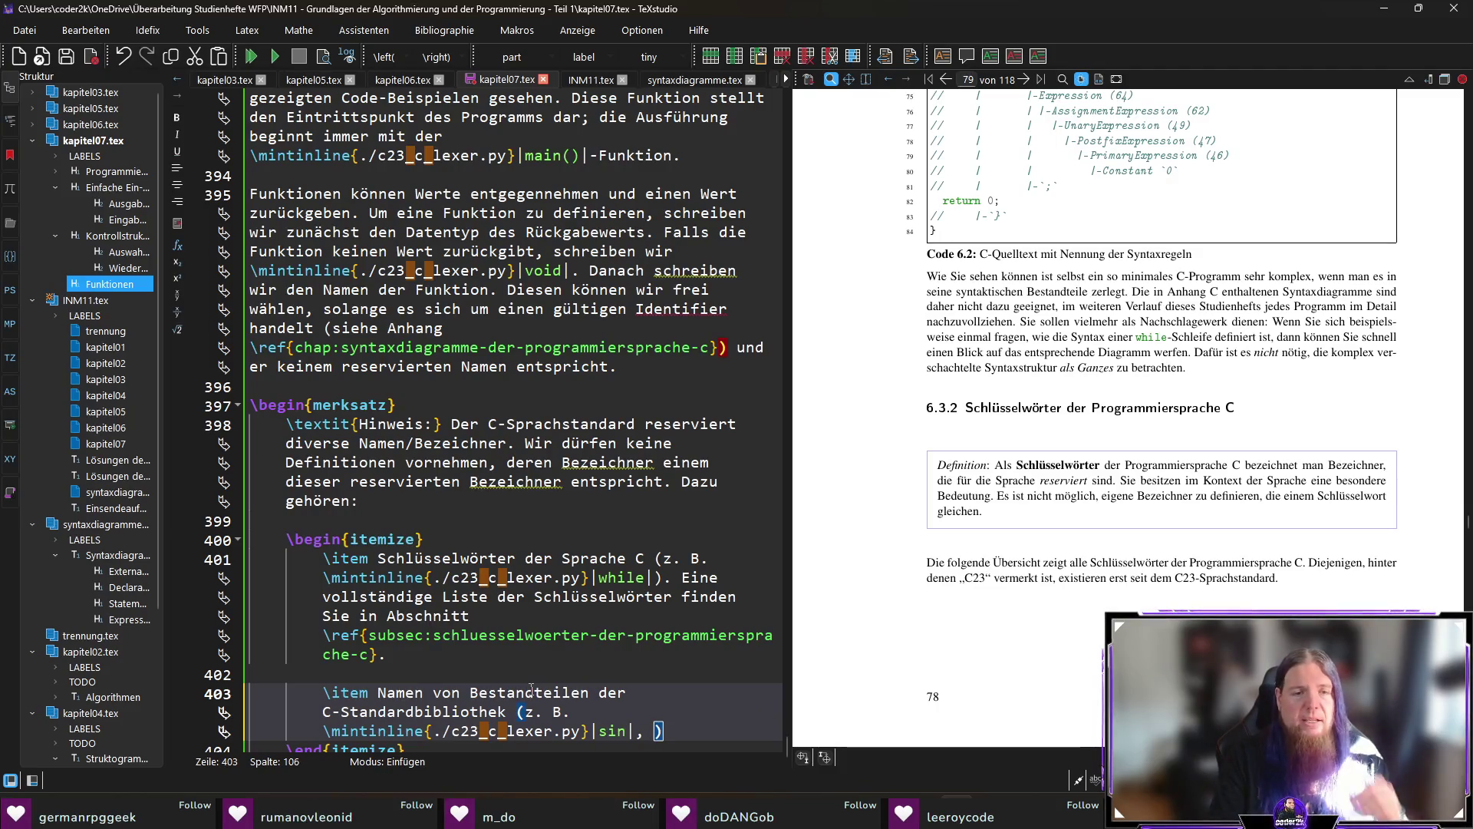
{"action": "type", "text": "\\co"}
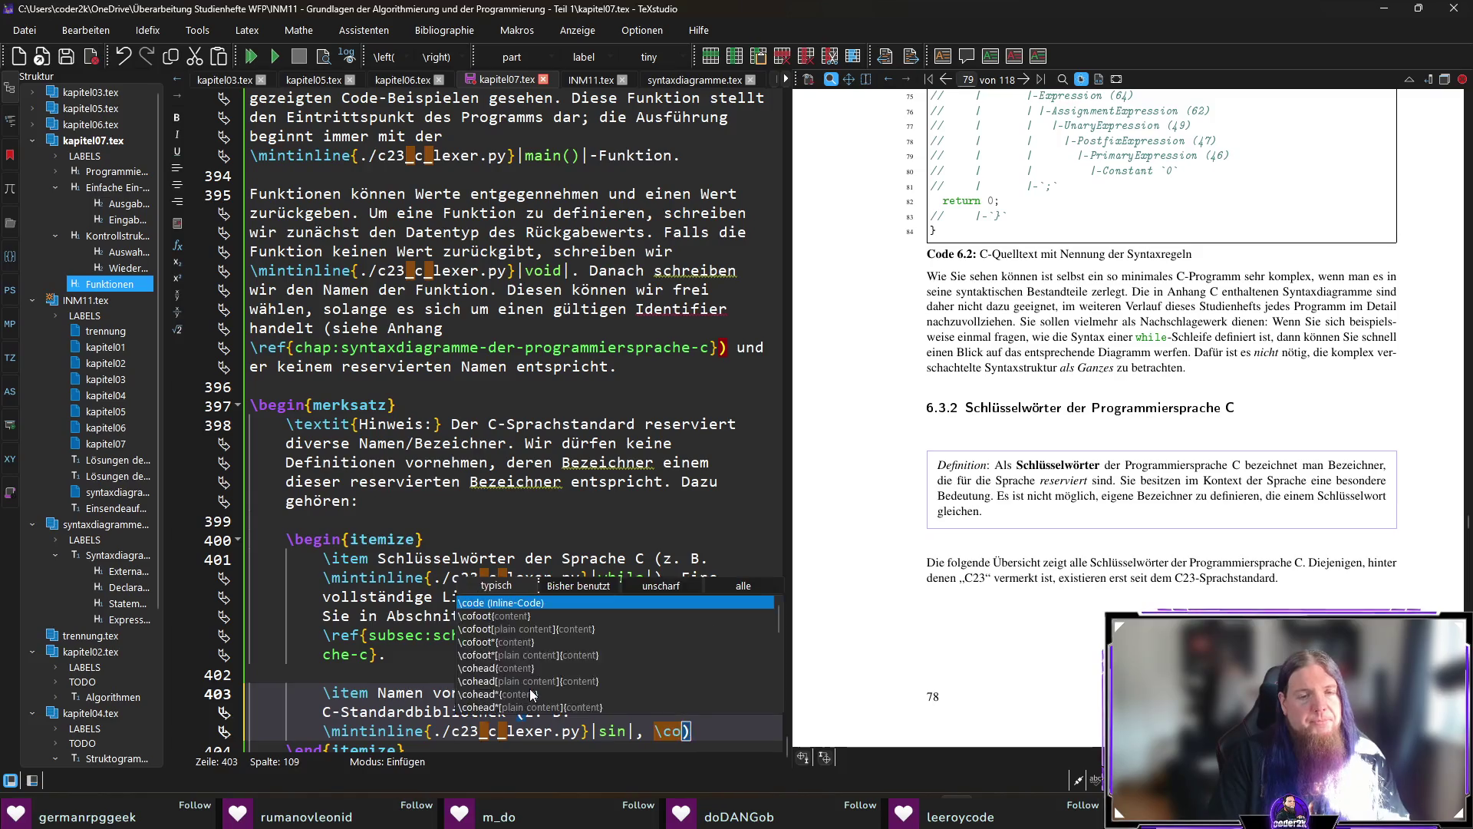
Replace the comma after sin with 'oder' and add memcpy as a second mintinline example.
{"action": "key", "text": "BackSpace"}
{"action": "key", "text": "BackSpace"}
{"action": "key", "text": "BackSpace"}
{"action": "key", "text": "ctrl+v"}
{"action": "key", "text": "Up"}
{"action": "key", "text": "End"}
{"action": "key", "text": "BackSpace"}
{"action": "key", "text": "BackSpace"}
{"action": "type", "text": "oder"}
{"action": "key", "text": "End"}
{"action": "key", "text": "Left"}
{"action": "key", "text": "Left"}
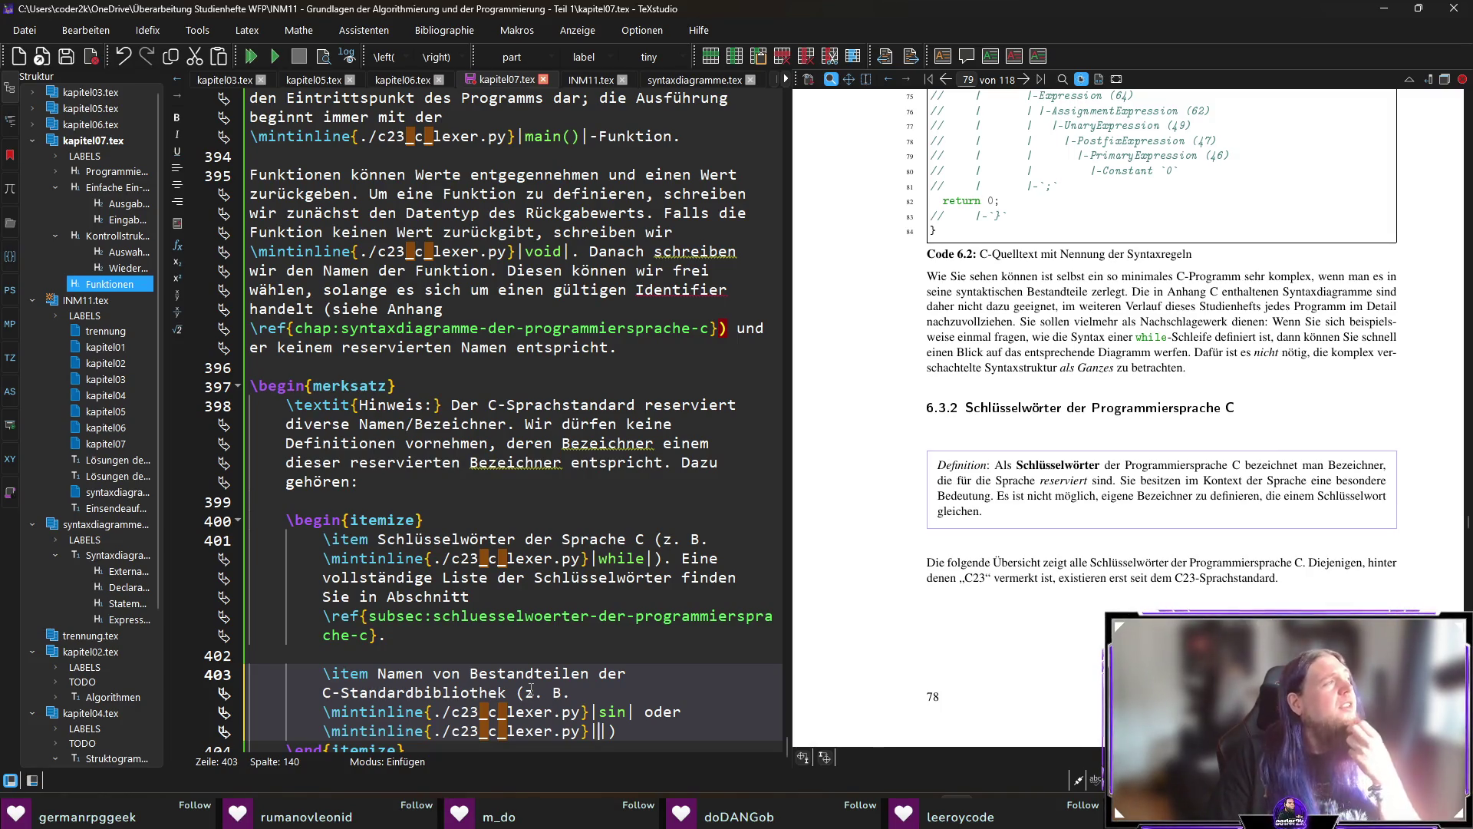
{"action": "type", "text": "memcpy"}
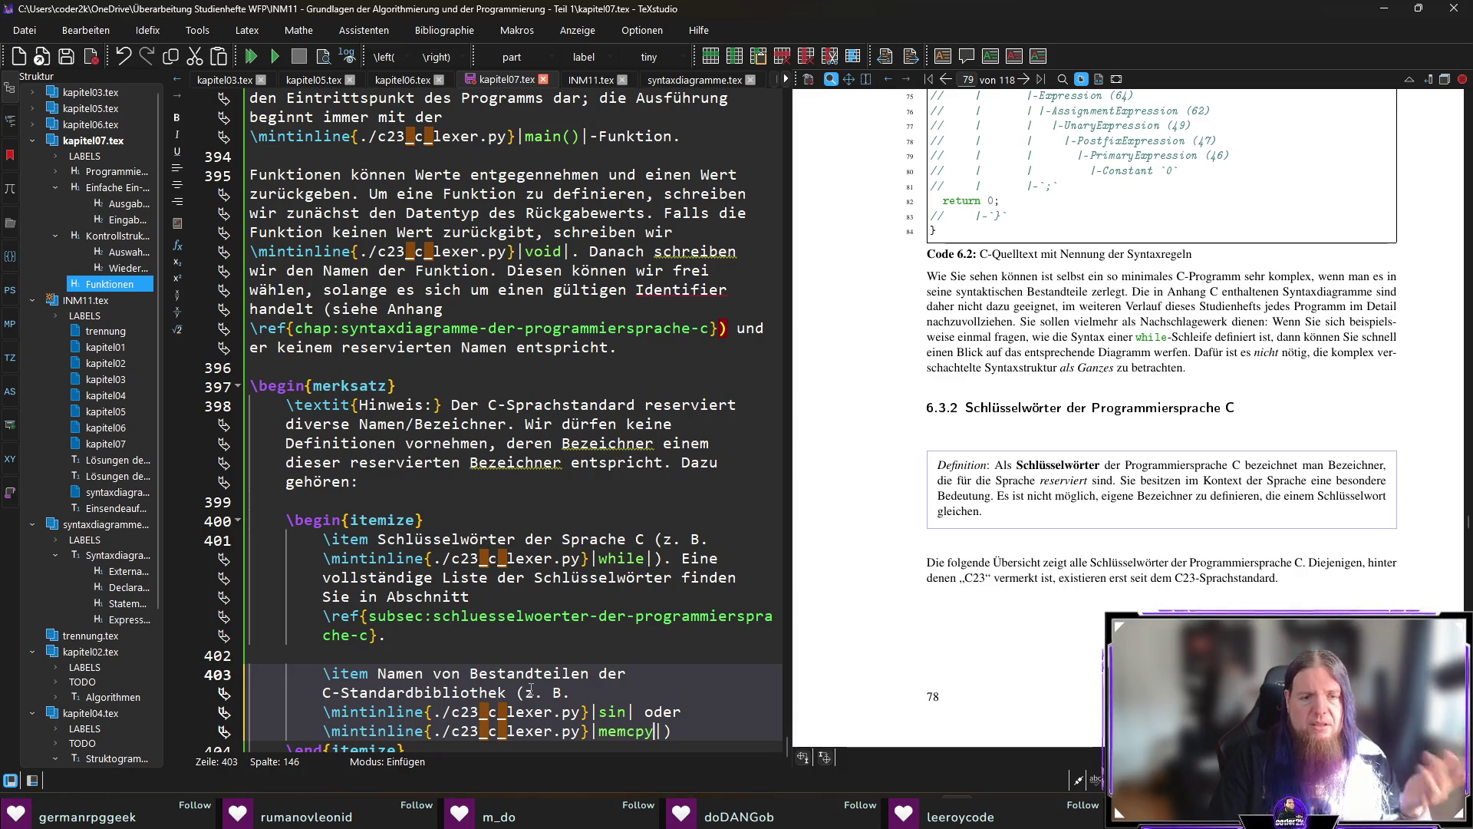
{"action": "key", "text": "End"}
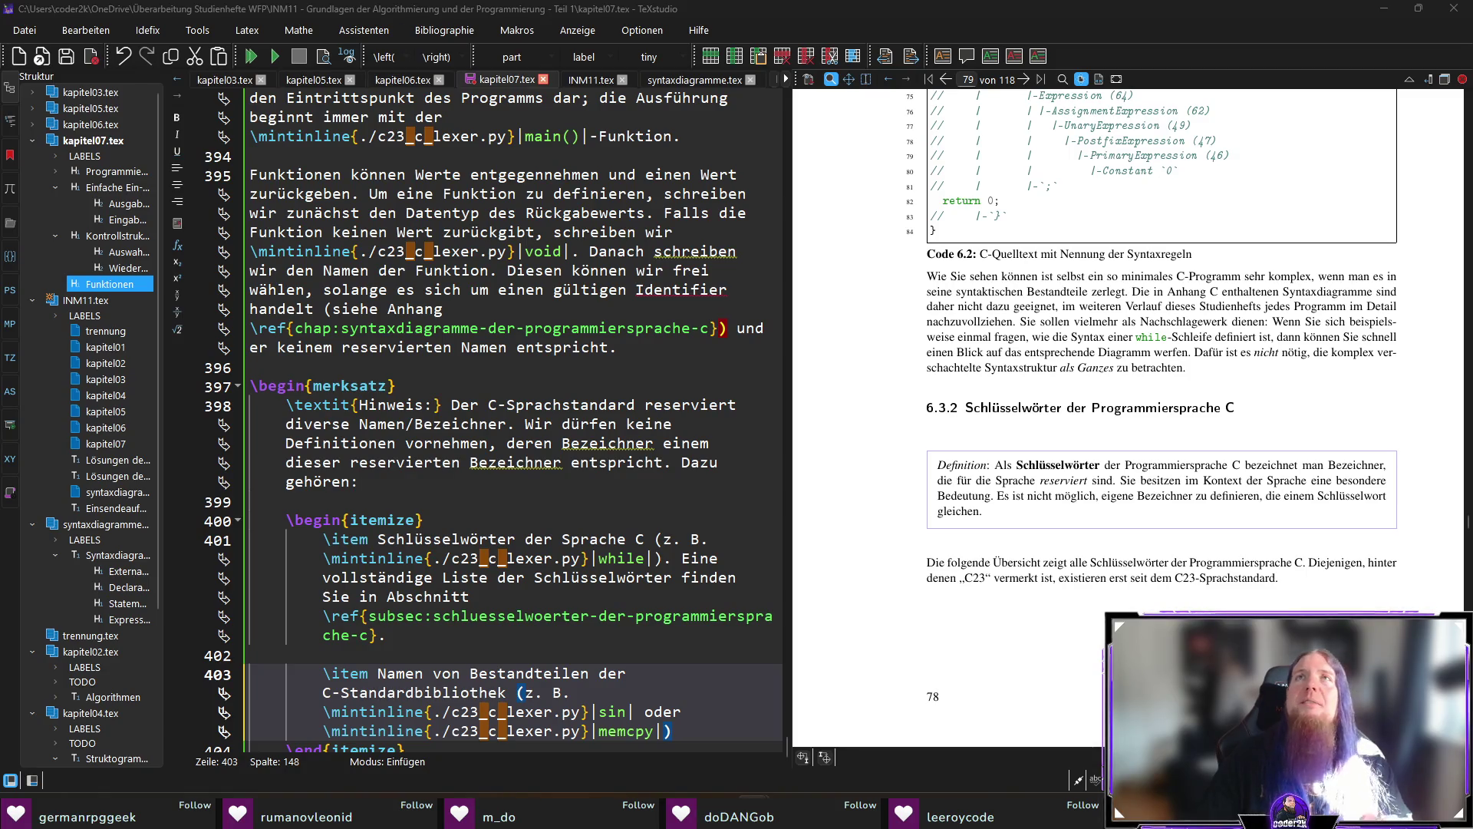
{"action": "scroll", "coordinate": [708, 670], "scroll_direction": "down", "scroll_amount": 1}
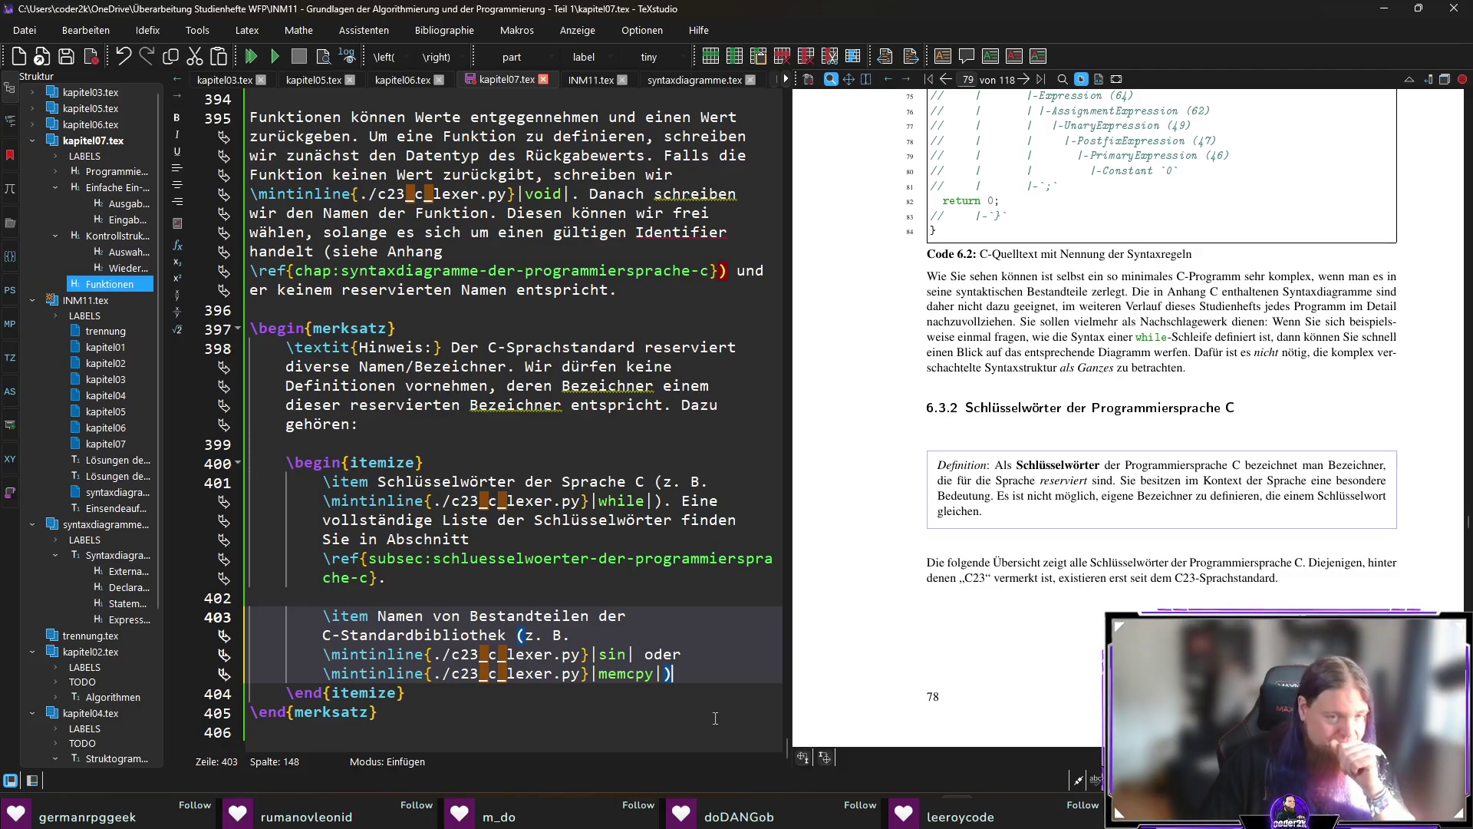
Replace 'oder' after the sin example with a comma and tidy the spacing.
{"action": "type", "text": "."}
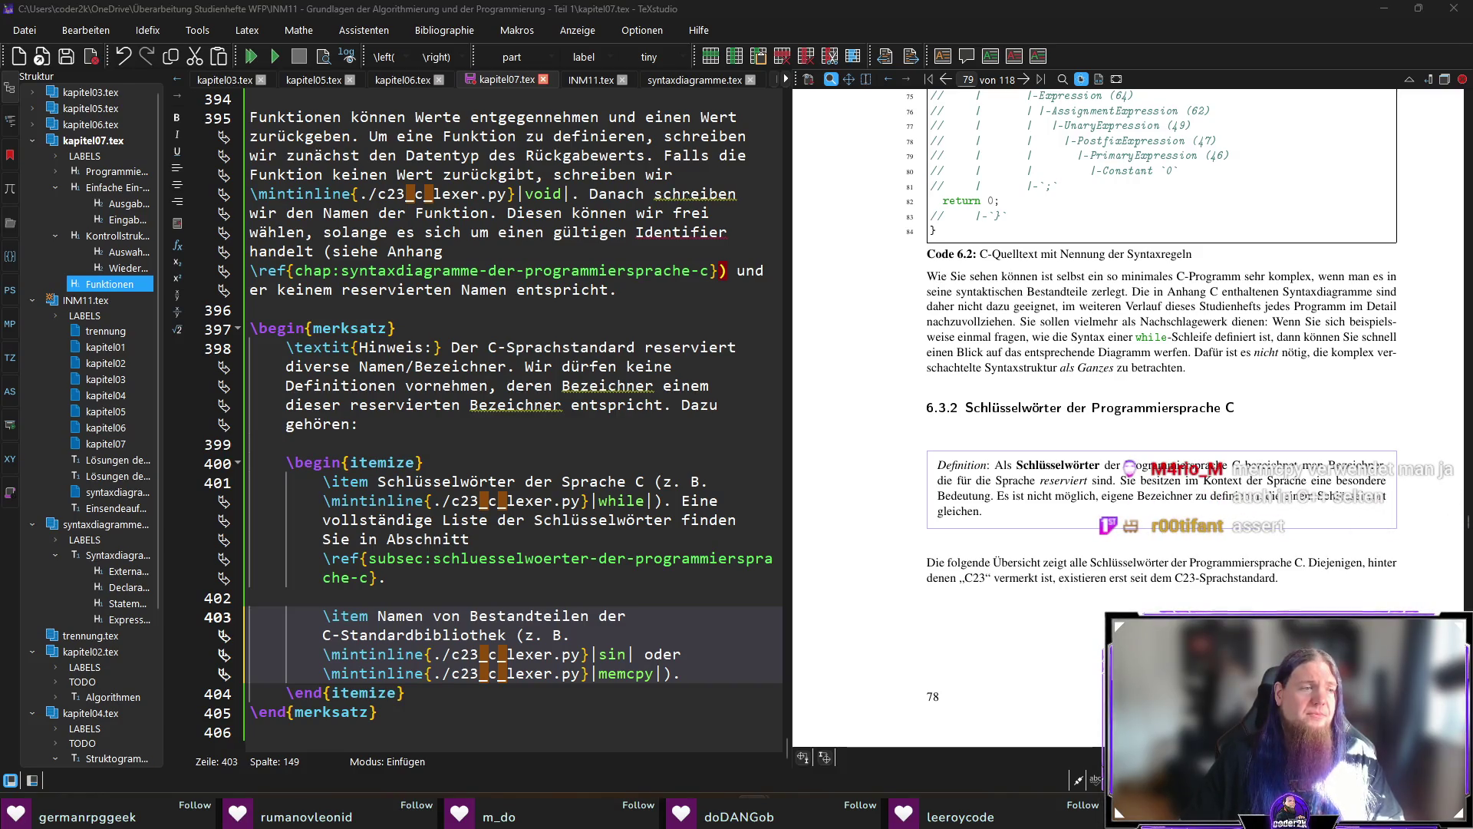
{"action": "key", "text": "Left"}
{"action": "key", "text": "Left"}
{"action": "key", "text": "Up"}
{"action": "key", "text": "End"}
{"action": "key", "text": "BackSpace"}
{"action": "key", "text": "BackSpace"}
{"action": "key", "text": "BackSpace"}
{"action": "type", "text": ","}
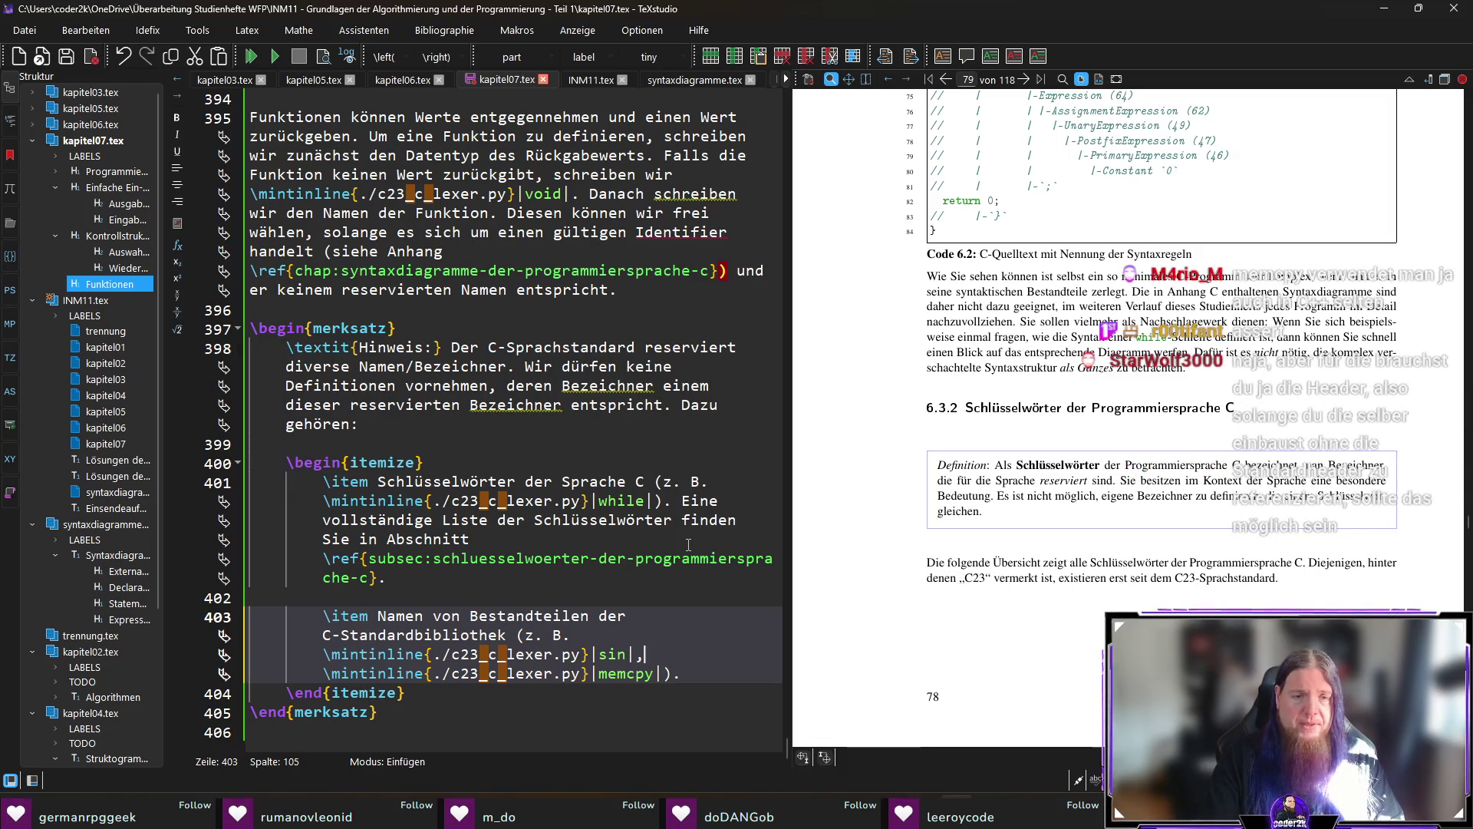
{"action": "key", "text": "shift+Right"}
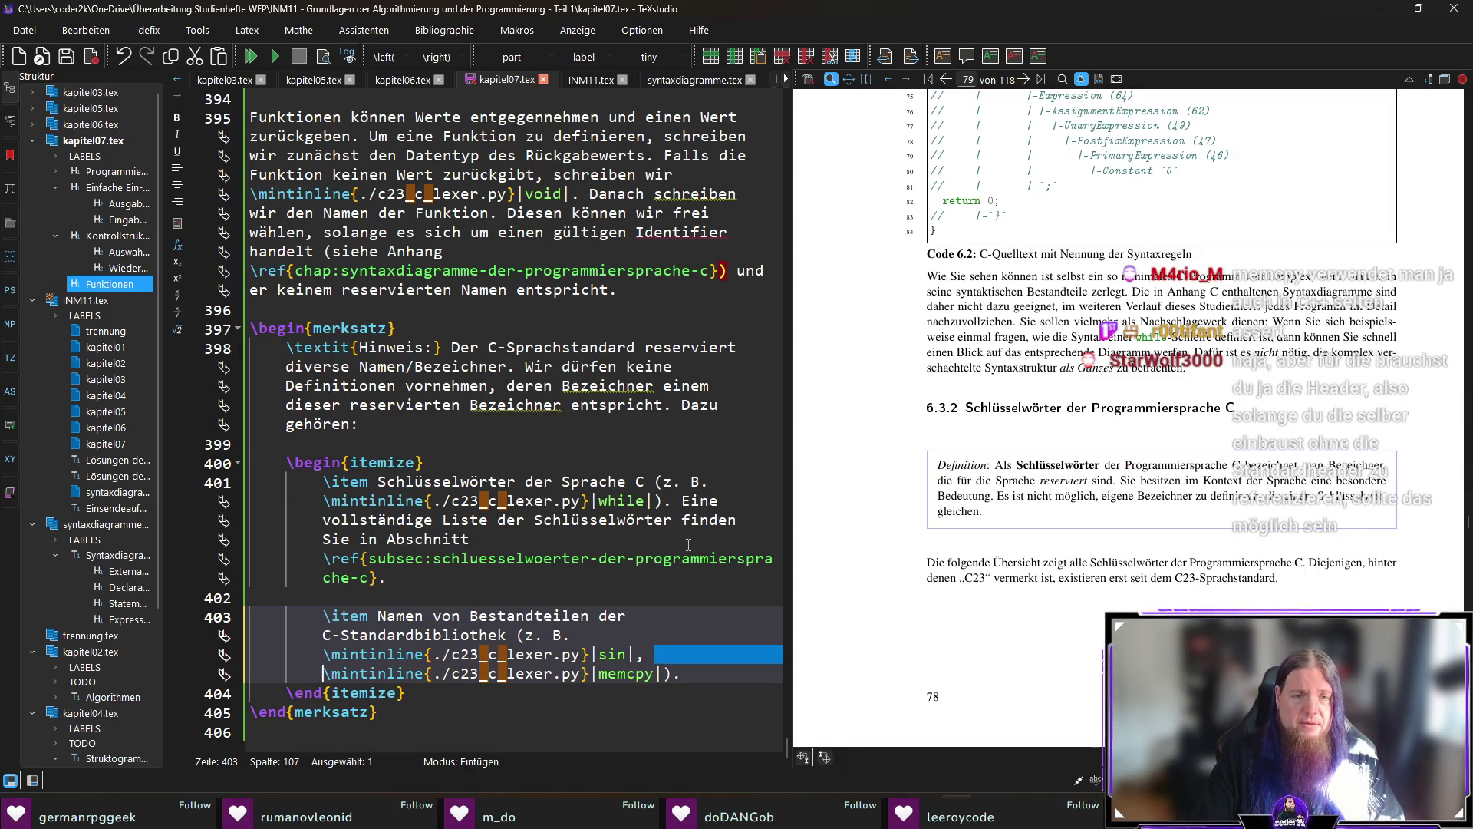
{"action": "key", "text": "Delete"}
{"action": "key", "text": "End"}
{"action": "key", "text": "Left"}
{"action": "key", "text": "Left"}
Append assert as a further mintinline example, then consult cppreference's Numeric limits page.
{"action": "type", "text": ", \\mint"}
{"action": "key", "text": "Return"}
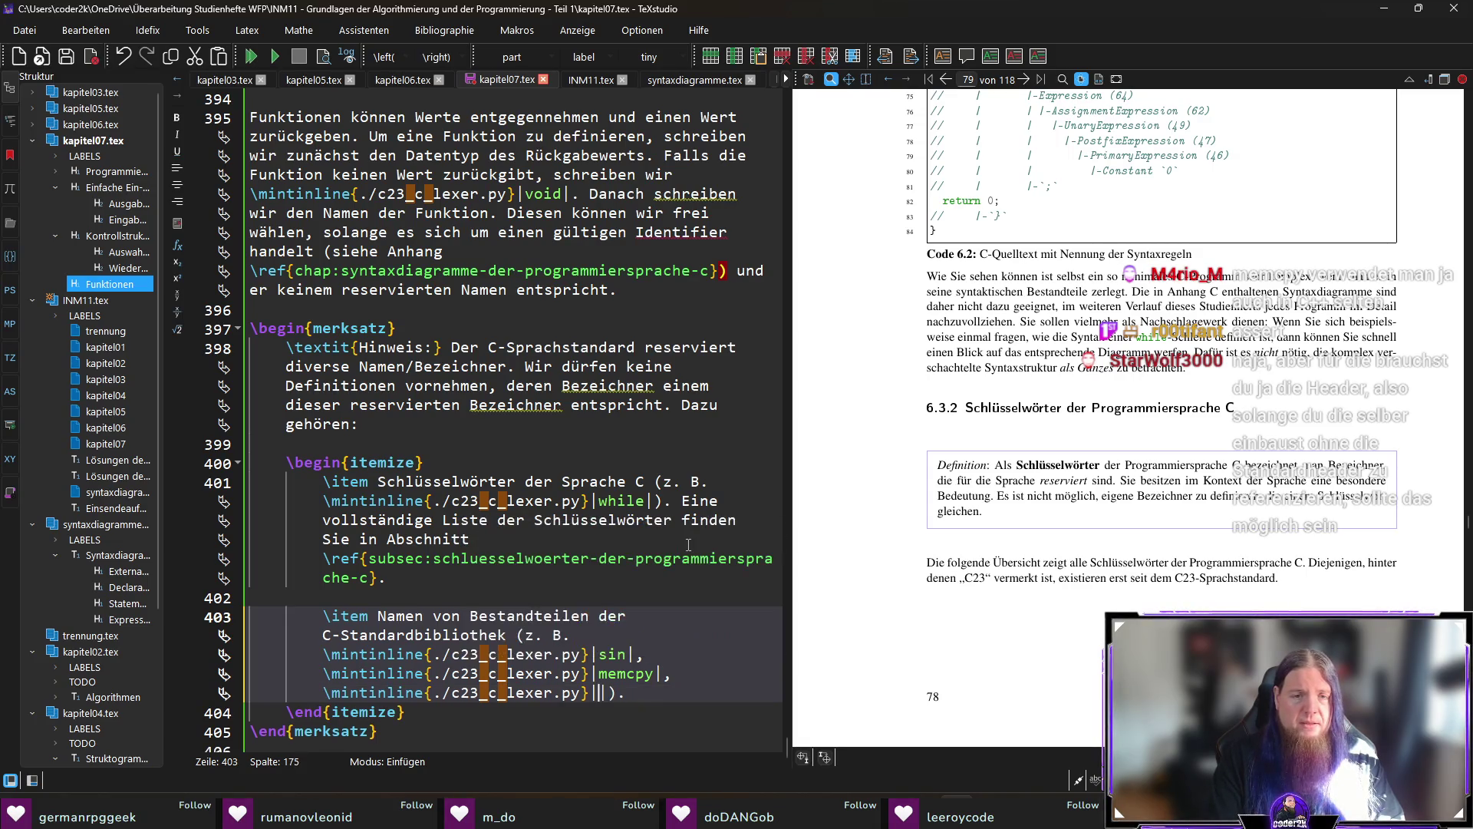
{"action": "type", "text": "assert"}
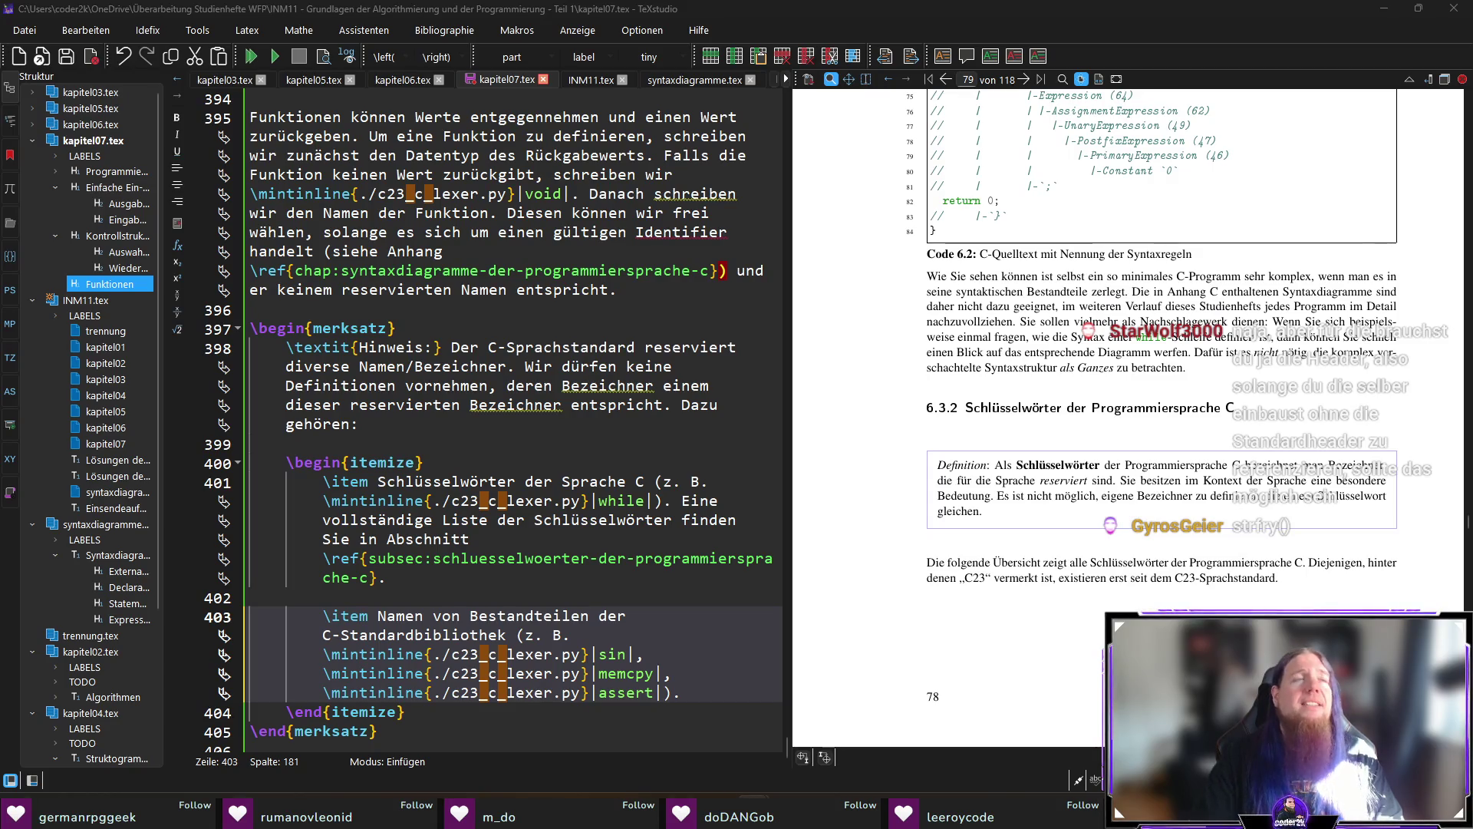
{"action": "key", "text": "alt+Tab"}
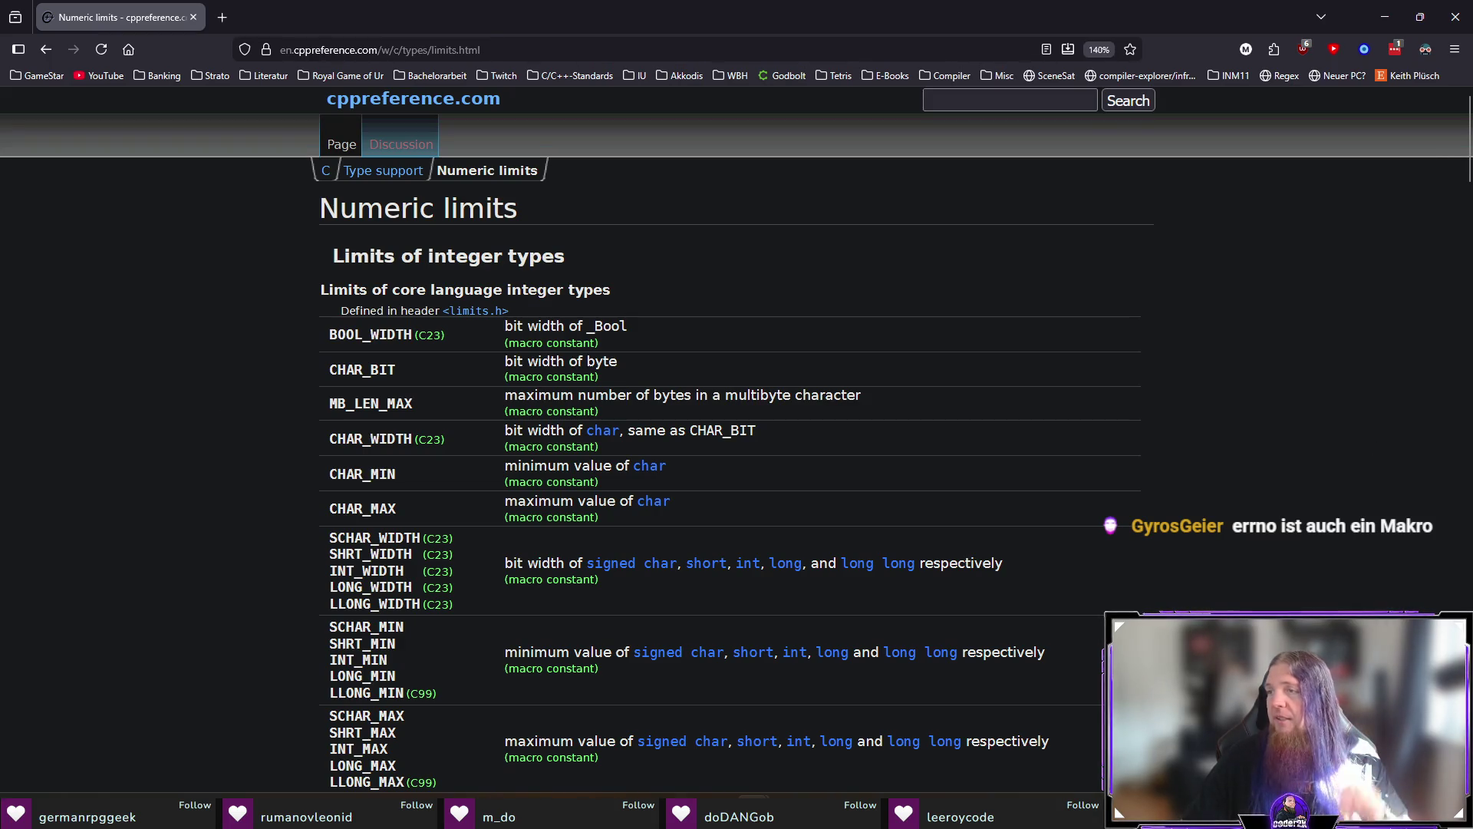
{"action": "key", "text": "alt+Tab"}
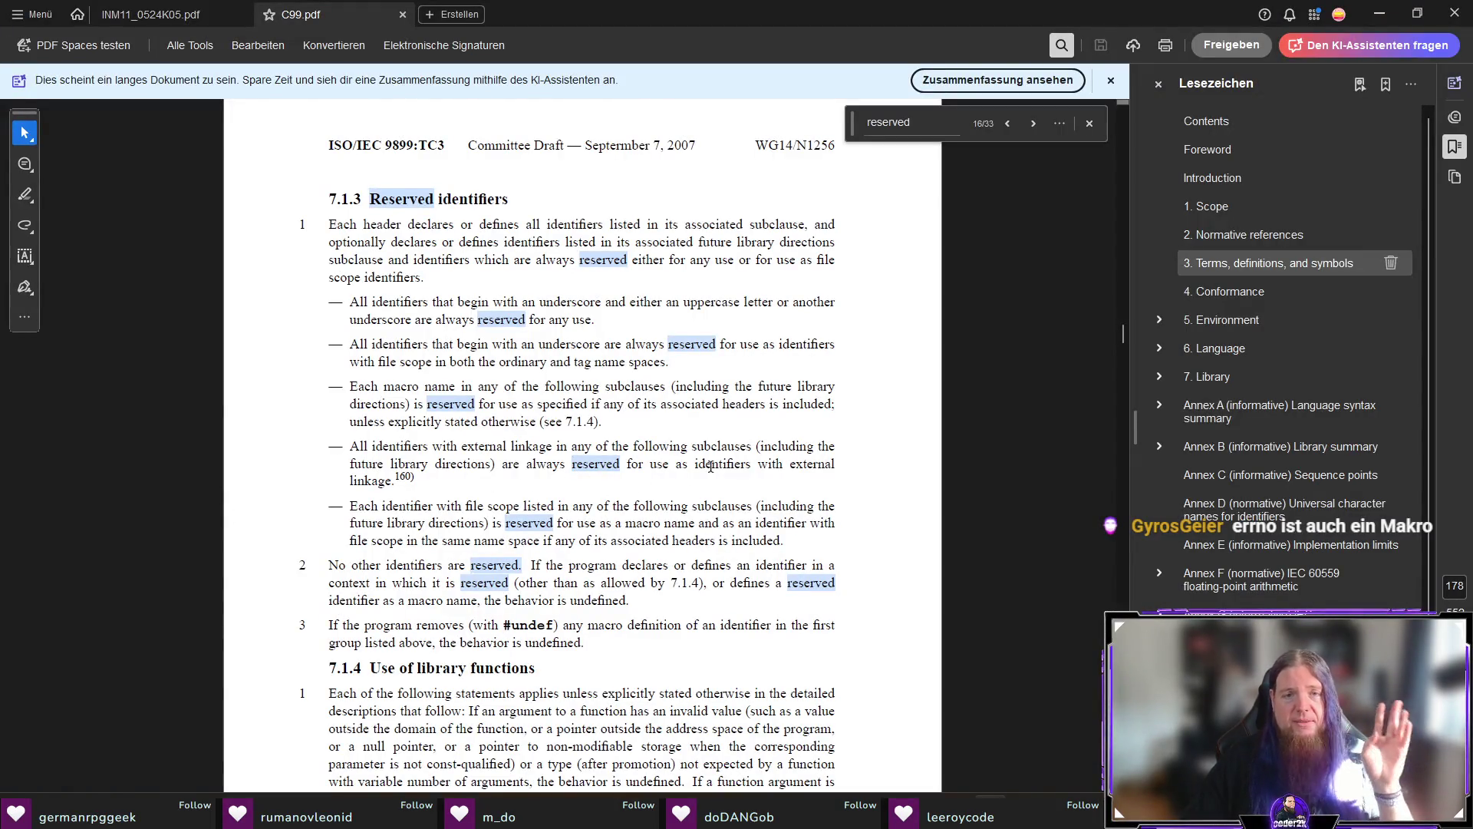
Mark and skim a phrase in C99 section 7.1.3 Reserved identifiers, then return to cppreference.
{"action": "left_click_drag", "start_coordinate": [632, 446], "coordinate": [746, 447]}
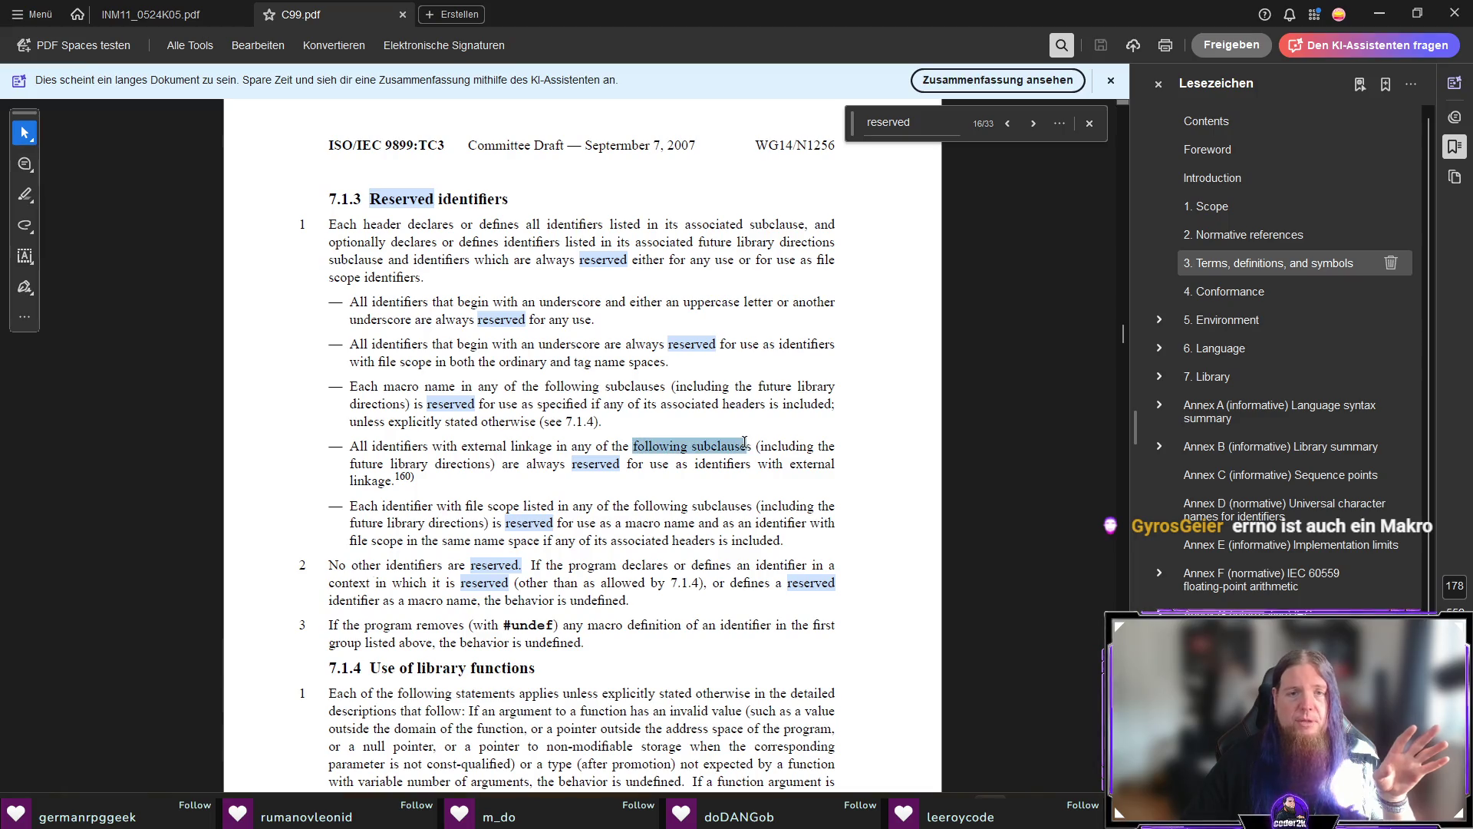
{"action": "left_click", "coordinate": [882, 435]}
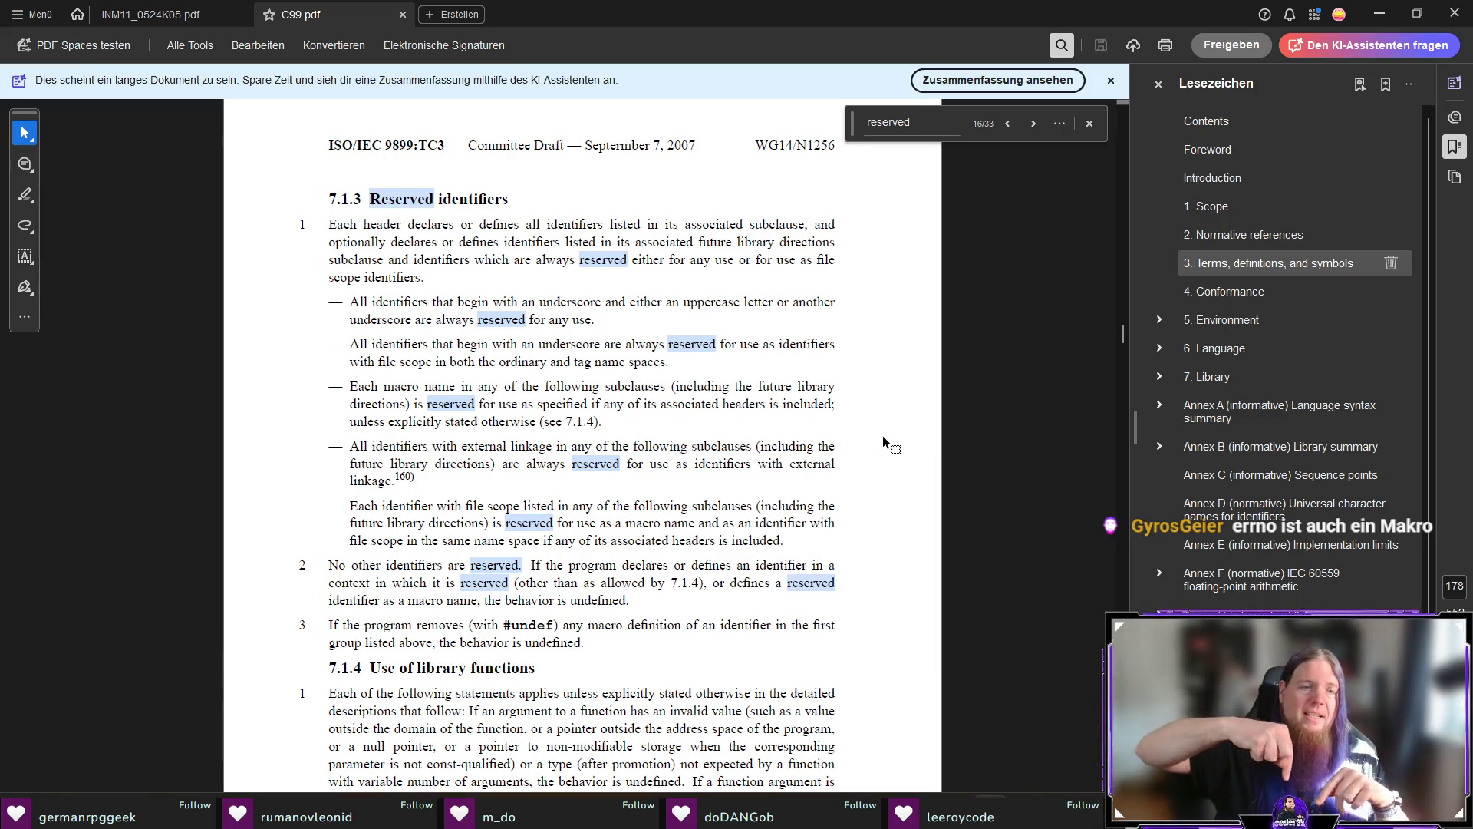
{"action": "scroll", "coordinate": [882, 435], "scroll_direction": "down", "scroll_amount": 3}
{"action": "scroll", "coordinate": [465, 529], "scroll_direction": "down", "scroll_amount": 3}
{"action": "scroll", "coordinate": [465, 529], "scroll_direction": "up", "scroll_amount": 5}
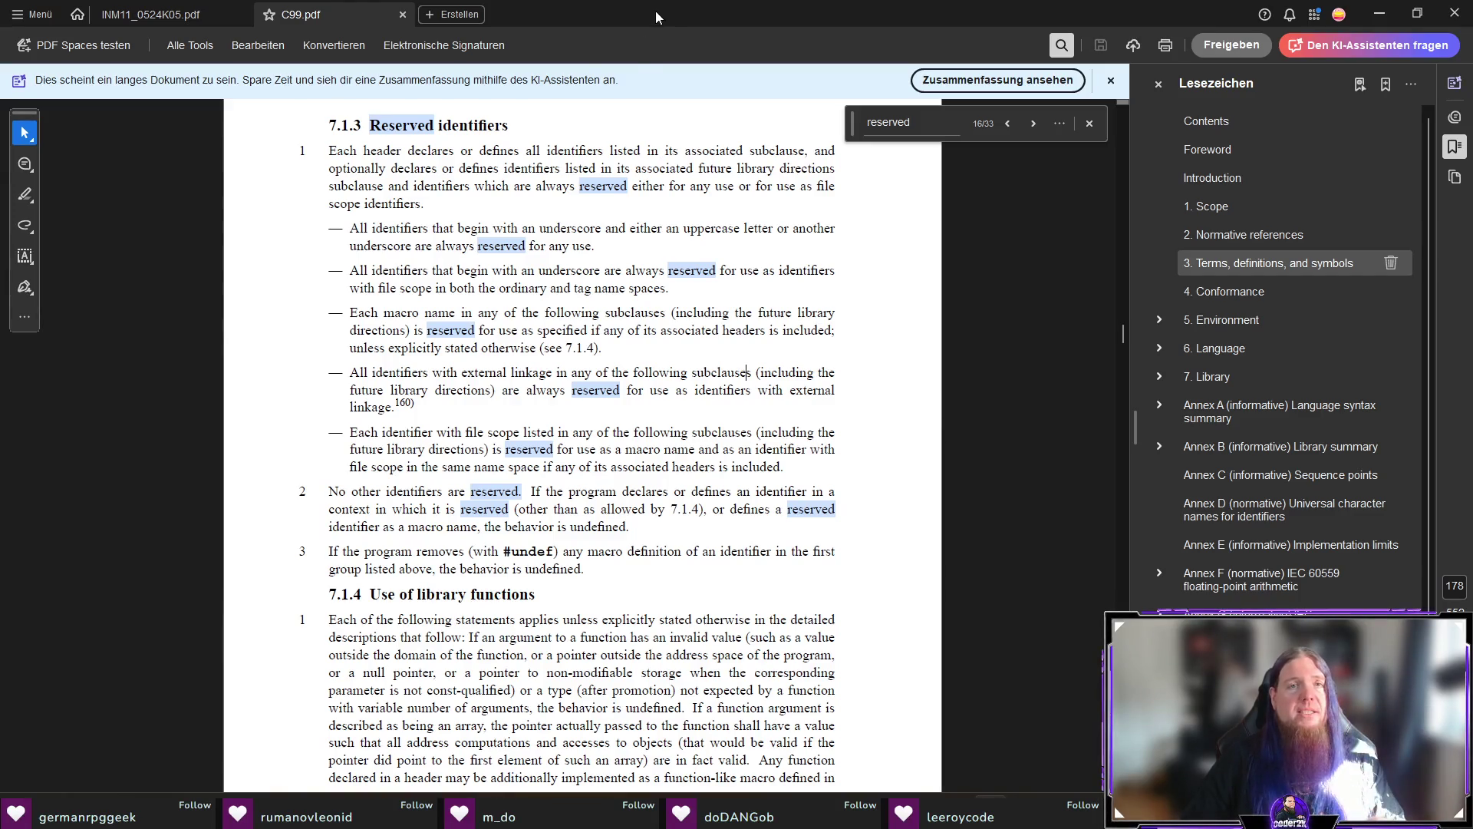
{"action": "key", "text": "alt+Tab"}
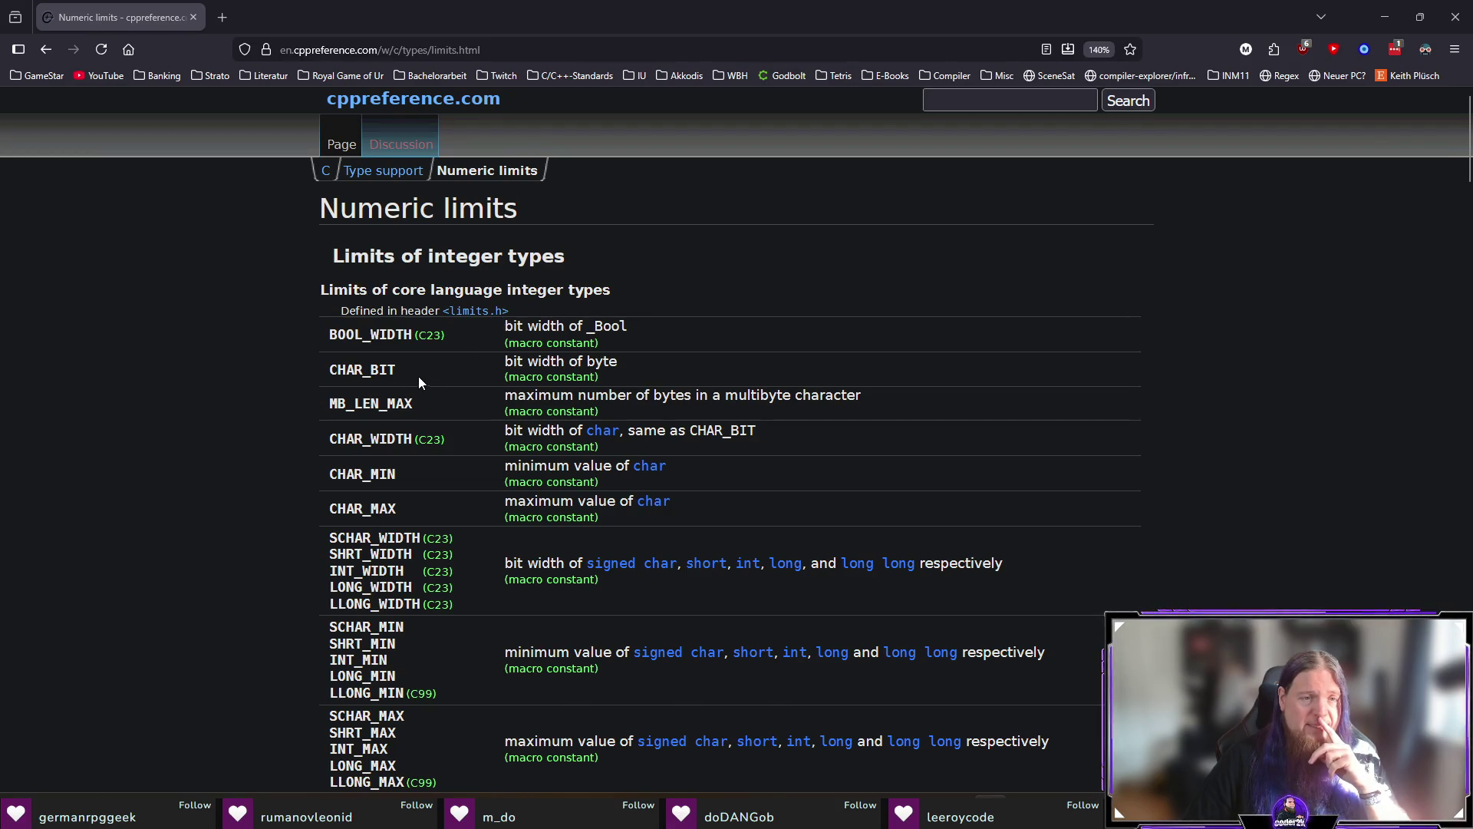
Scroll through the limits.h macro table, including INT_MAX, then return to kapitel07.tex.
{"action": "scroll", "coordinate": [414, 380], "scroll_direction": "down", "scroll_amount": 2}
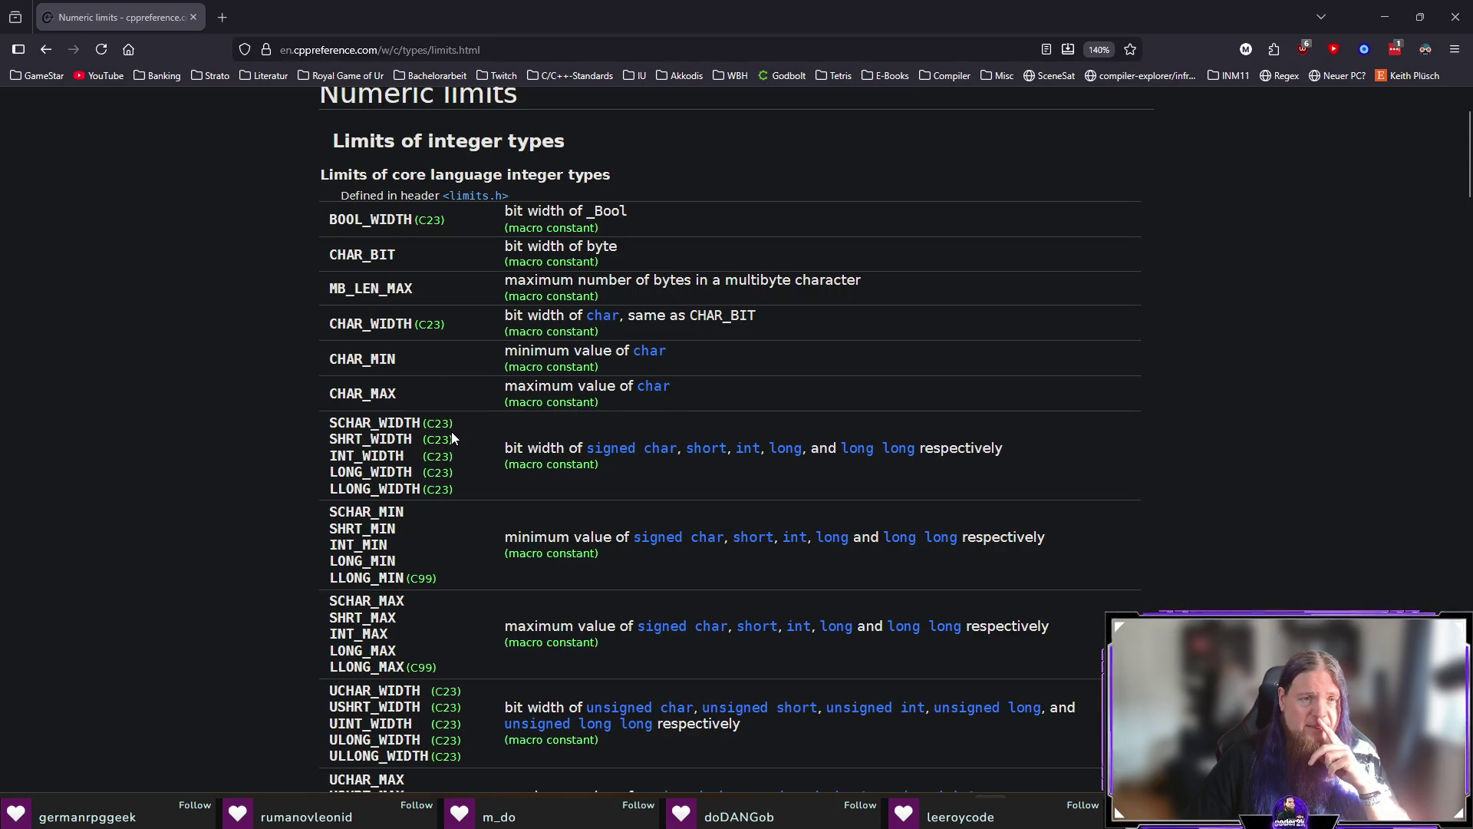
{"action": "scroll", "coordinate": [367, 396], "scroll_direction": "down", "scroll_amount": 3}
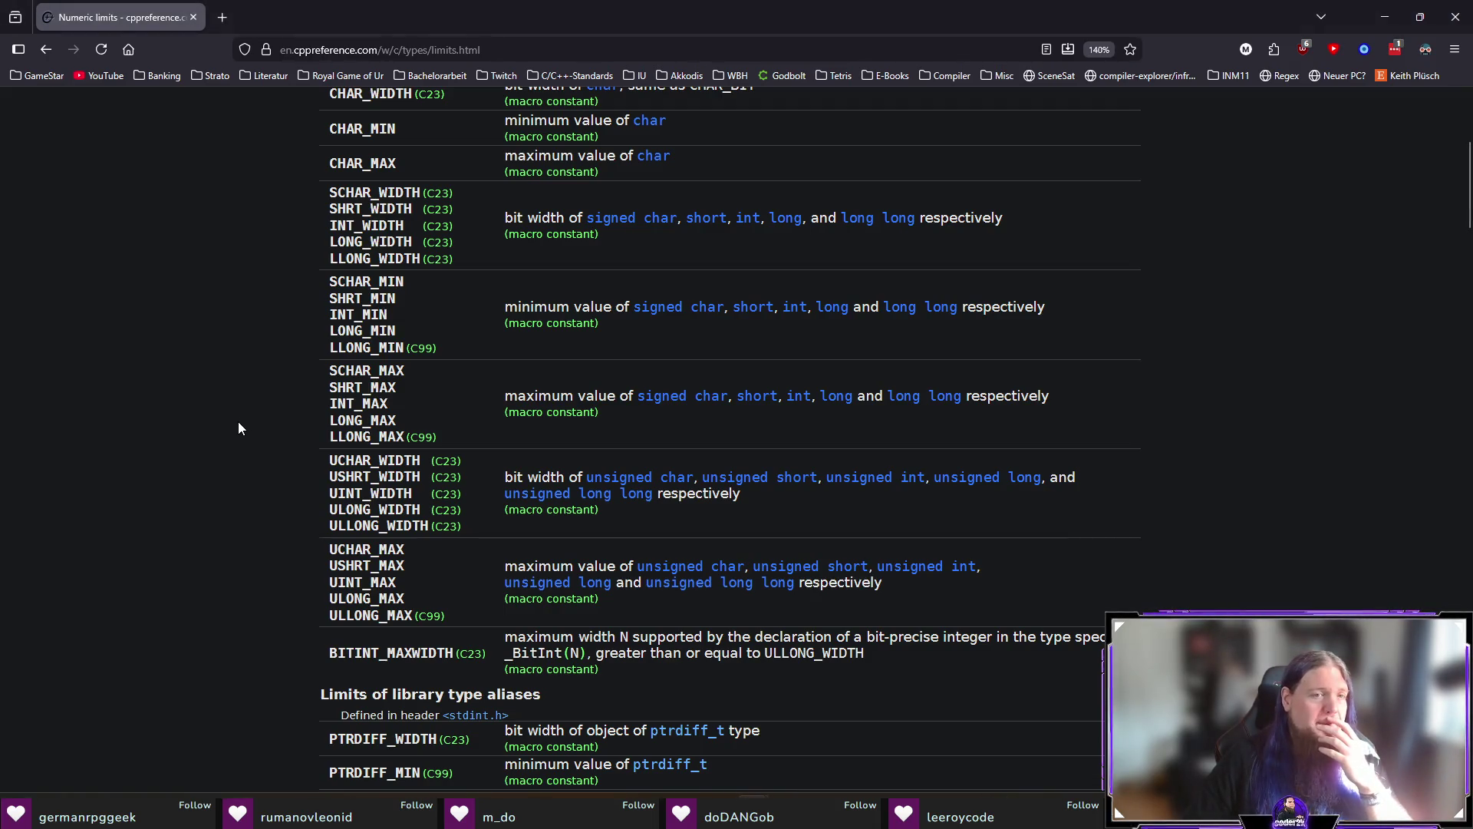
{"action": "key", "text": "alt+Tab"}
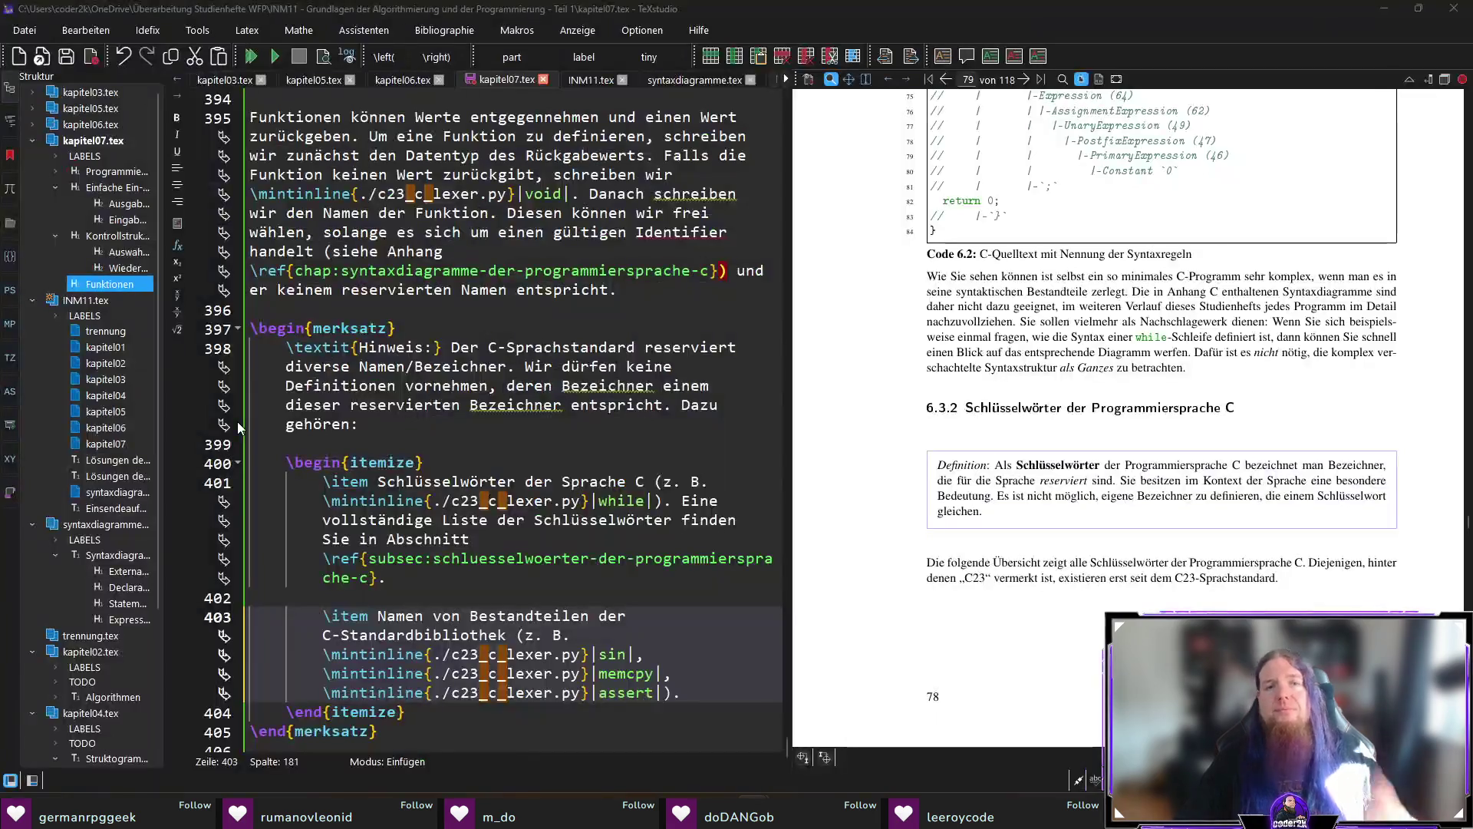
Append 'oder' INT_MAX as the final mintinline example and begin a new \item line.
{"action": "scroll", "coordinate": [607, 528], "scroll_direction": "down", "scroll_amount": 1}
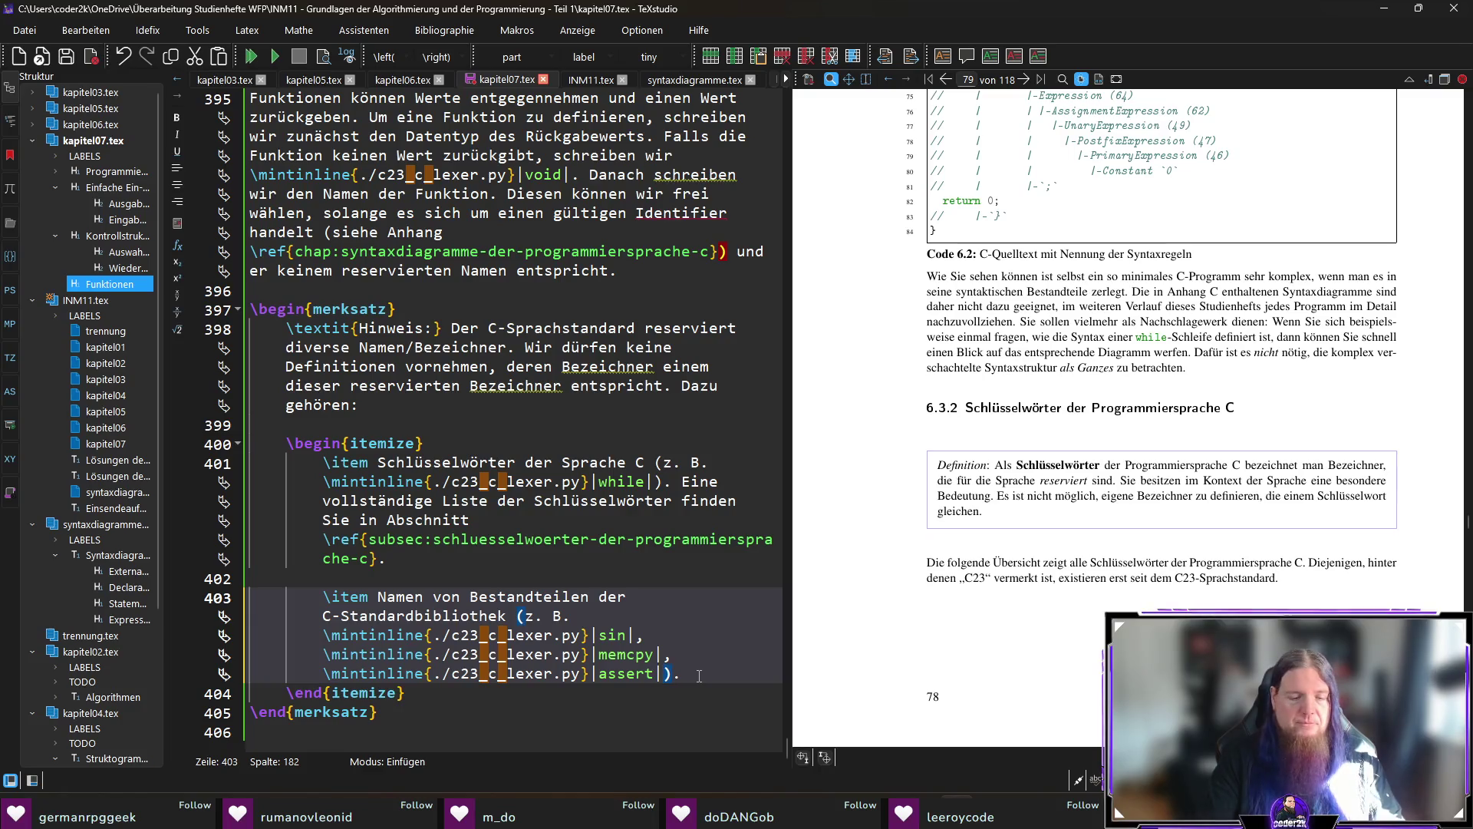
{"action": "type", "text": "oder \\co"}
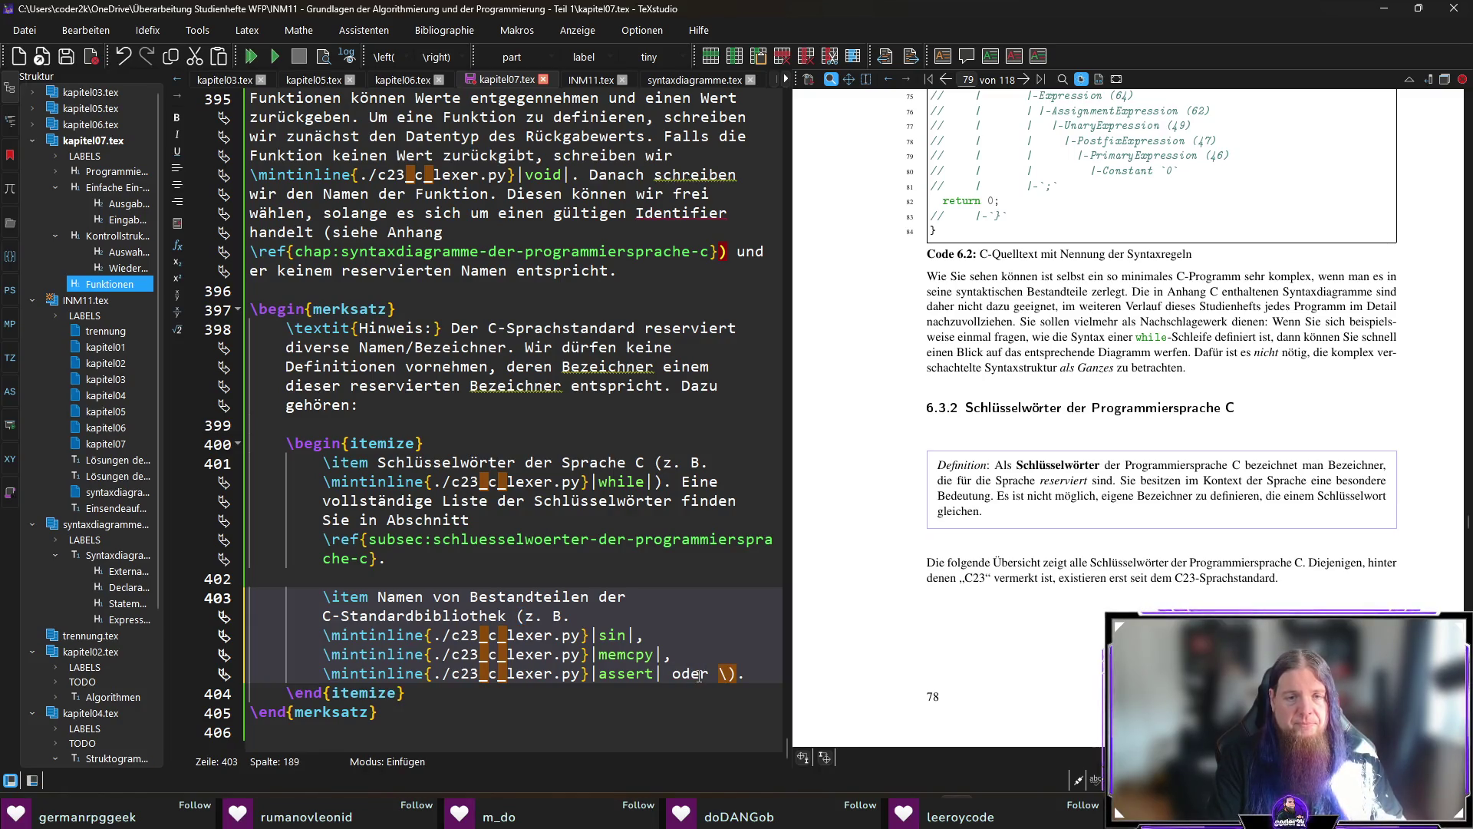
{"action": "key", "text": "Return"}
{"action": "type", "text": "INT_MAX"}
{"action": "key", "text": "End"}
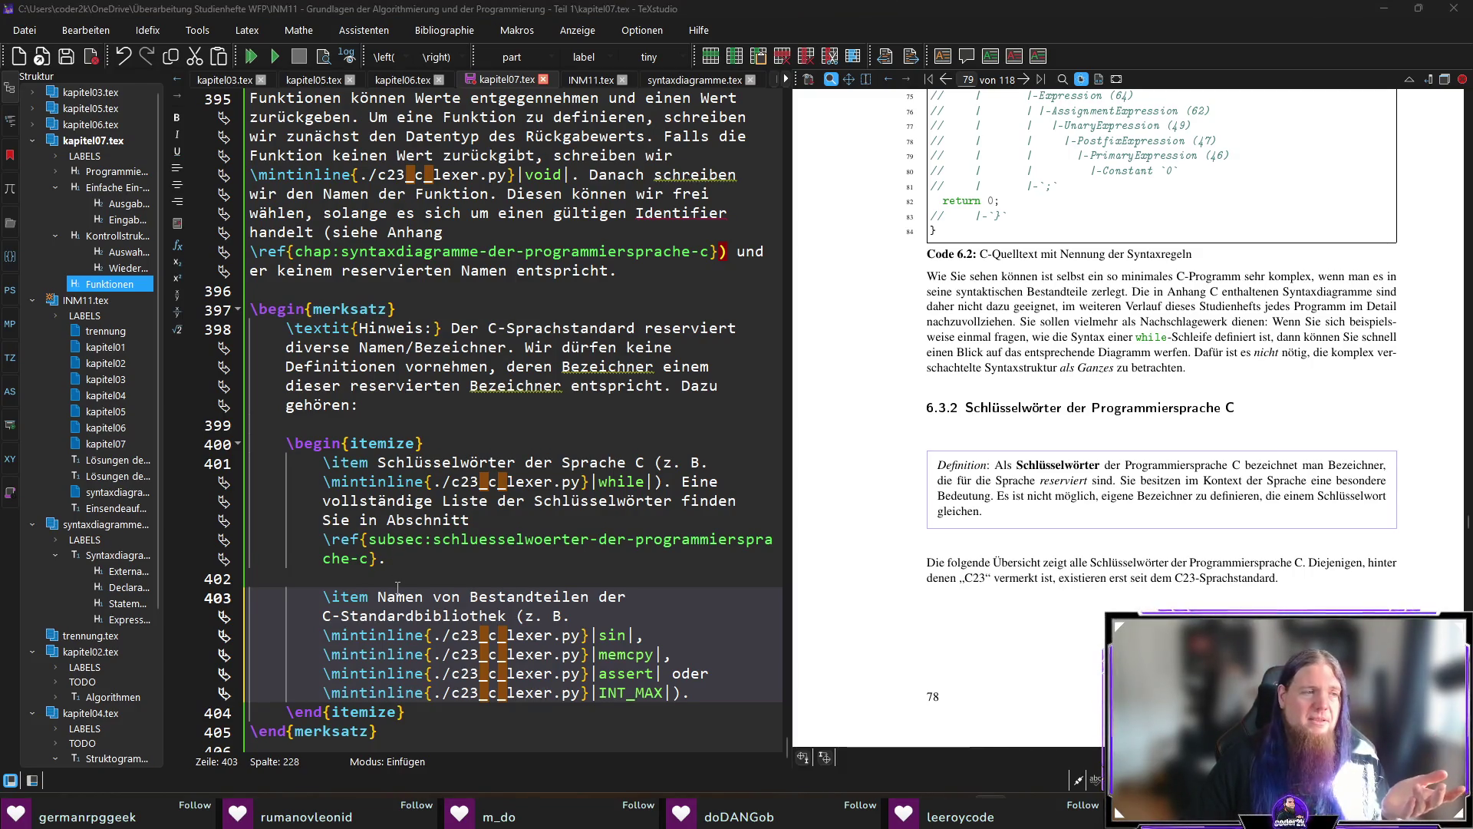
{"action": "scroll", "coordinate": [397, 587], "scroll_direction": "down", "scroll_amount": 1}
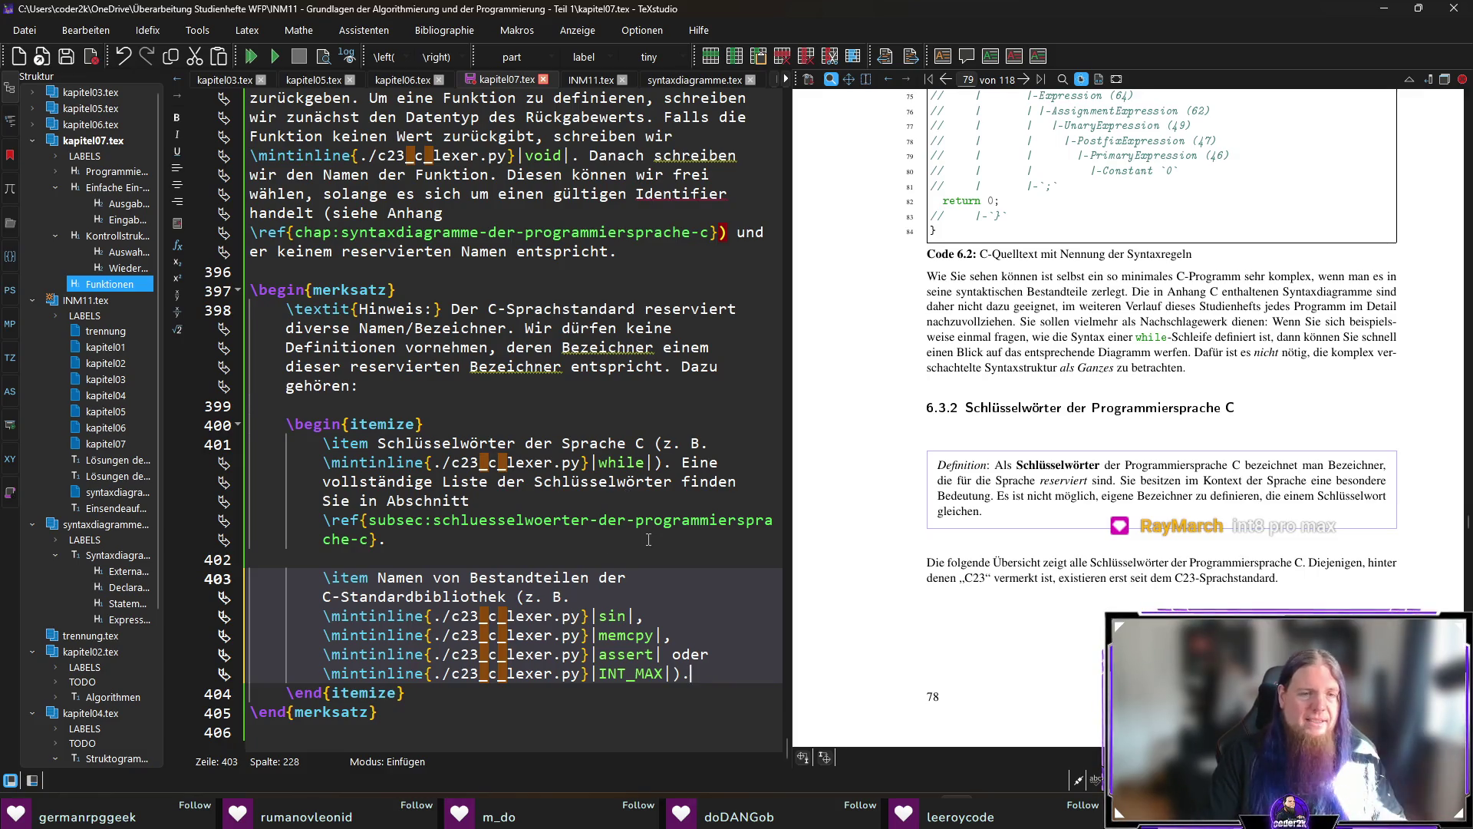
{"action": "key", "text": "Return"}
{"action": "key", "text": "Return"}
{"action": "type", "text": "\\item"}
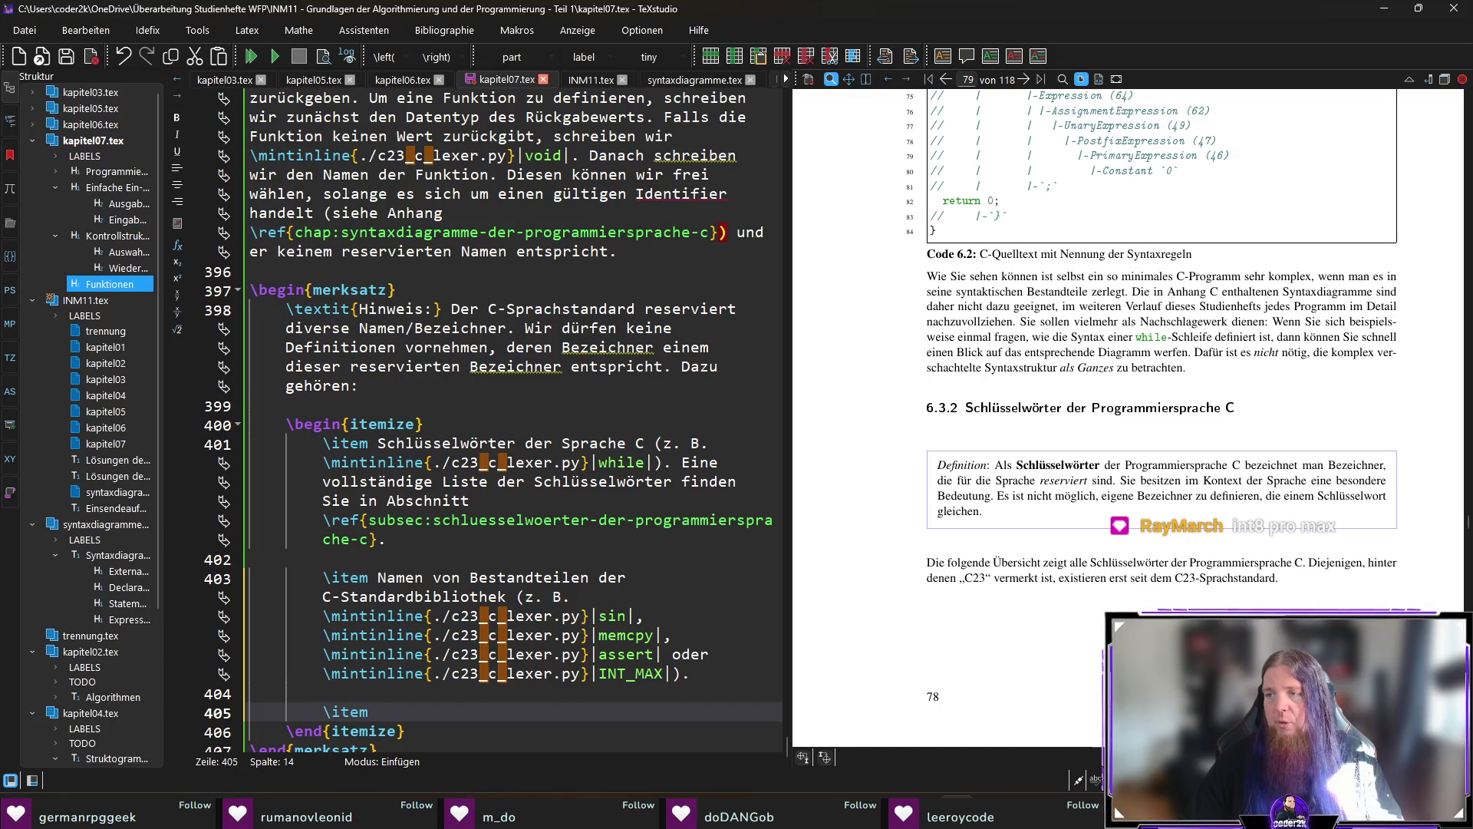
Write the third item on identifiers starting with an underscore plus a capital or second underscore, and save.
{"action": "scroll", "coordinate": [456, 674], "scroll_direction": "down", "scroll_amount": 1}
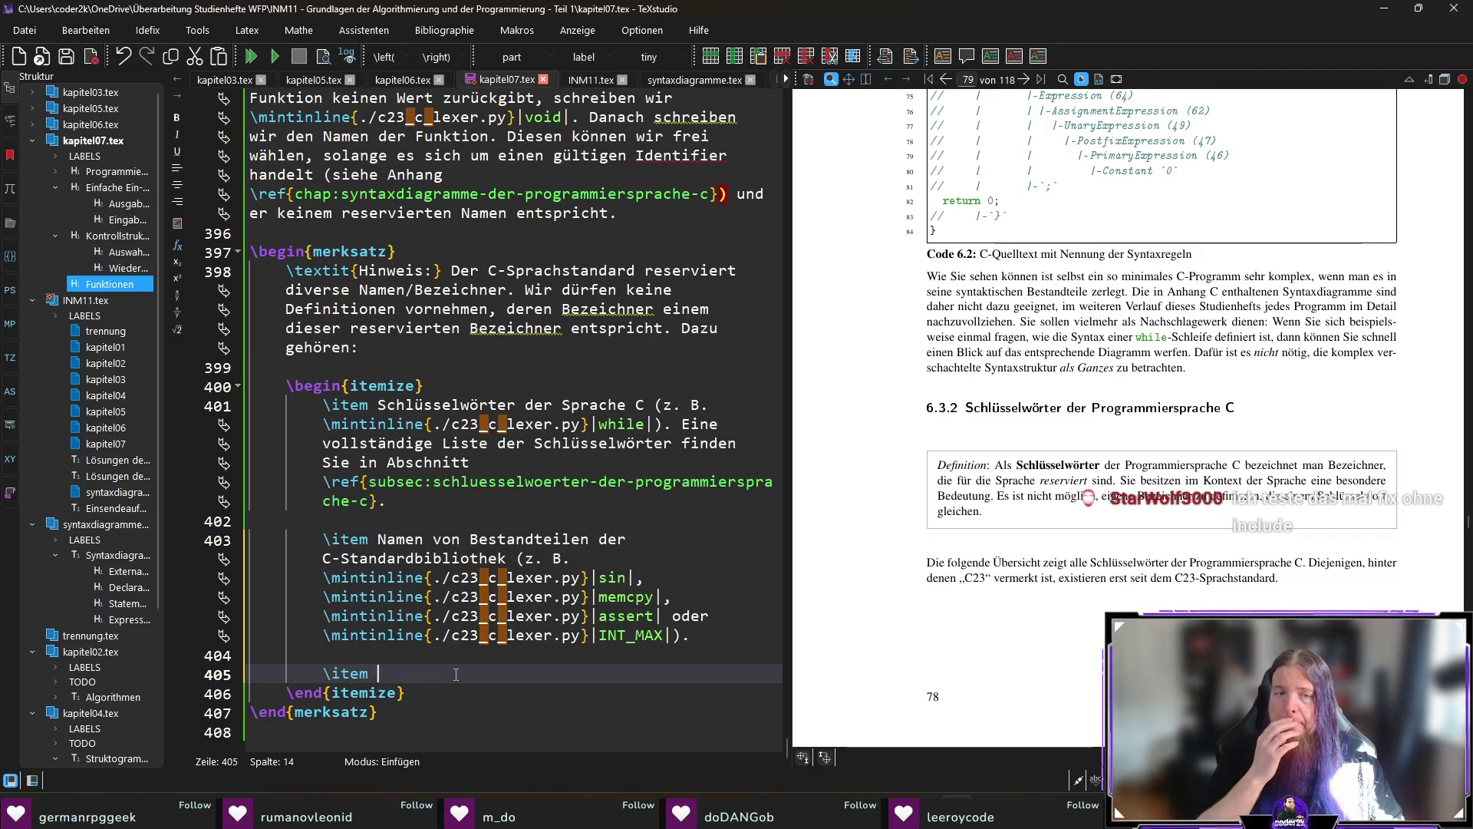
{"action": "type", "text": "Bezeichner, die mit einem Unbter"}
{"action": "key", "text": "BackSpace"}
{"action": "key", "text": "BackSpace"}
{"action": "key", "text": "BackSpace"}
{"action": "type", "text": "terstrich beg"}
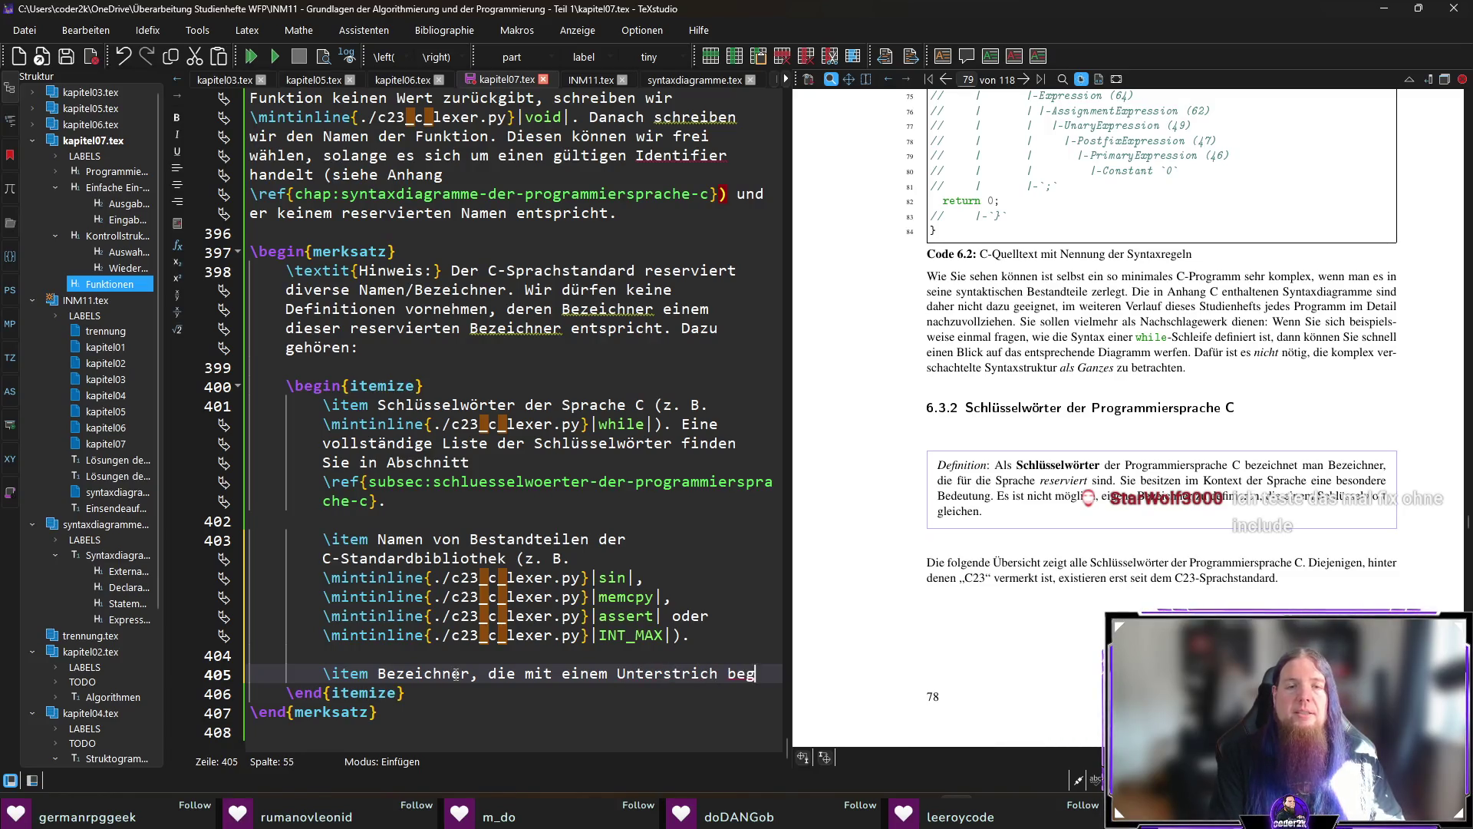
{"action": "type", "text": "innen, auf den "}
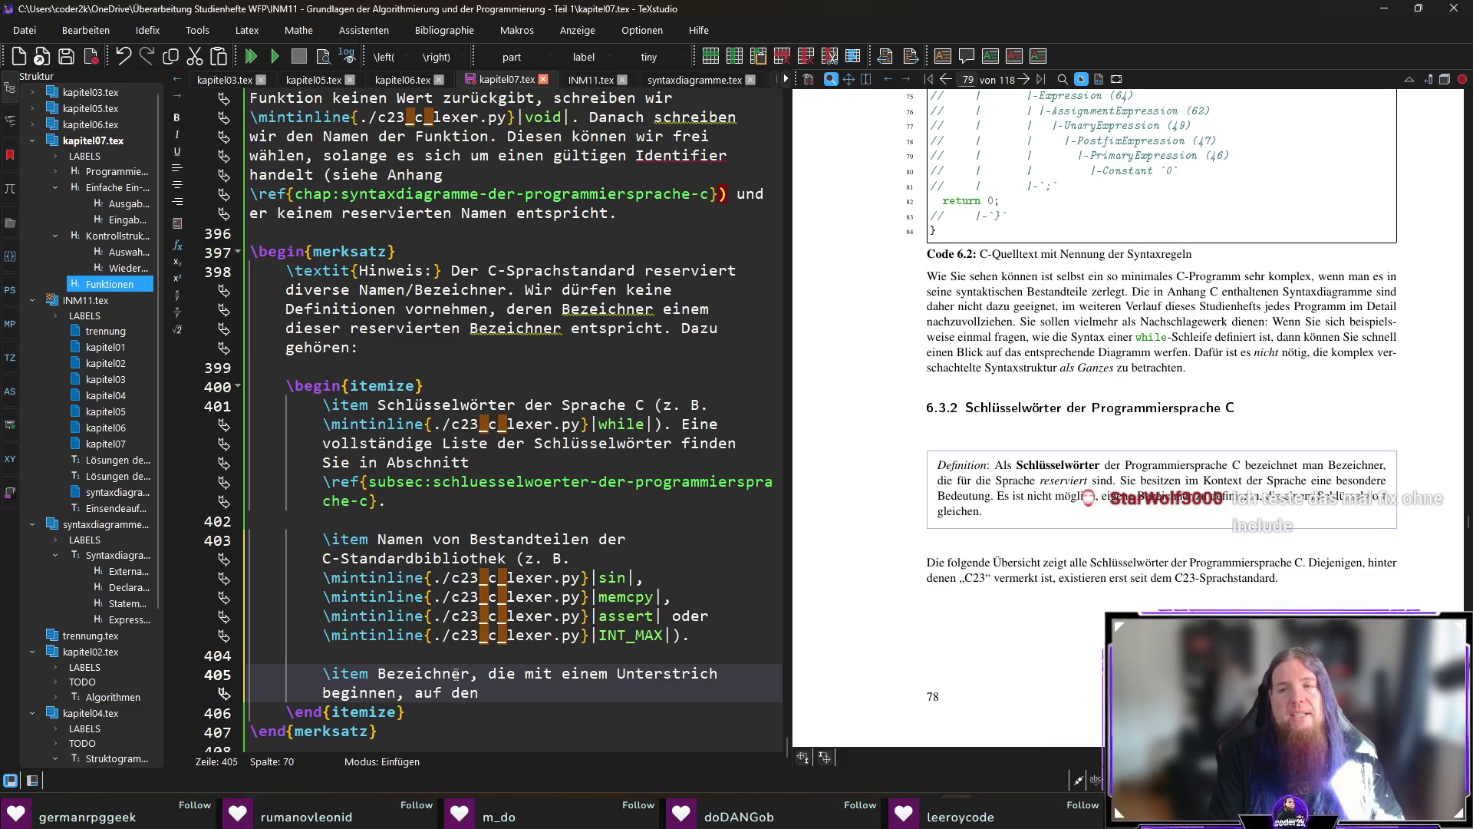
{"action": "type", "text": "entweder ein "}
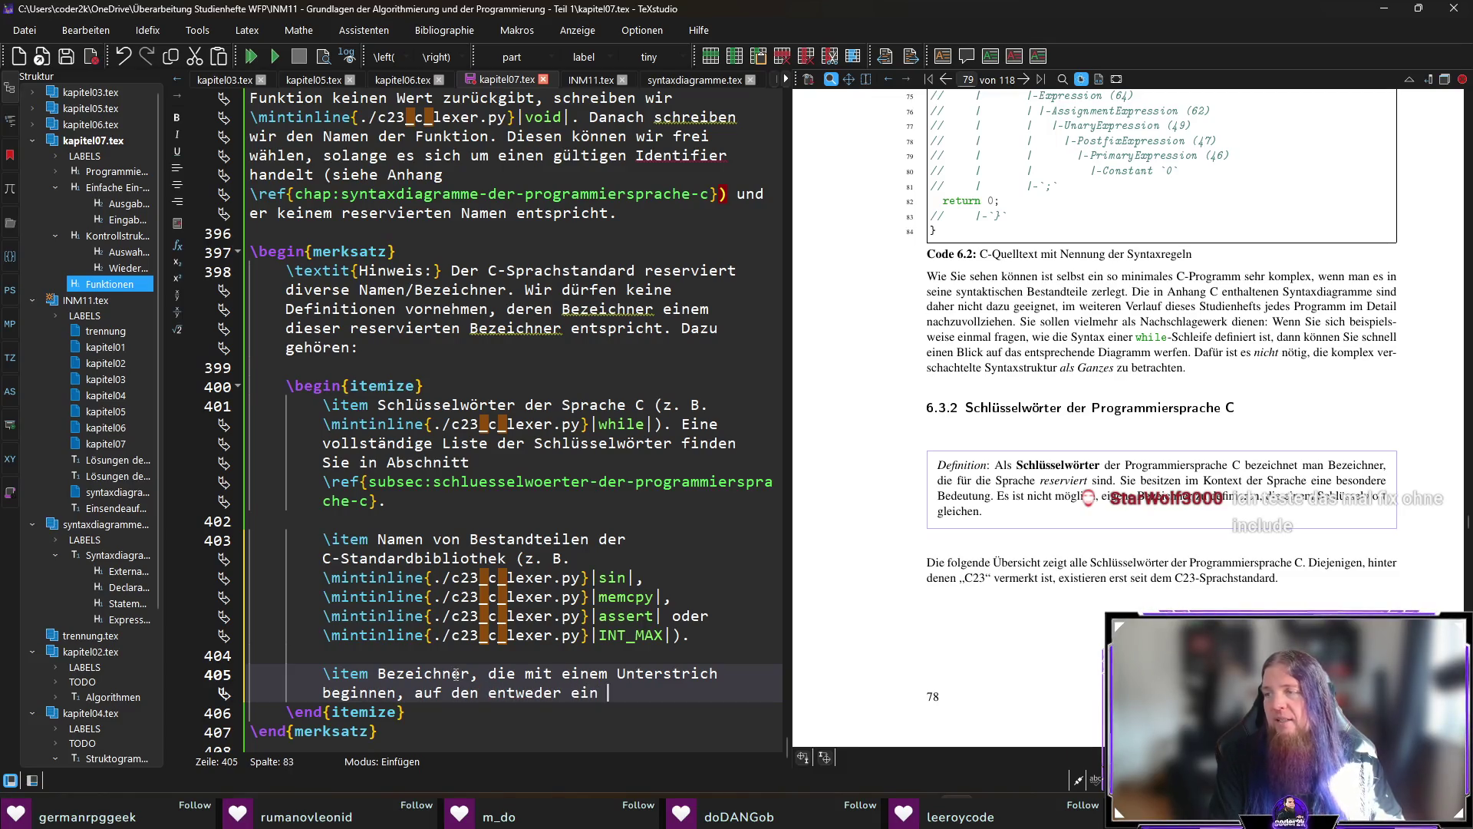
{"action": "type", "text": "Großbuchstabe "}
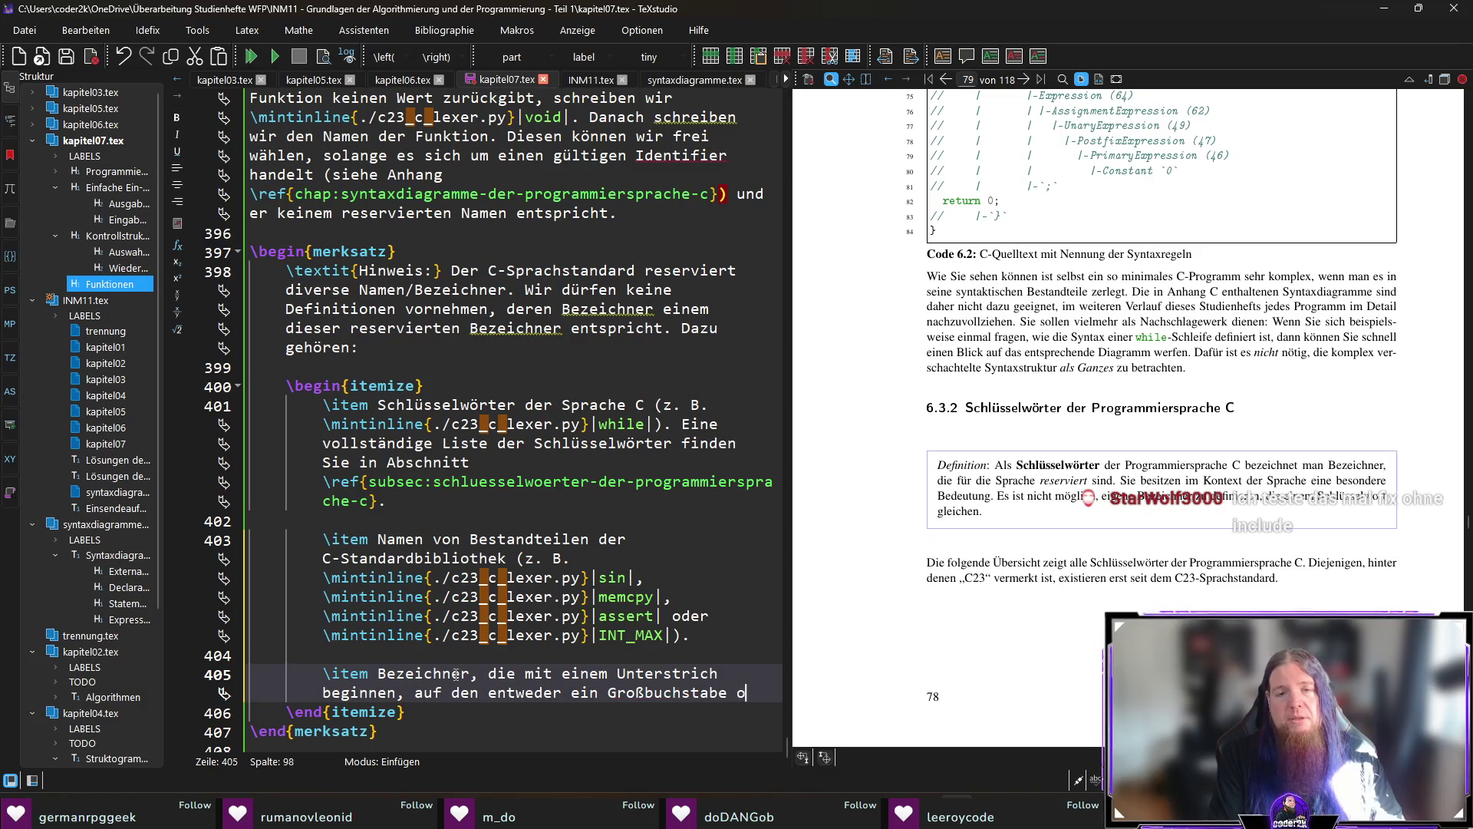
{"action": "type", "text": "oder ein zweiter Unterstrich folgt."}
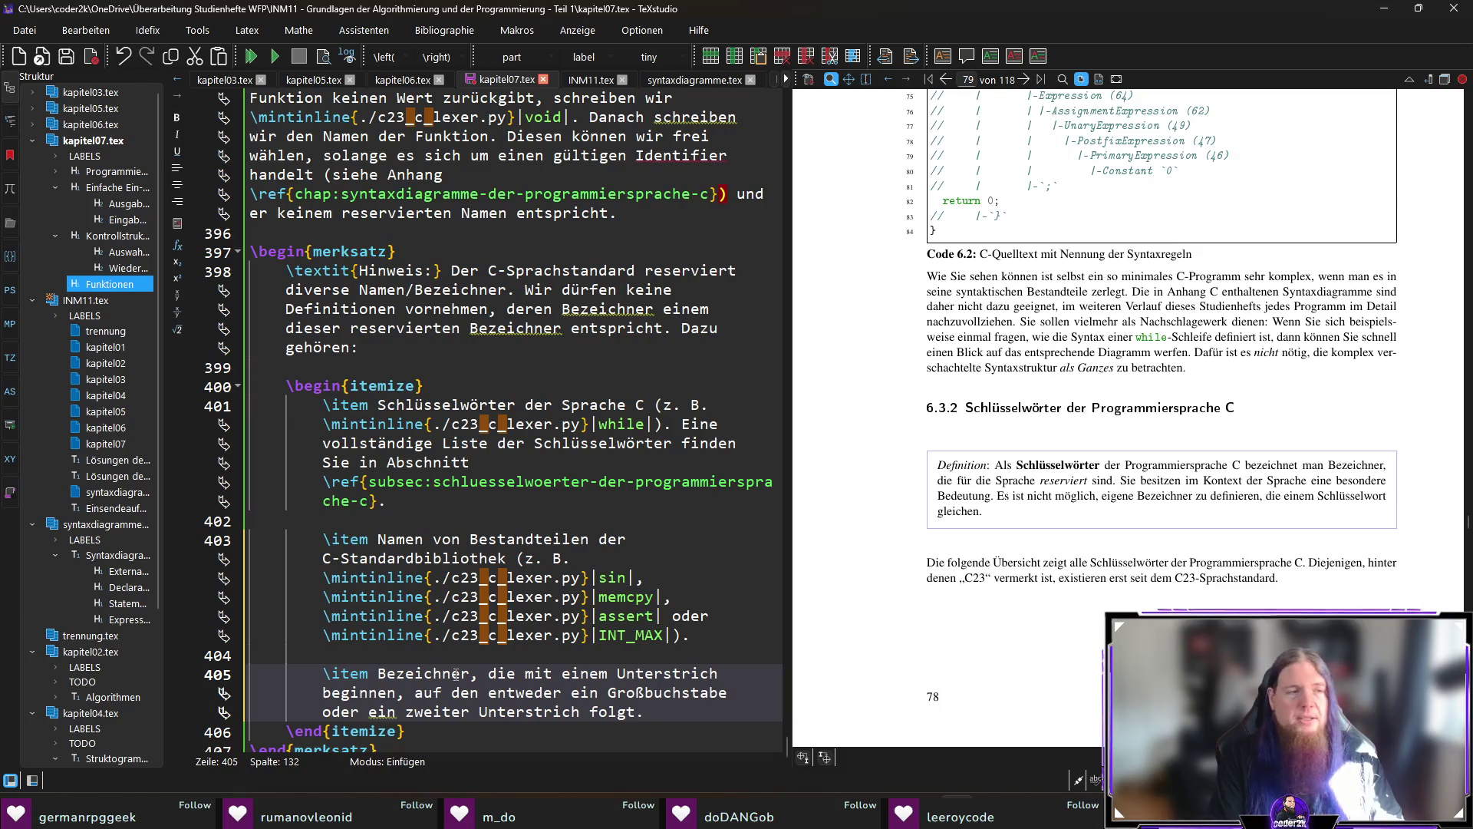
{"action": "key", "text": "ctrl+s"}
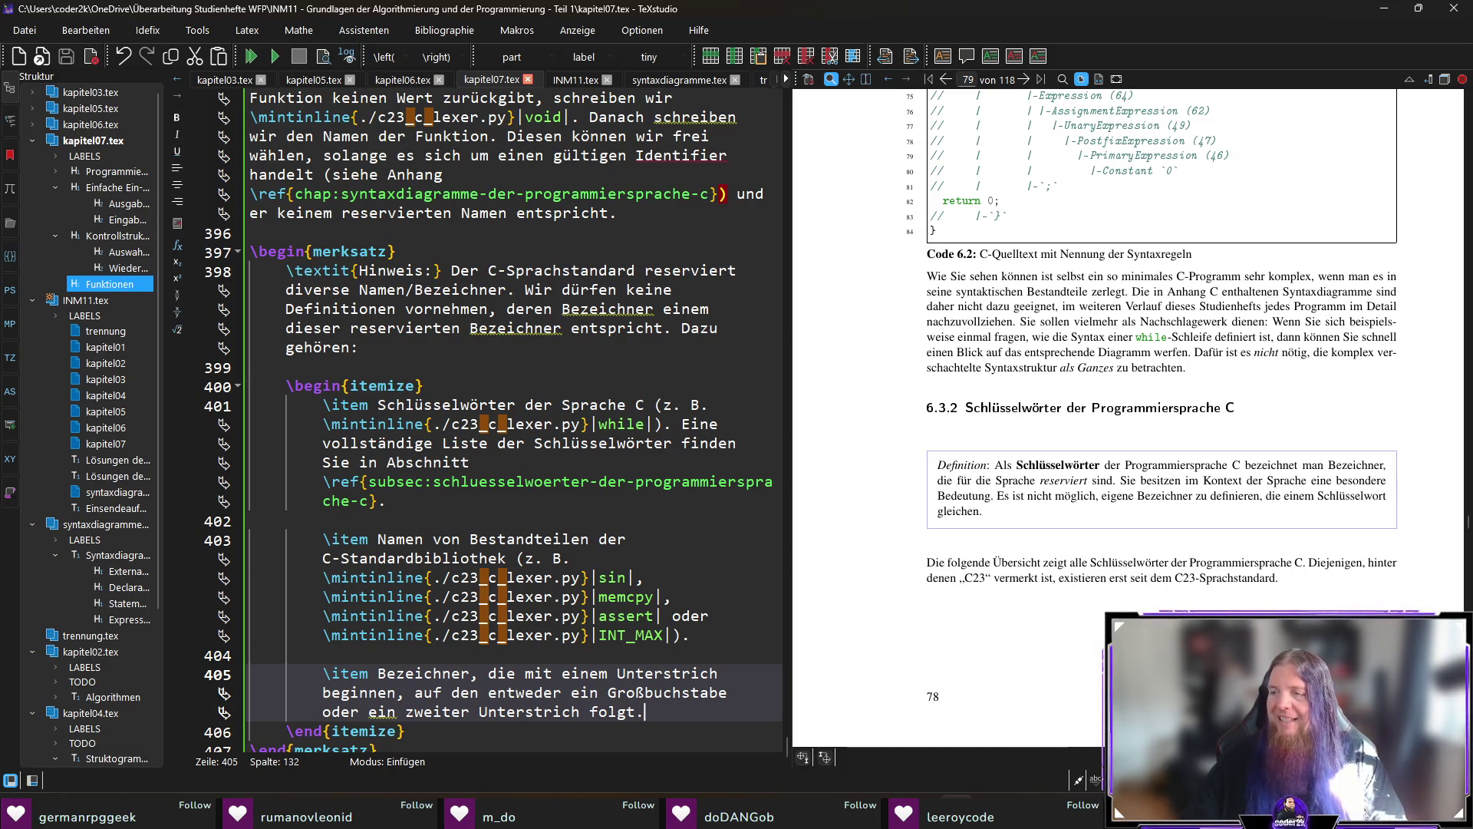
{"action": "key", "text": "alt+Tab"}
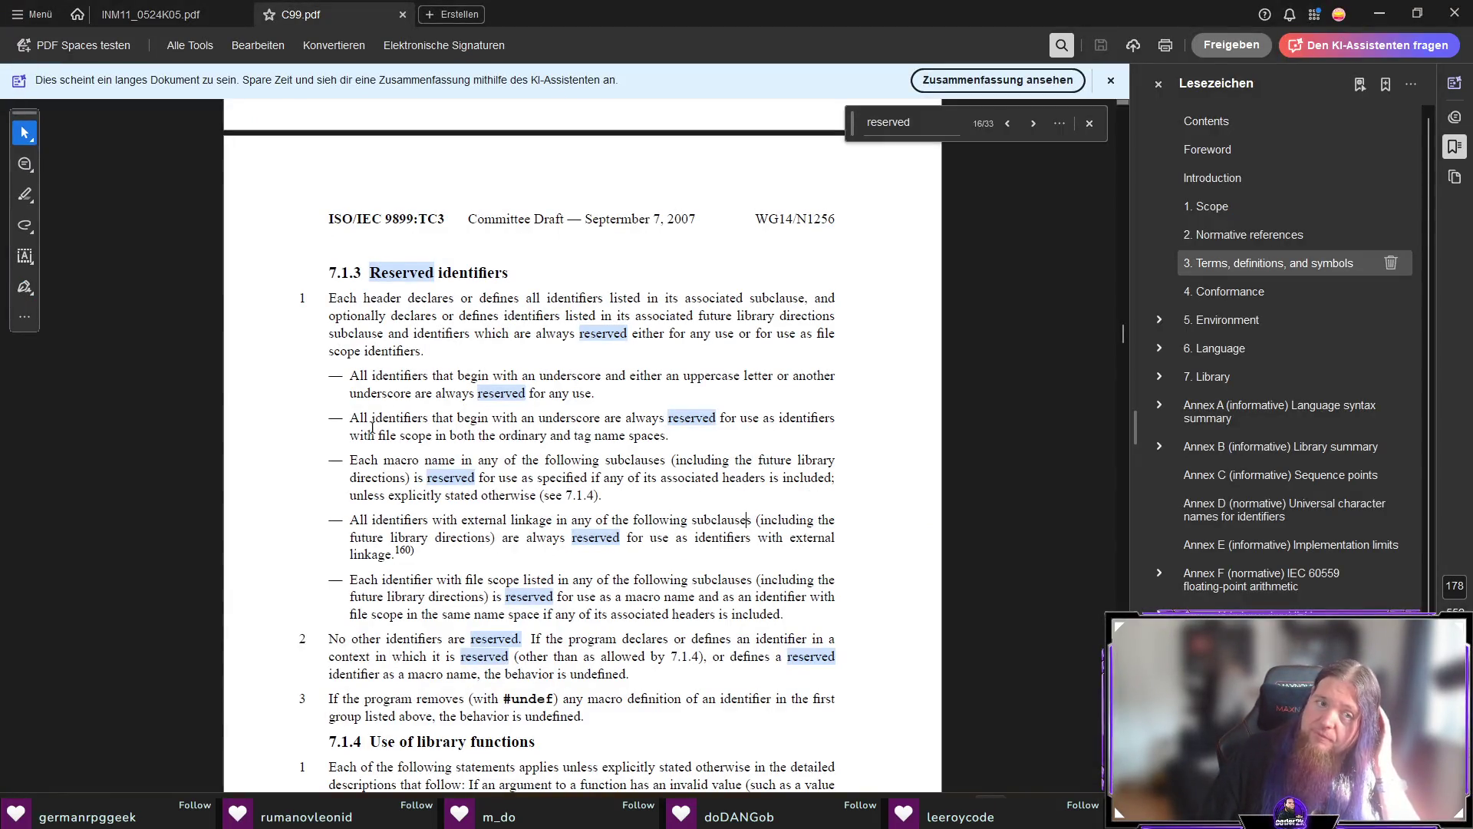
Highlight the underscore rules under 7.1.3 Reserved identifiers in C99.pdf, then switch back to TeXstudio.
{"action": "left_click_drag", "start_coordinate": [352, 419], "coordinate": [675, 435]}
{"action": "right_click", "coordinate": [675, 435]}
{"action": "left_click", "coordinate": [692, 435]}
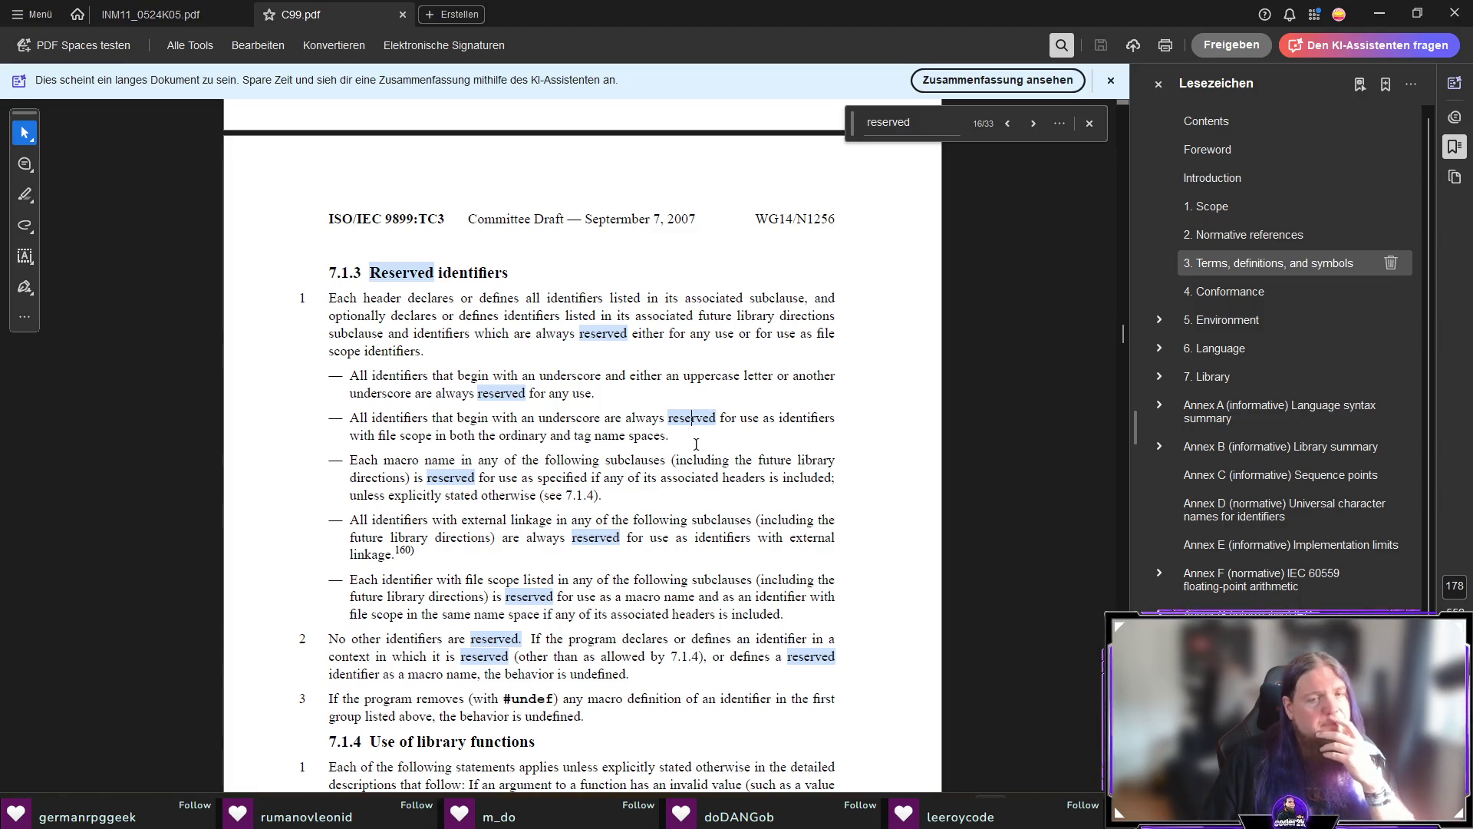
{"action": "key", "text": "alt+Tab"}
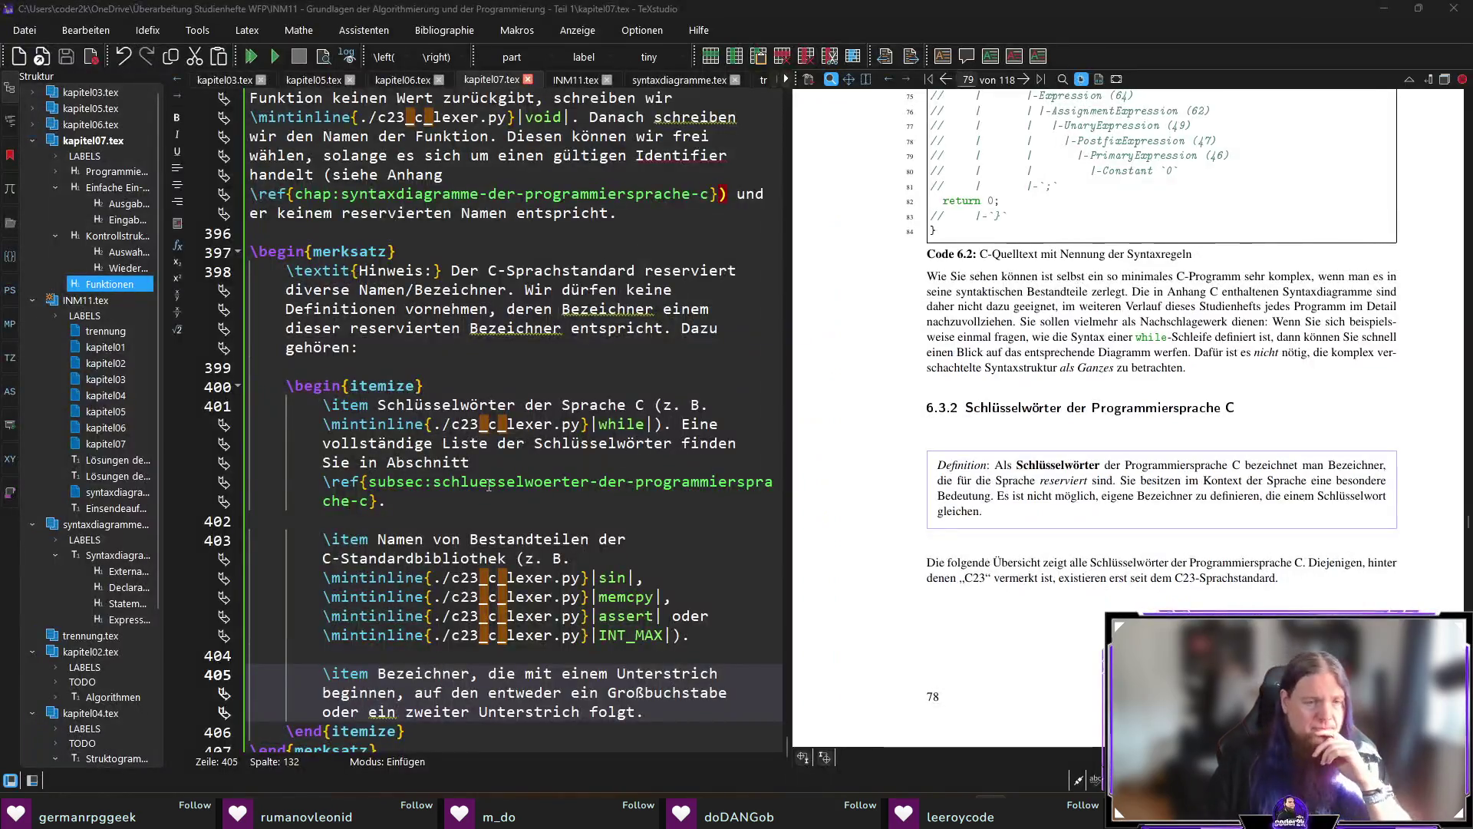
Insert 'unter anderem' after 'Dazu gehören' on line 398 and recompile with F5 to refresh the preview.
{"action": "scroll", "coordinate": [734, 751], "scroll_direction": "down", "scroll_amount": 1}
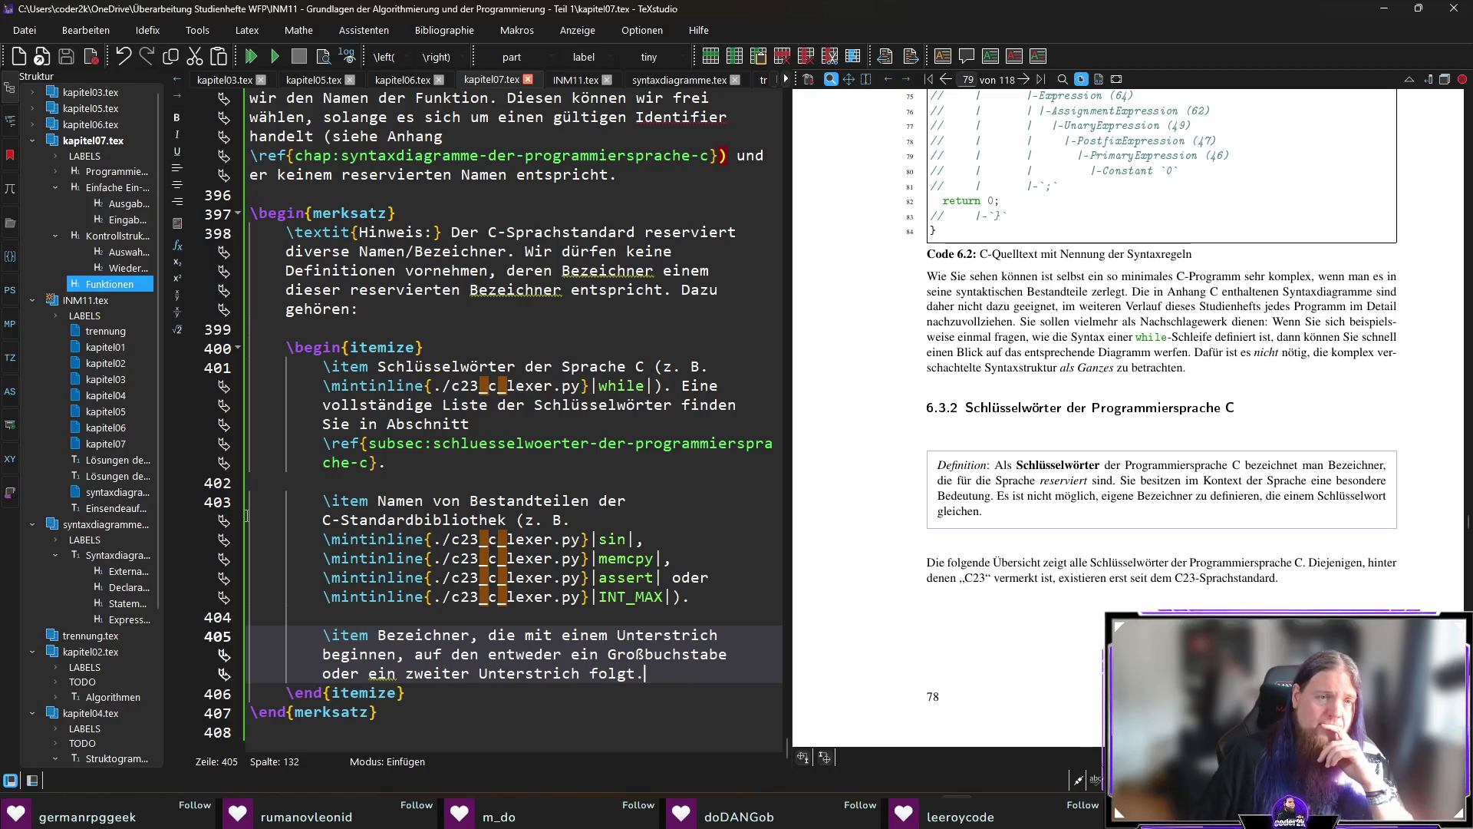
{"action": "left_click", "coordinate": [389, 312]}
{"action": "type", "text": "unter anderem"}
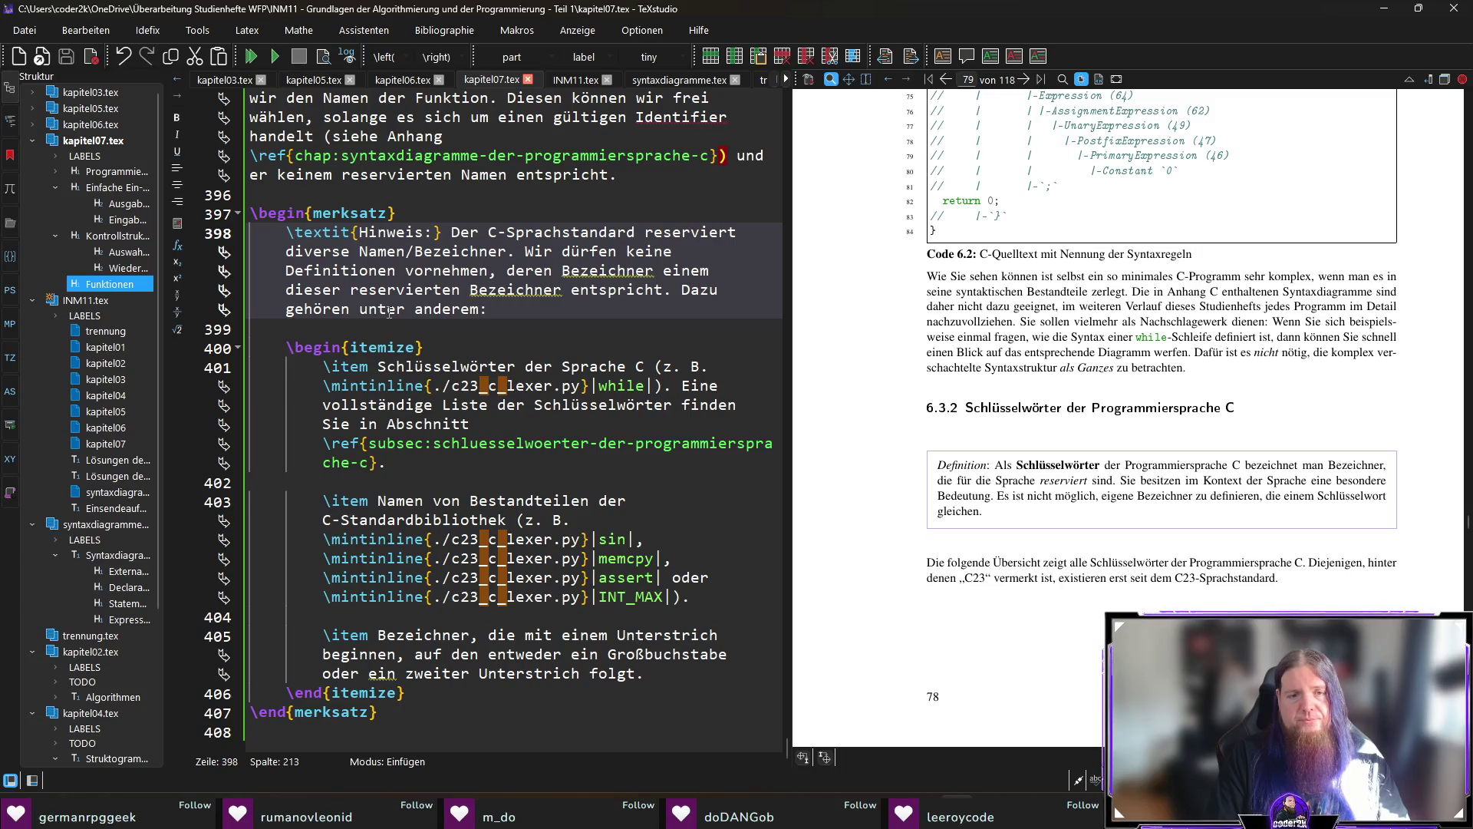
{"action": "key", "text": "F5"}
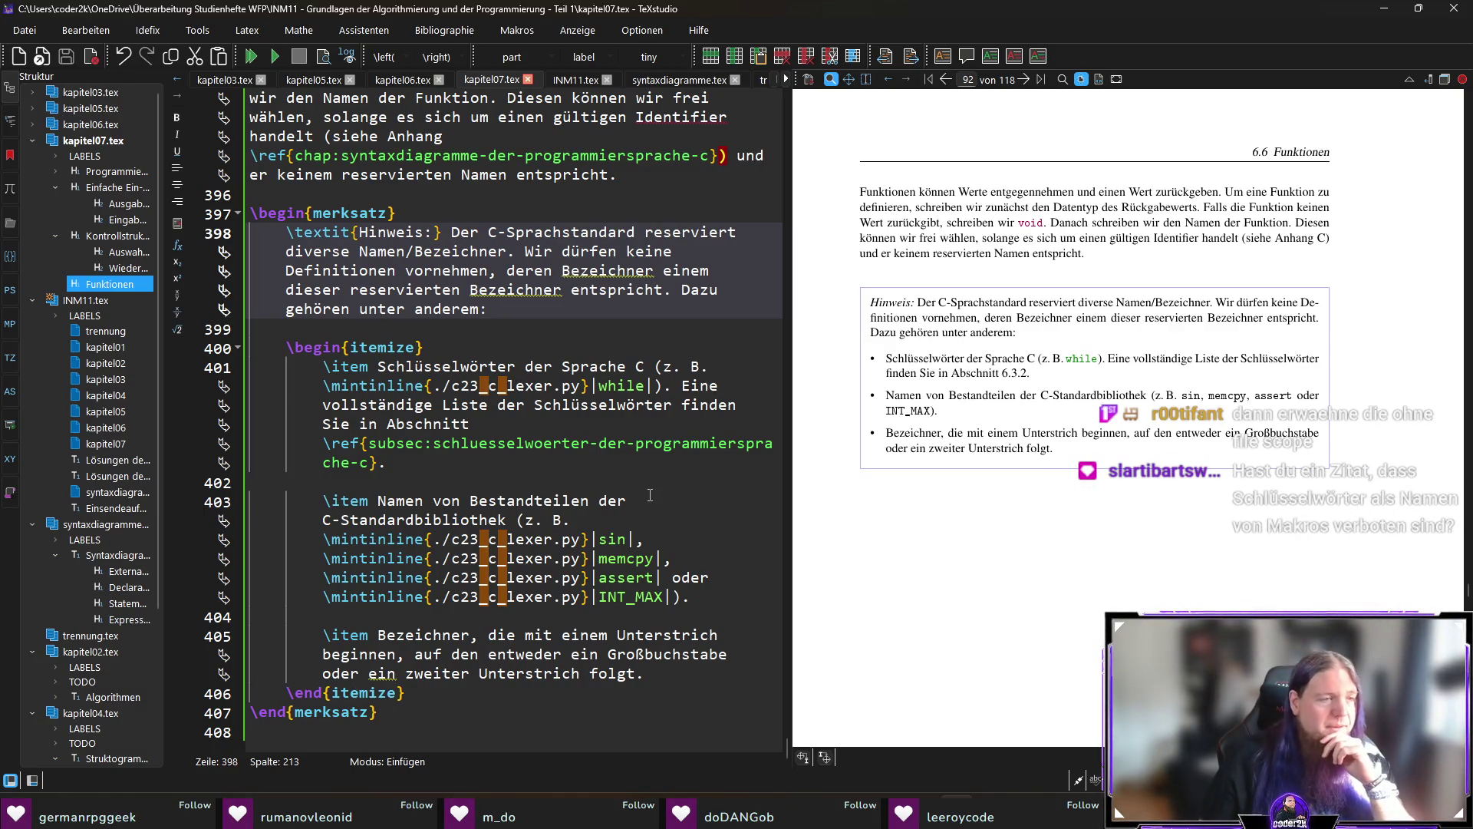
Briefly select the underscore item in the merksatz, then switch to C99.pdf in Adobe Acrobat.
{"action": "left_click", "coordinate": [641, 679]}
{"action": "key", "text": "shift+Home"}
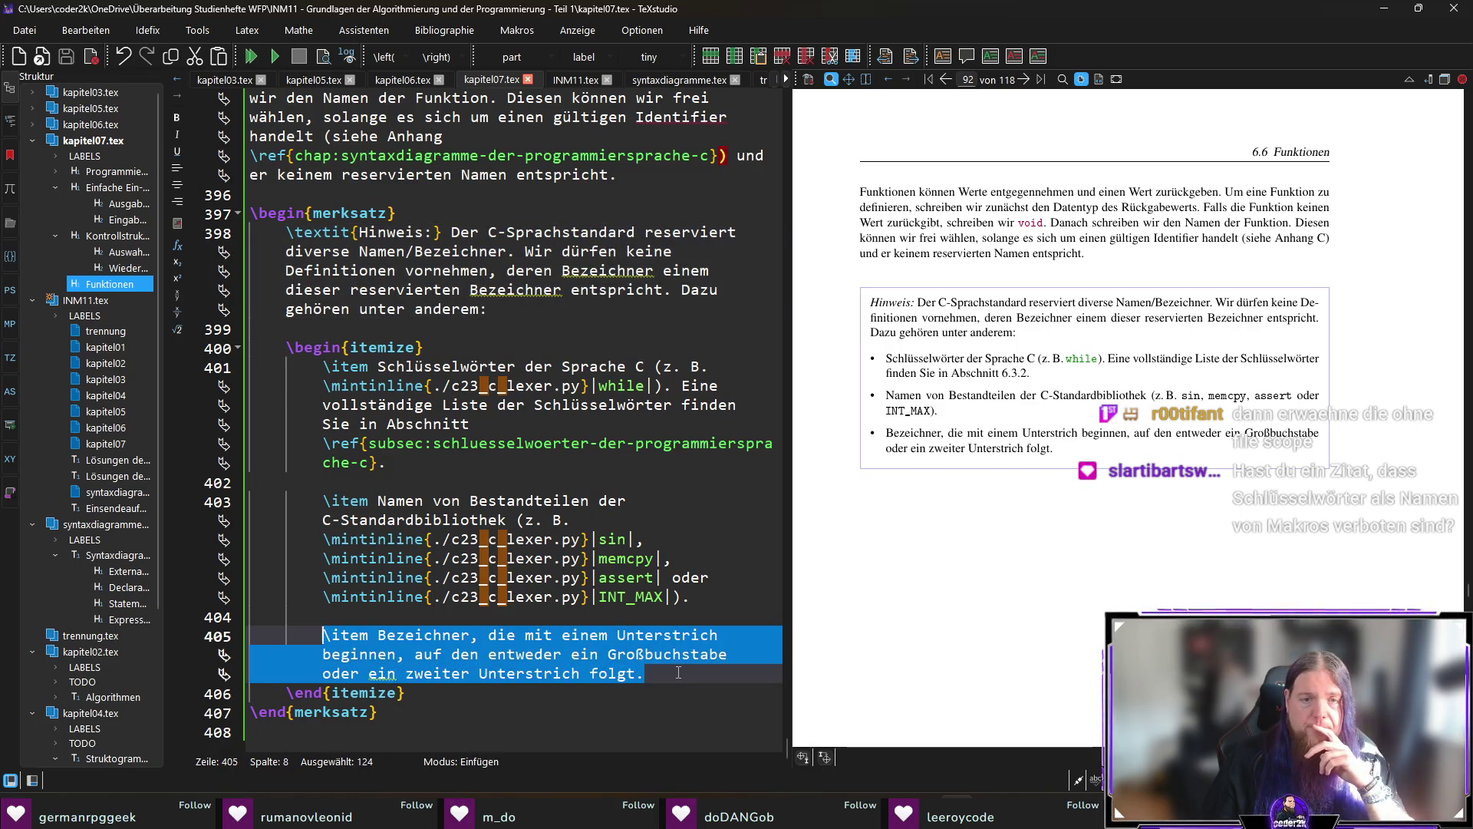
{"action": "left_click", "coordinate": [678, 673]}
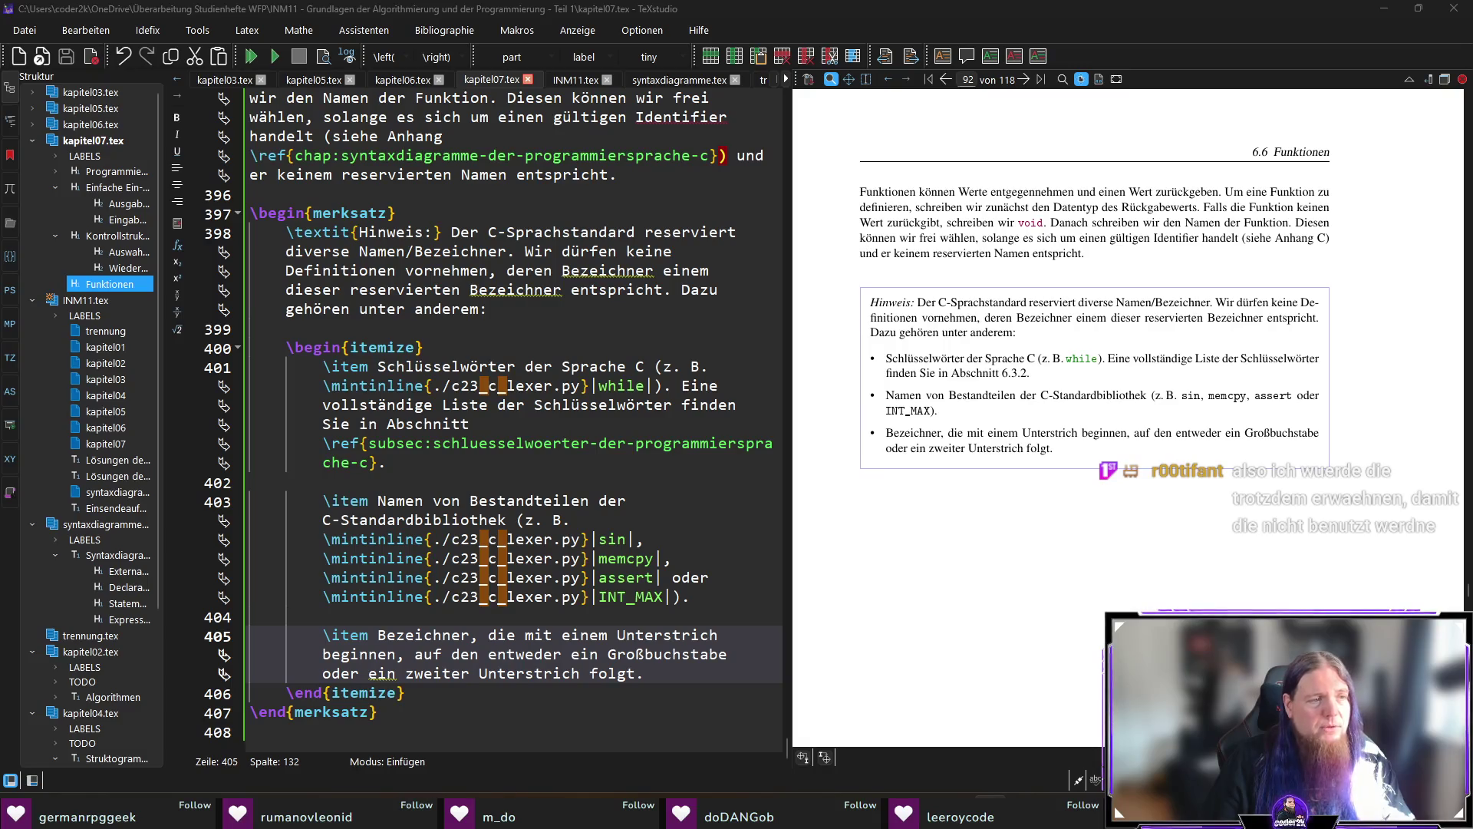
{"action": "key", "text": "alt+Tab"}
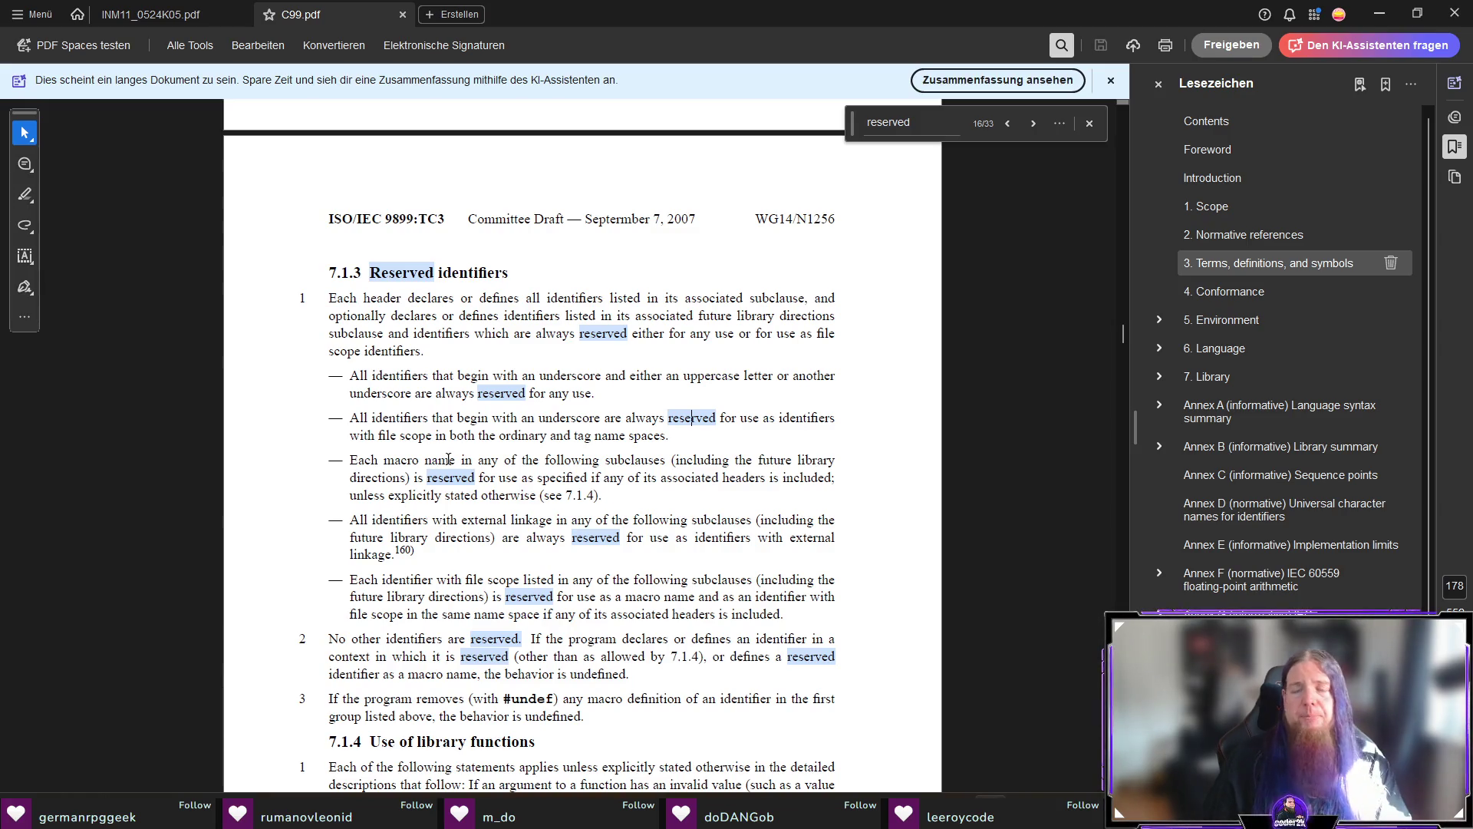
Step back through the 'reserved' matches, via pages 152, 109, 53 and 52, to section 6.4.1 Keywords.
{"action": "left_click", "coordinate": [1008, 125]}
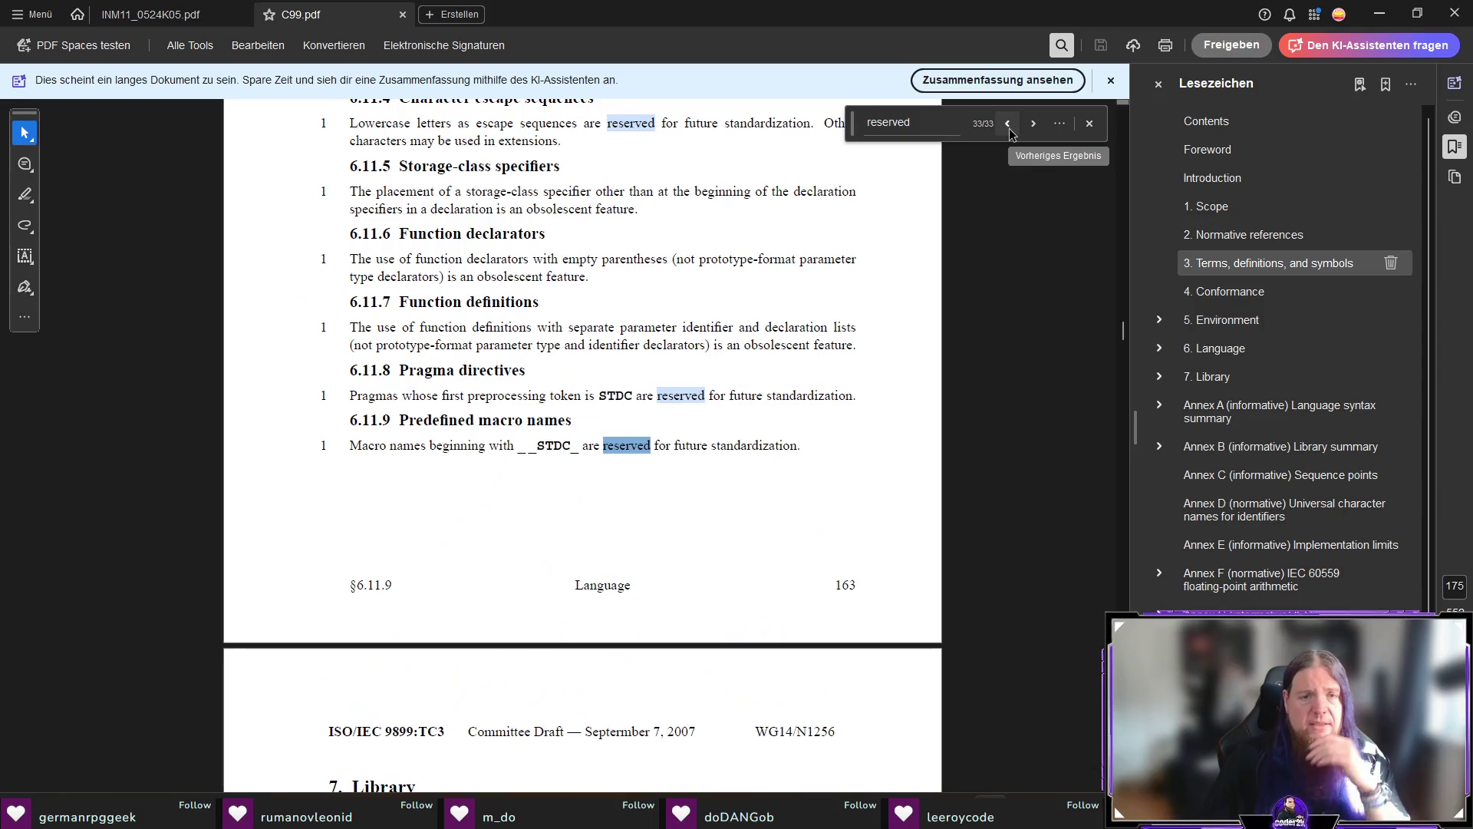
{"action": "left_click", "coordinate": [1008, 125]}
{"action": "left_click", "coordinate": [1009, 125]}
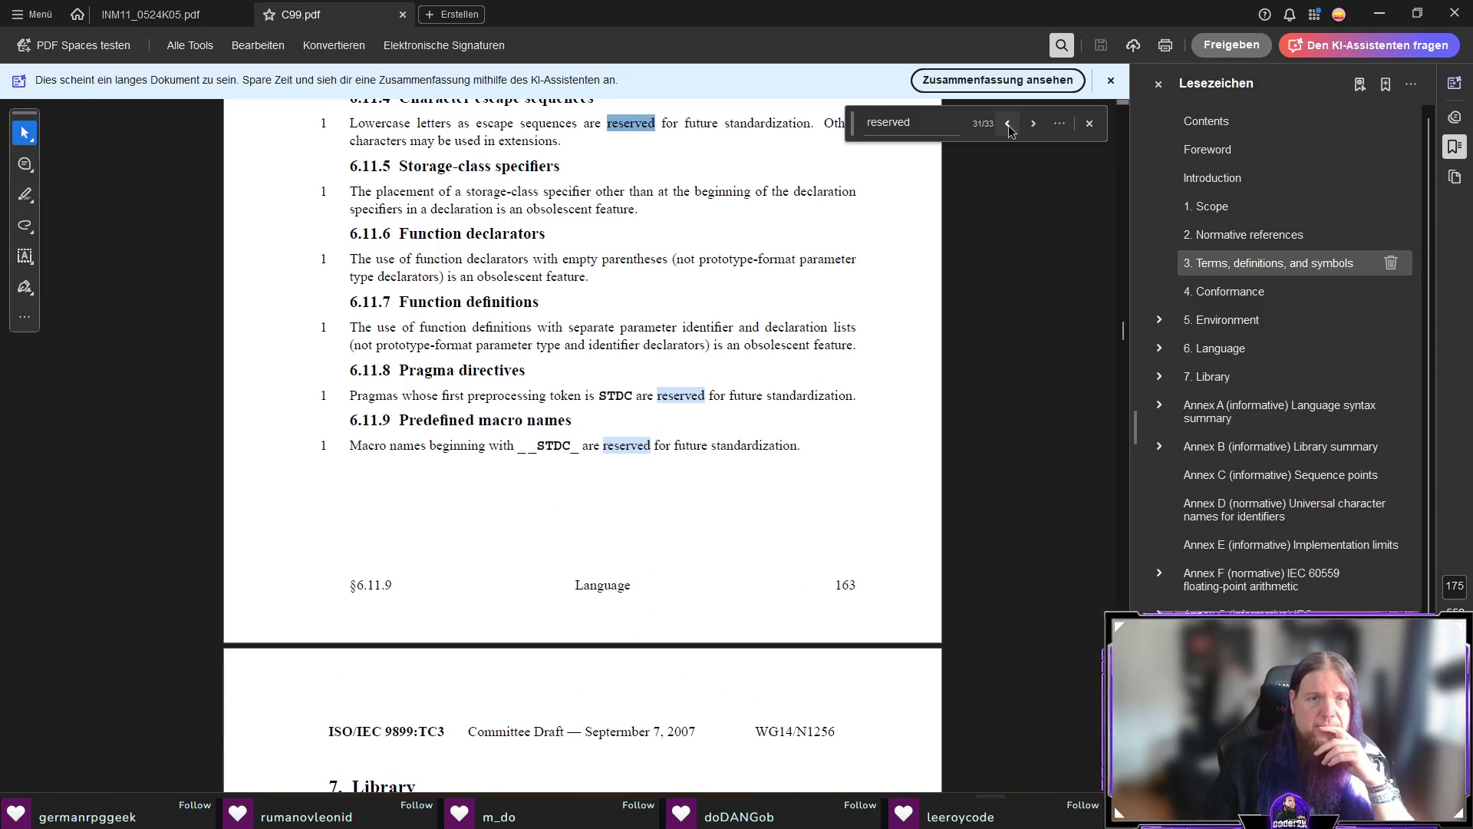
{"action": "left_click", "coordinate": [1008, 125]}
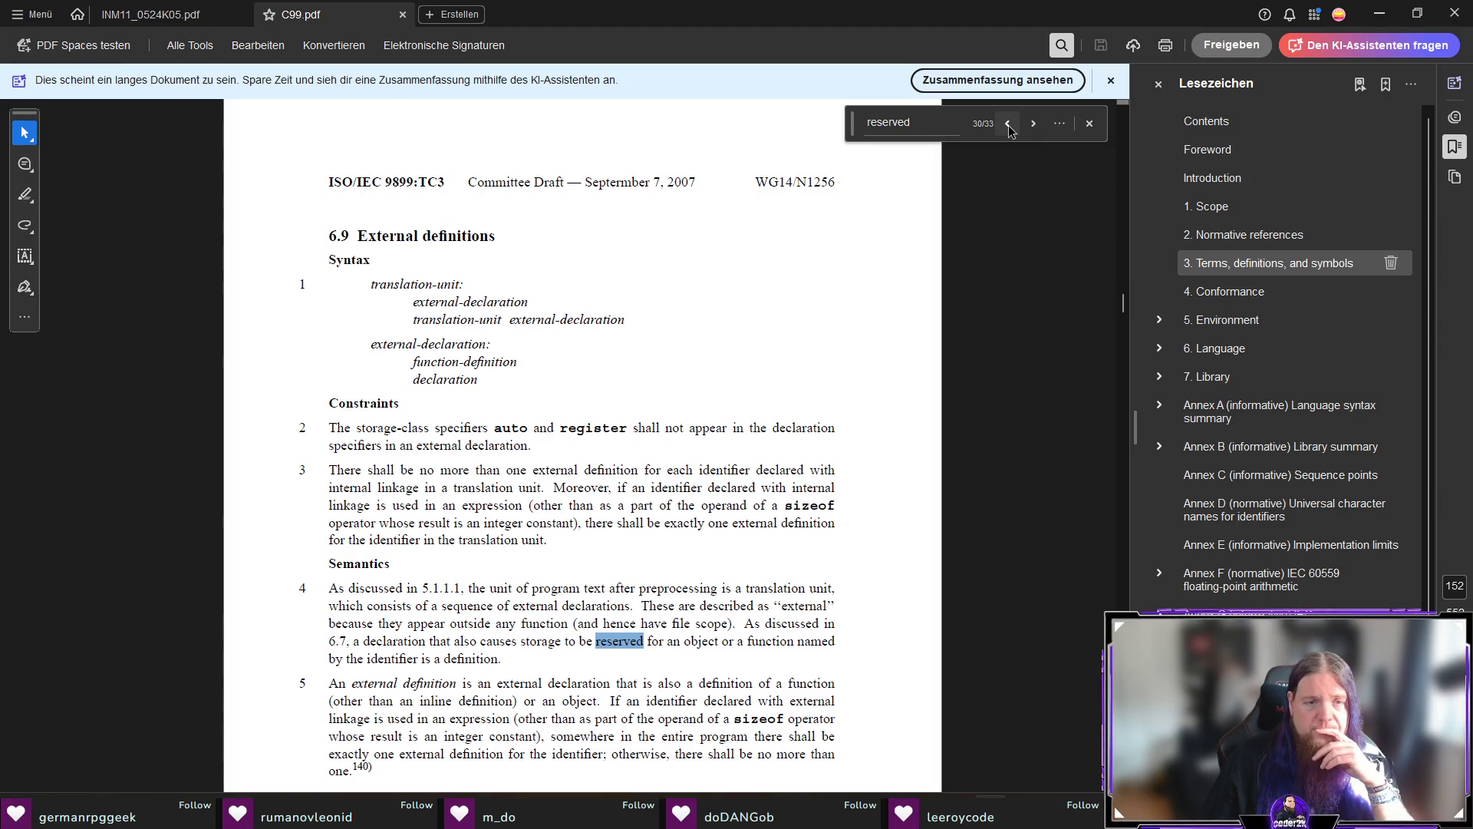
{"action": "left_click", "coordinate": [1008, 125]}
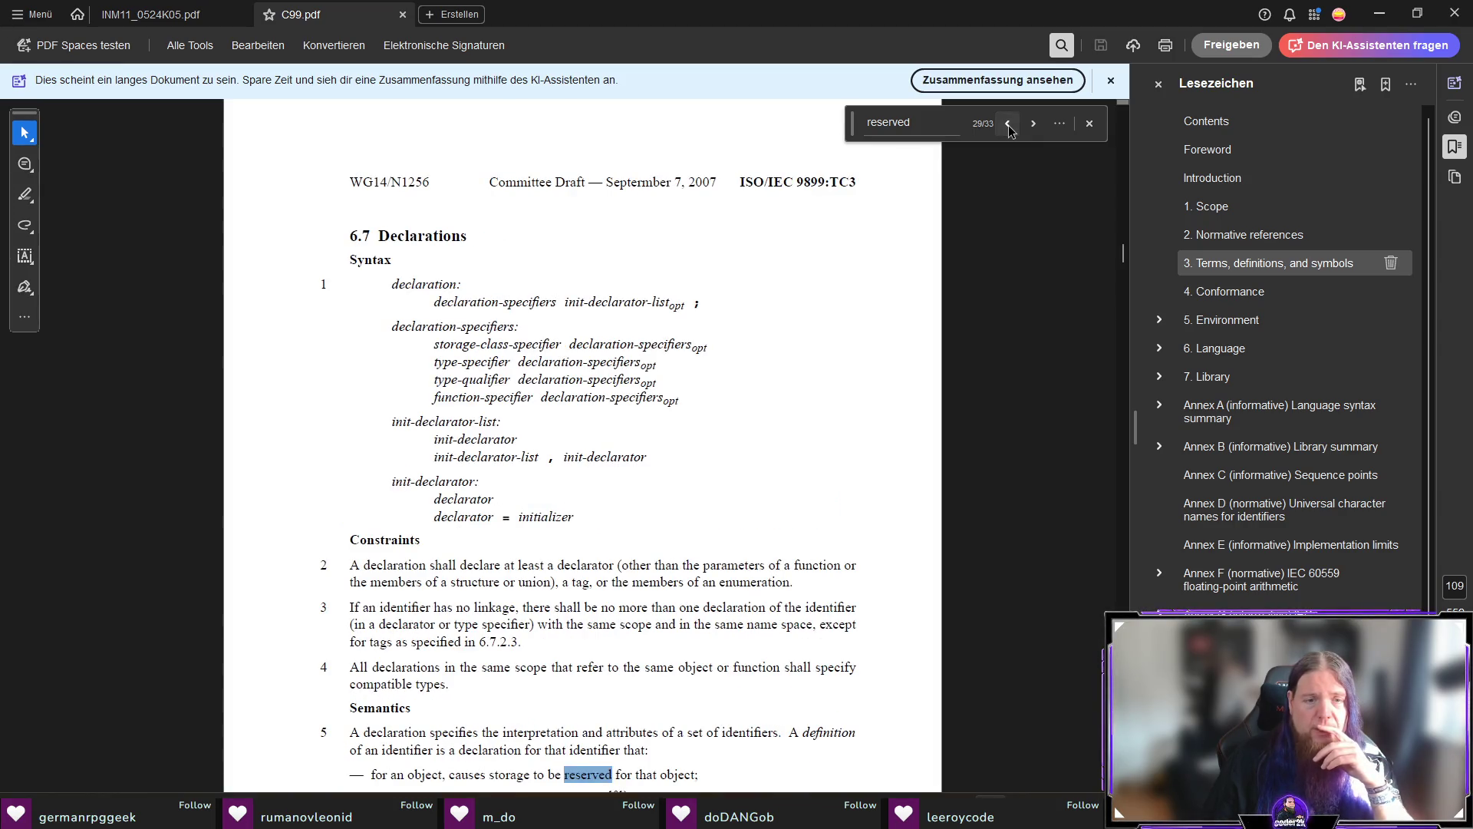
{"action": "left_click", "coordinate": [1008, 125]}
{"action": "left_click", "coordinate": [1008, 125]}
{"action": "left_click", "coordinate": [1009, 125]}
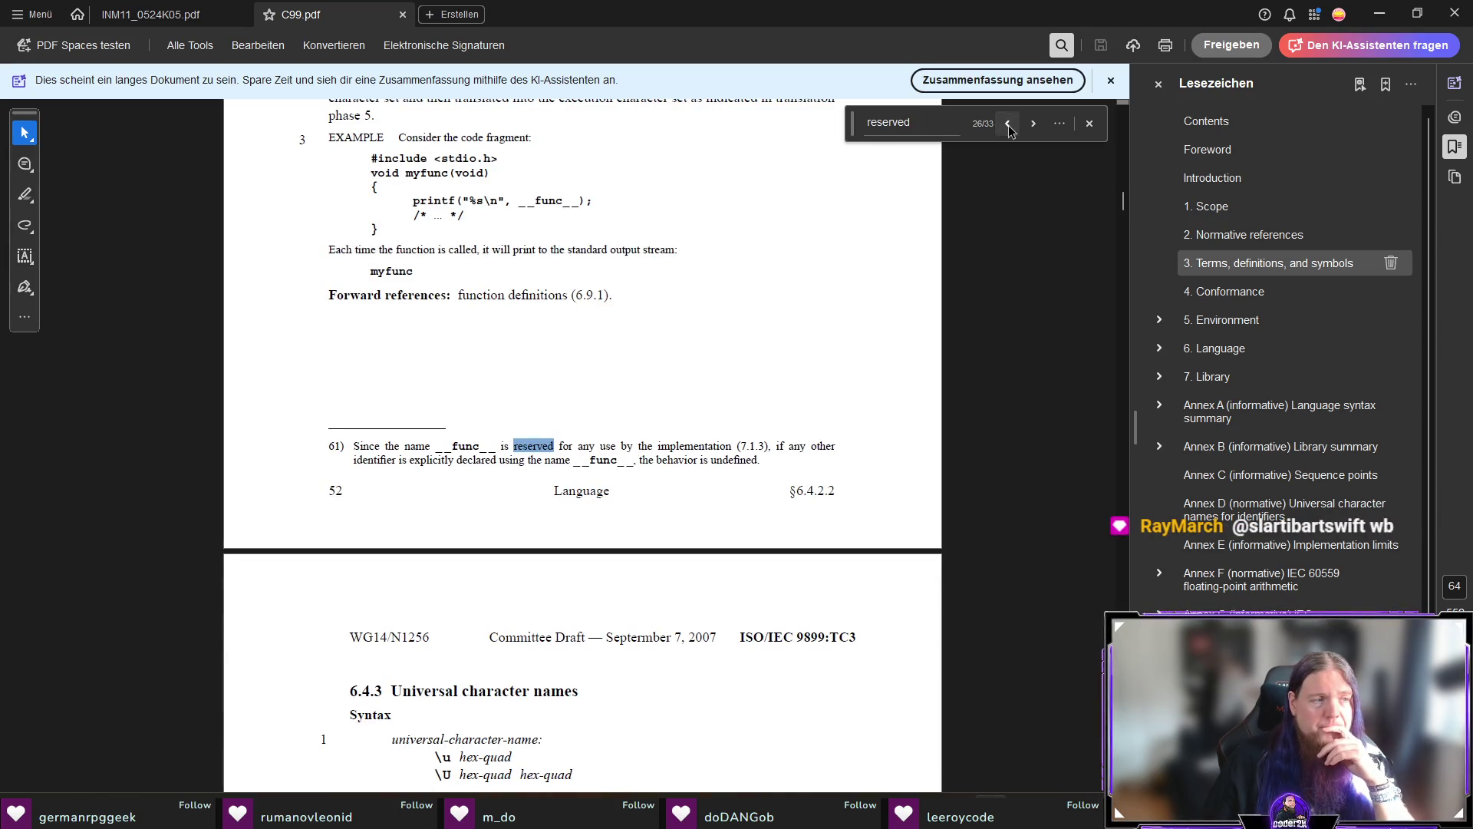
{"action": "left_click", "coordinate": [1008, 125]}
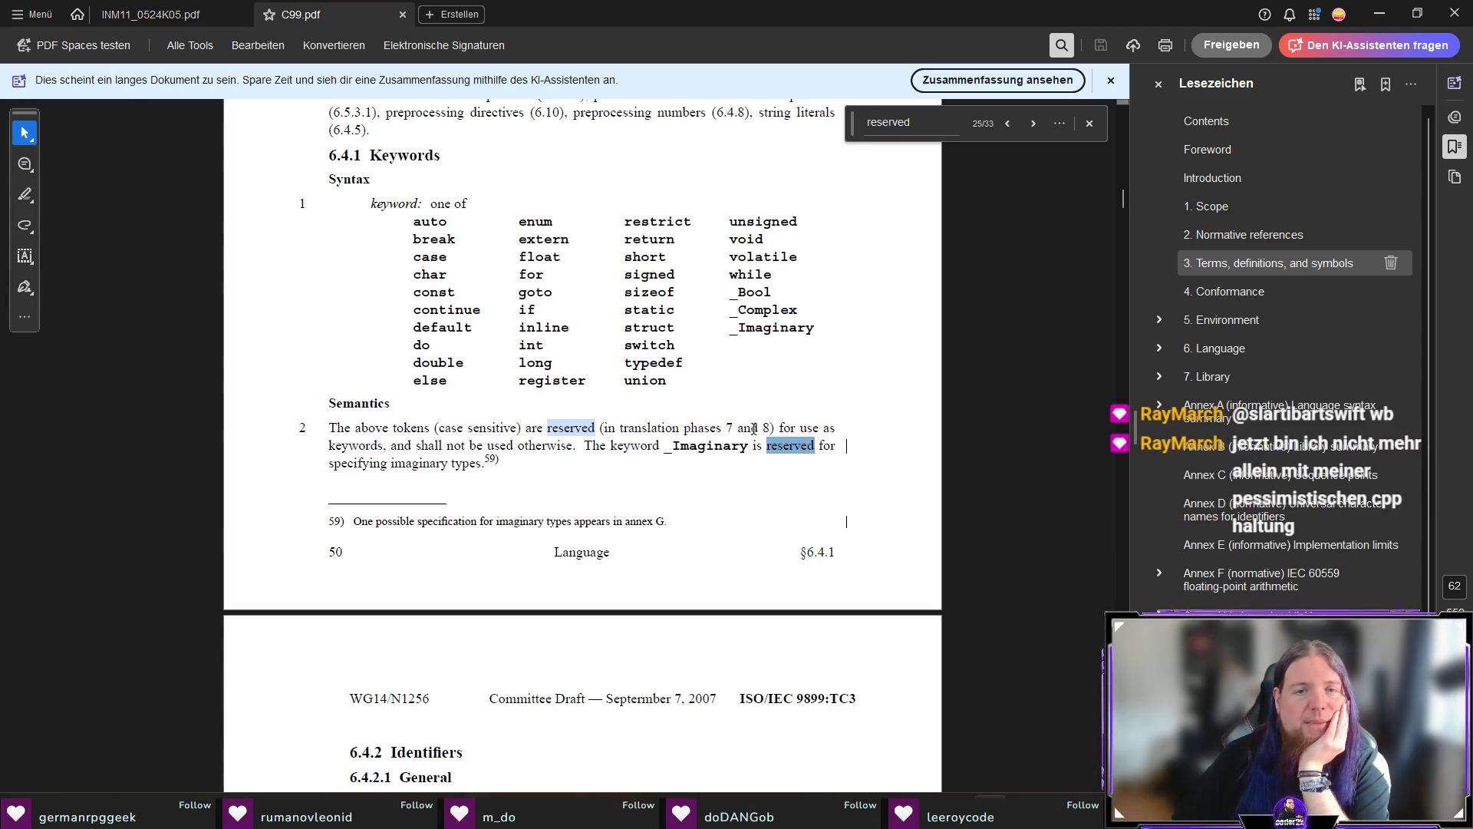
Mark the 'translation phases 7 and 8' wording in the Keywords Semantics, then return to kapitel07.tex.
{"action": "left_click_drag", "start_coordinate": [774, 427], "coordinate": [727, 429]}
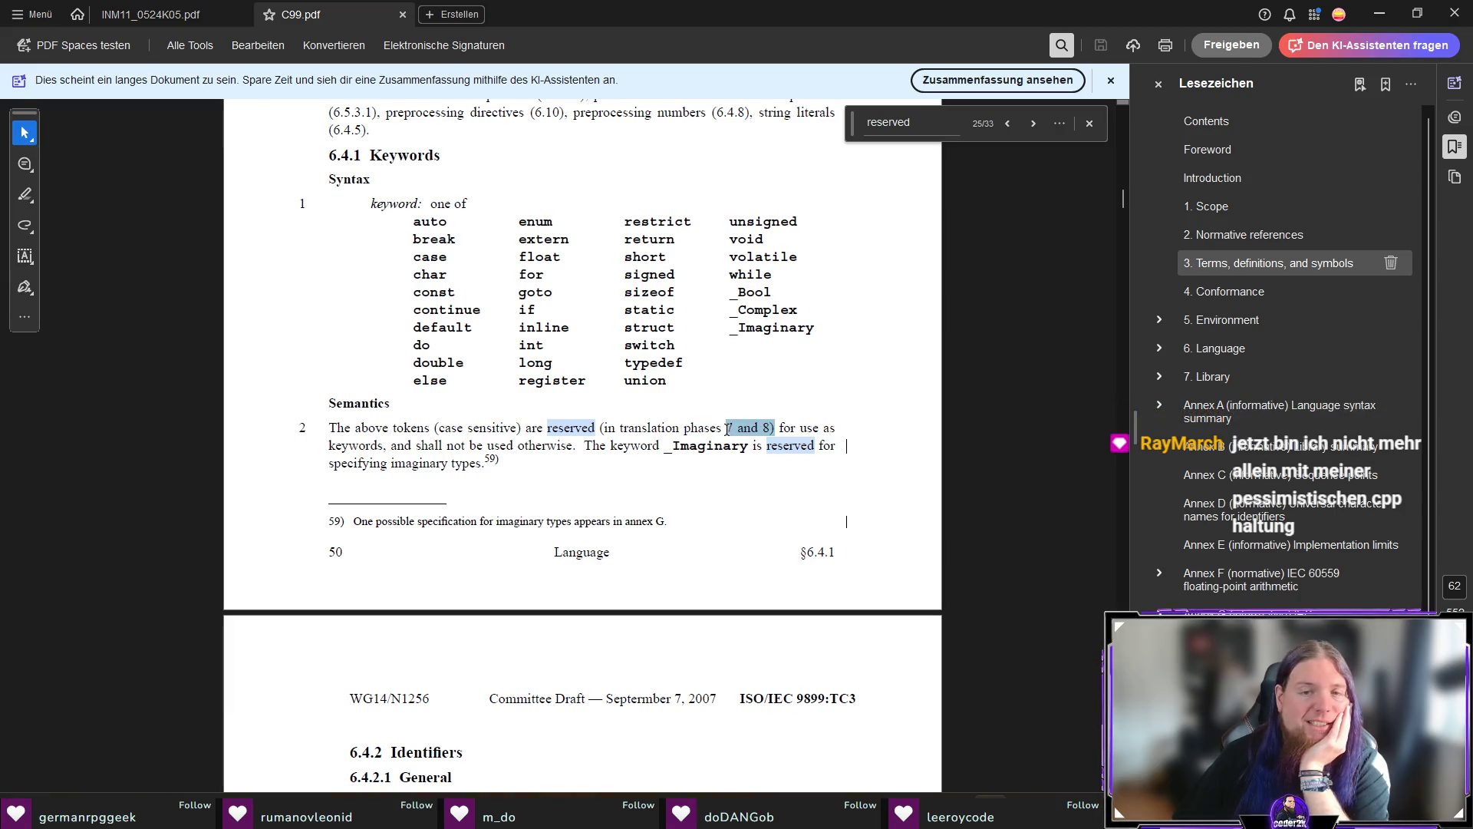
{"action": "right_click", "coordinate": [726, 429]}
{"action": "left_click", "coordinate": [606, 469]}
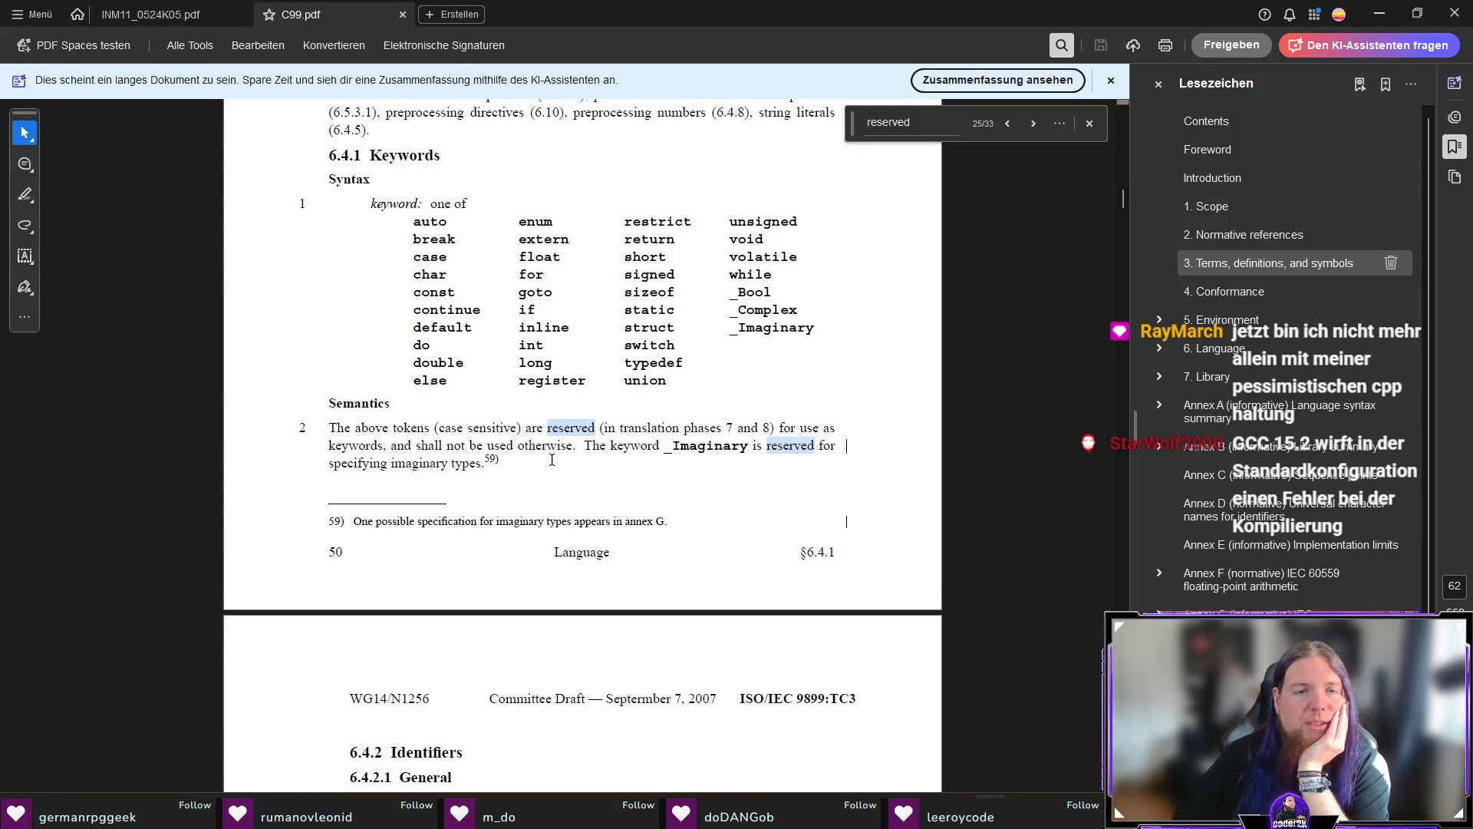
{"action": "left_click_drag", "start_coordinate": [604, 427], "coordinate": [765, 428]}
{"action": "left_click", "coordinate": [547, 485]}
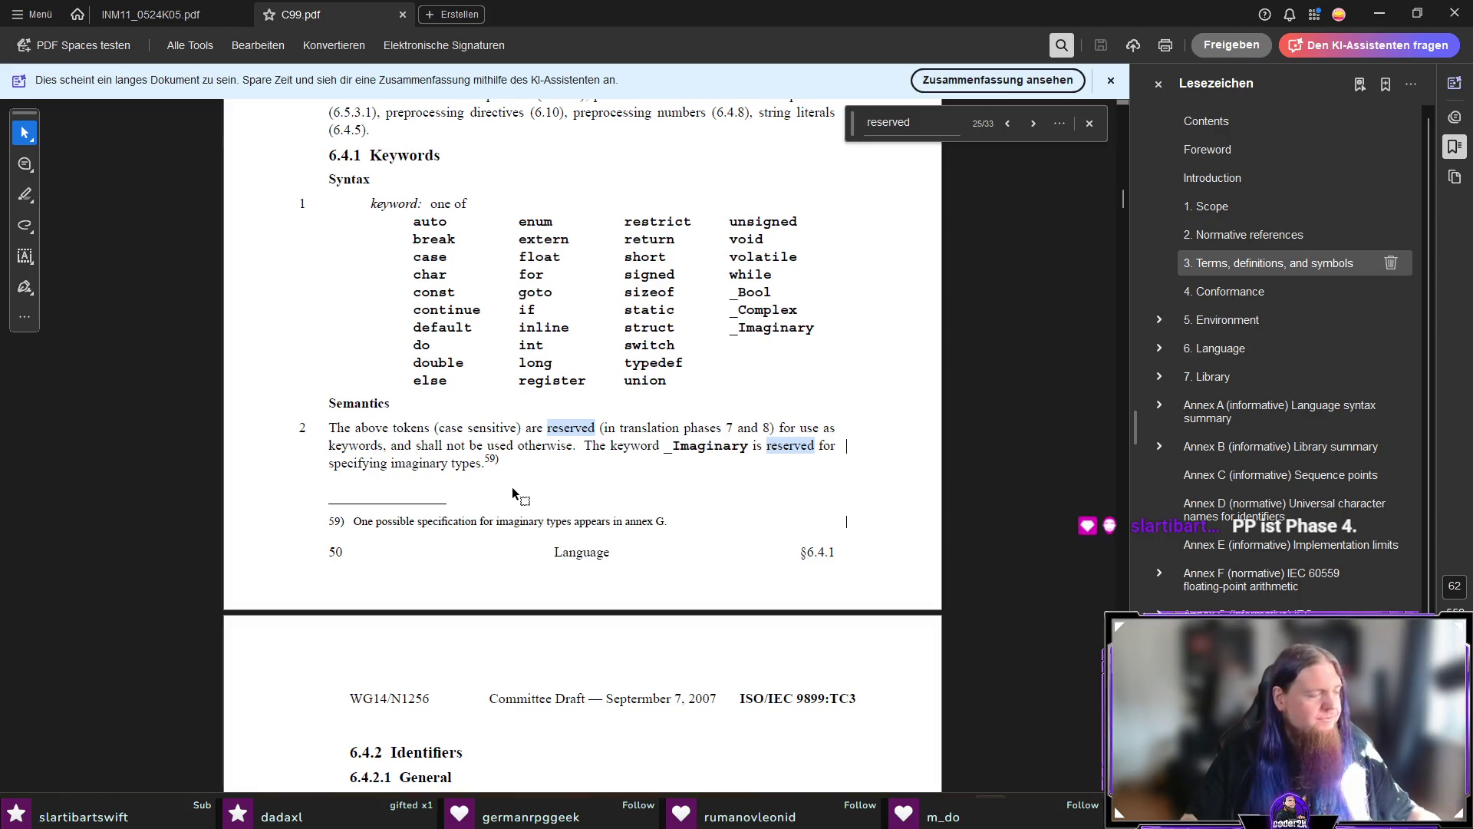
{"action": "key", "text": "alt+Tab"}
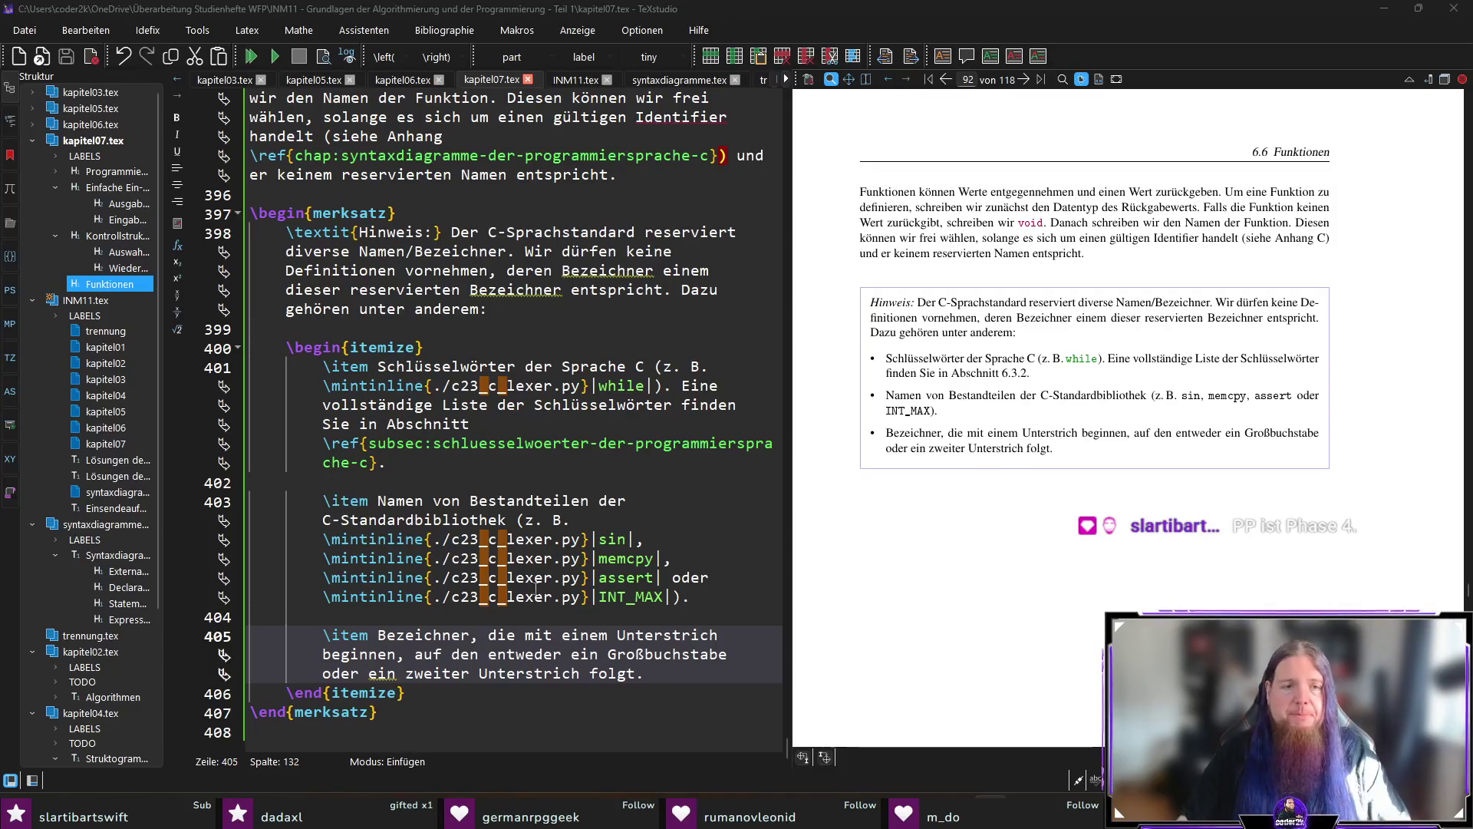
Start a new \item after the third one, reading 'In gewissen Situationen dürfen sämtliche Bez', with typos fixed.
{"action": "left_click", "coordinate": [644, 673]}
{"action": "key", "text": "Return"}
{"action": "key", "text": "Return"}
{"action": "type", "text": "\\item "}
{"action": "type", "text": "n gewi"}
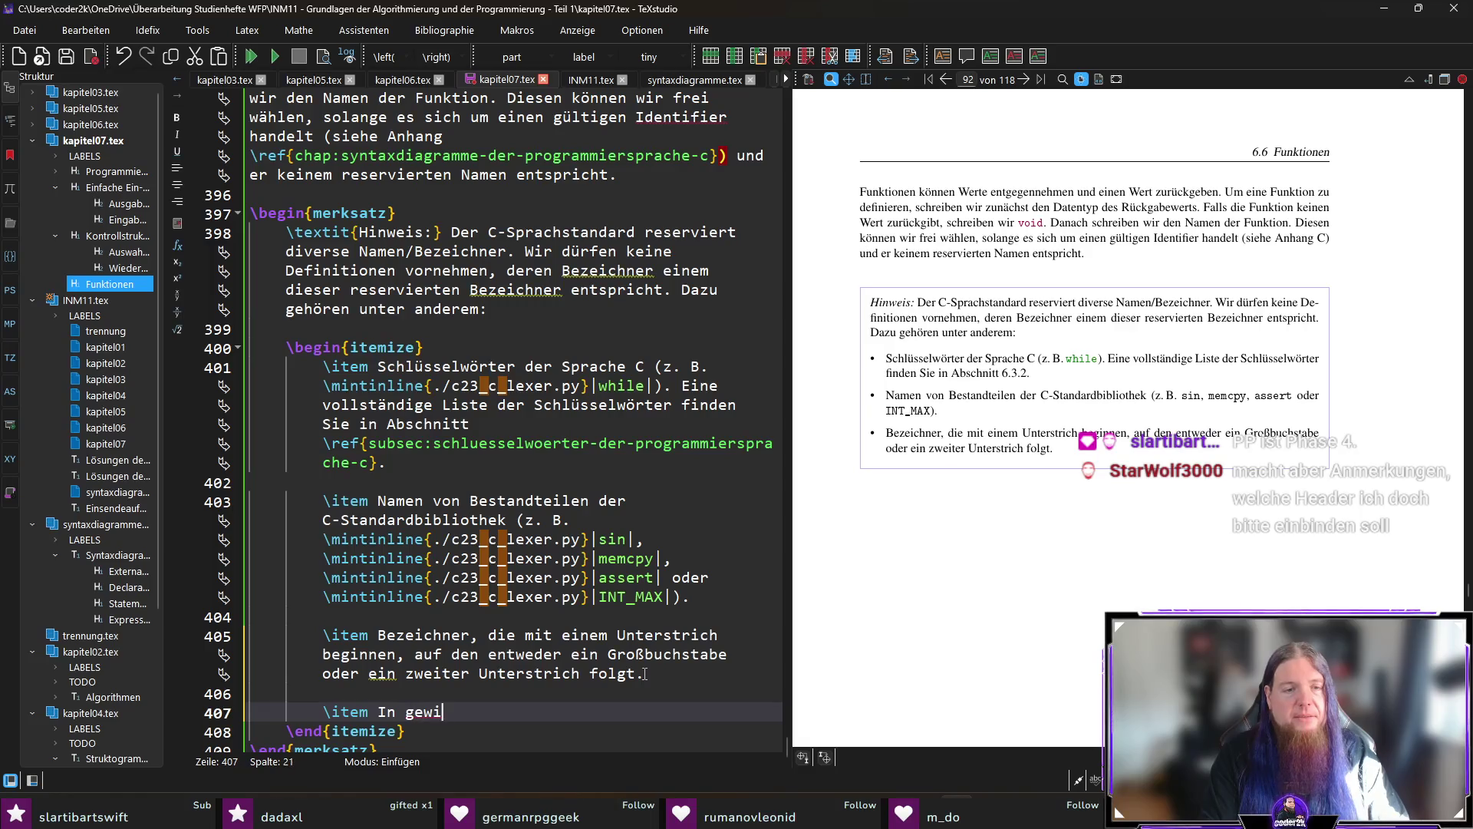
{"action": "type", "text": "ssen Sitaution"}
{"action": "key", "text": "BackSpace"}
{"action": "key", "text": "BackSpace"}
{"action": "key", "text": "BackSpace"}
{"action": "type", "text": "uationen"}
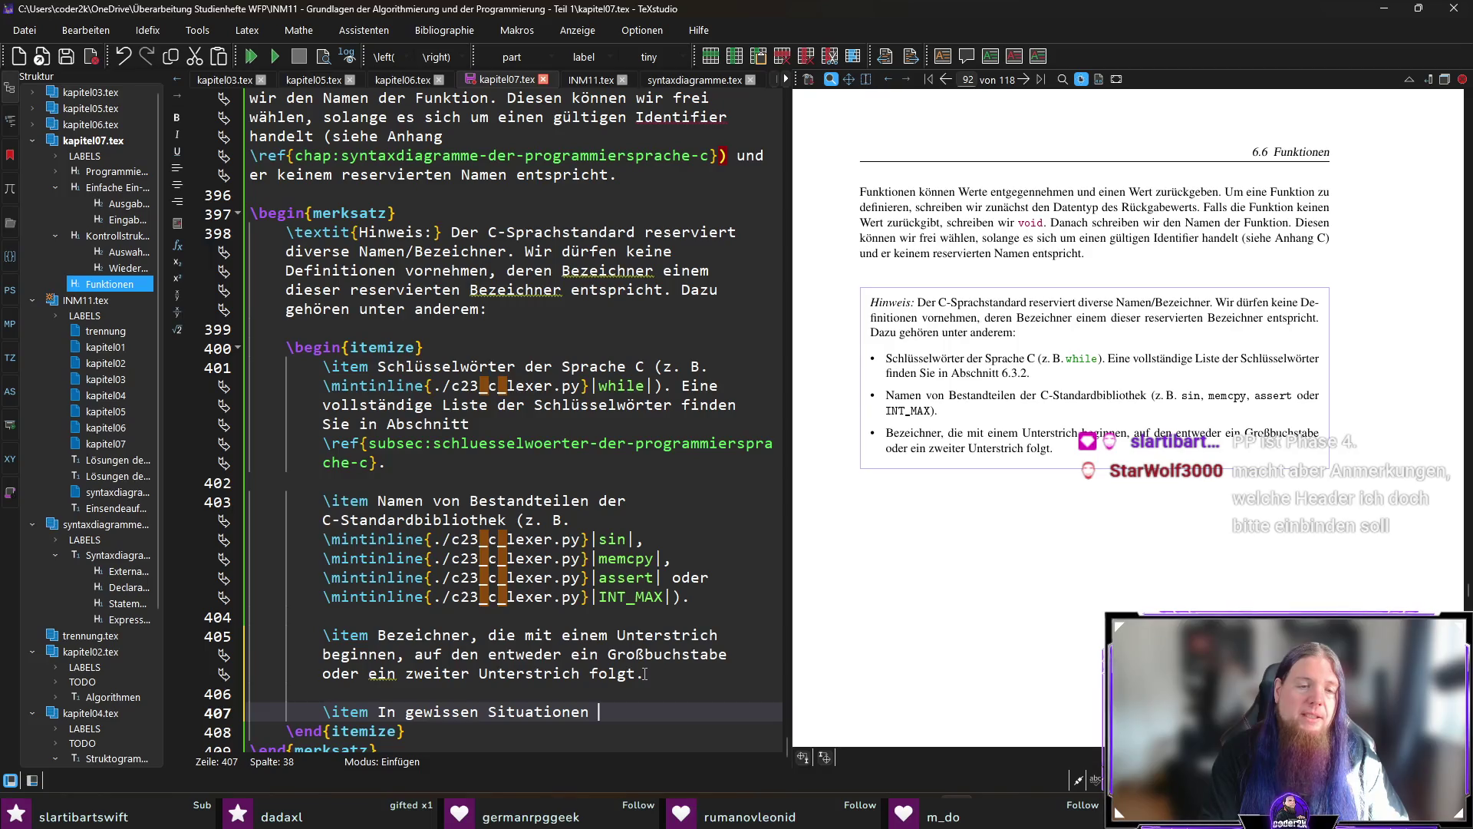
{"action": "type", "text": " dürfen "}
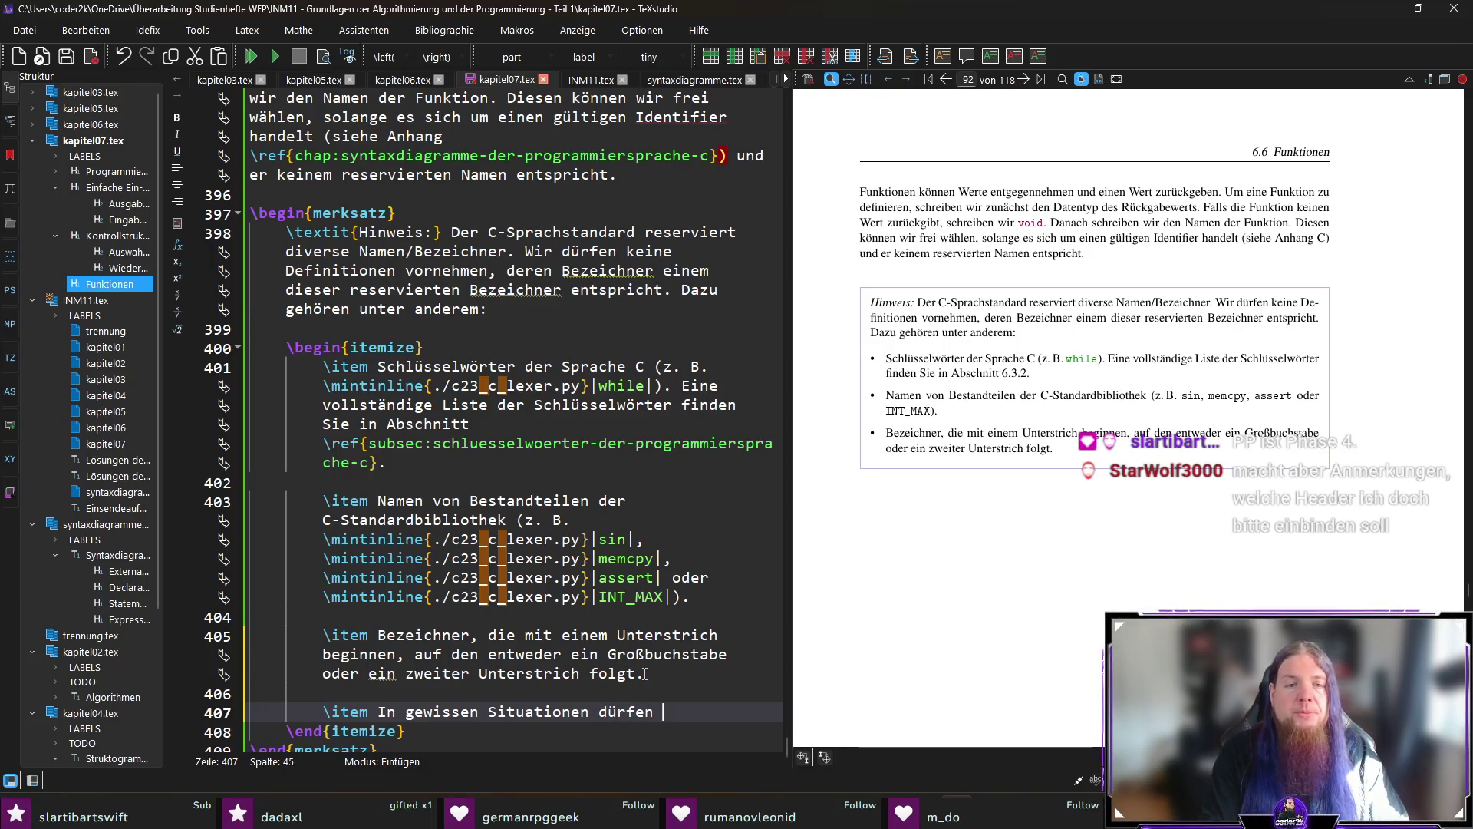
{"action": "type", "text": "sämtiche Bez"}
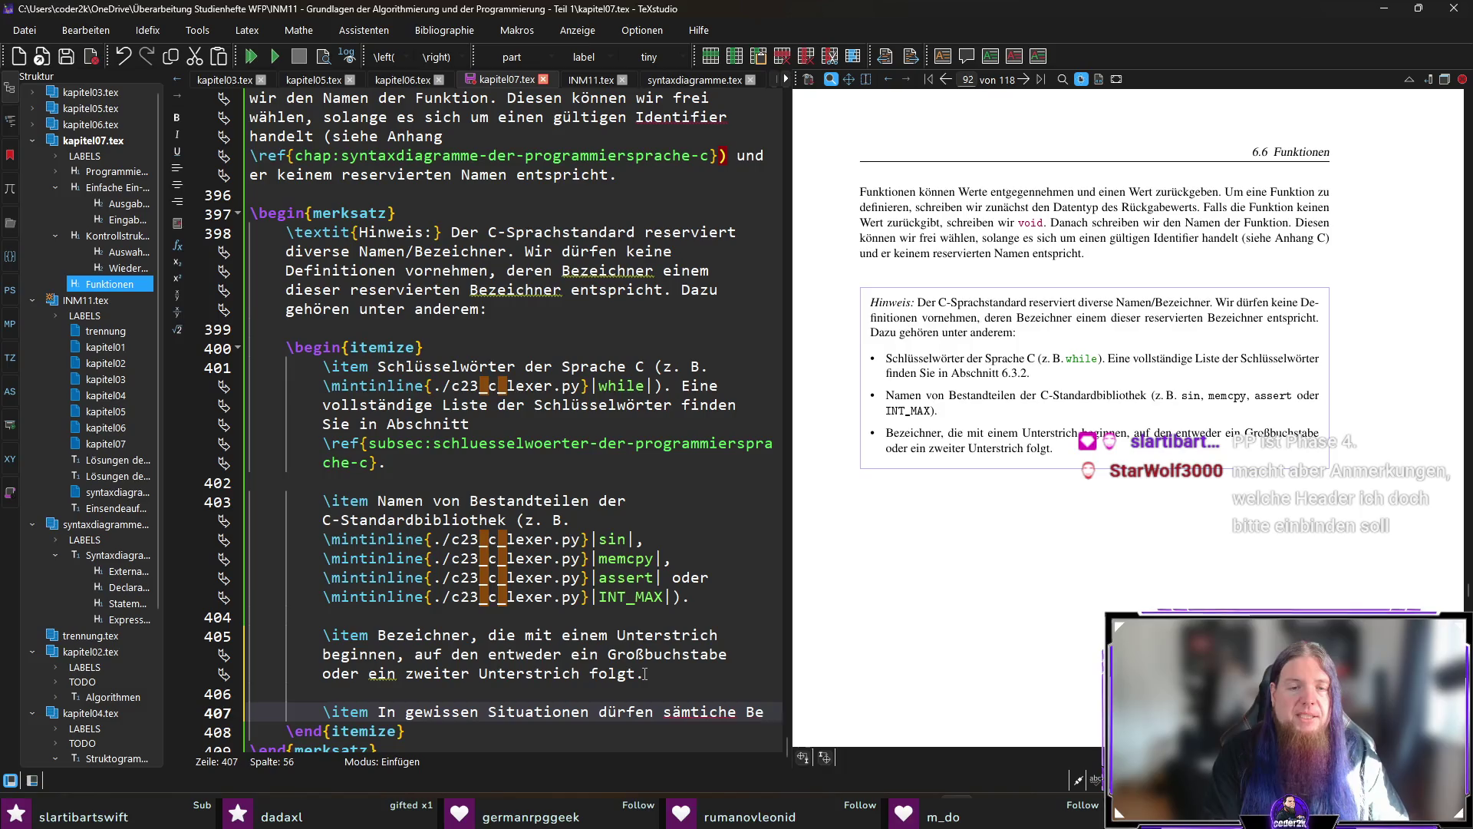
{"action": "key", "text": "Left"}
{"action": "key", "text": "Left"}
{"action": "key", "text": "Left"}
{"action": "type", "text": "l"}
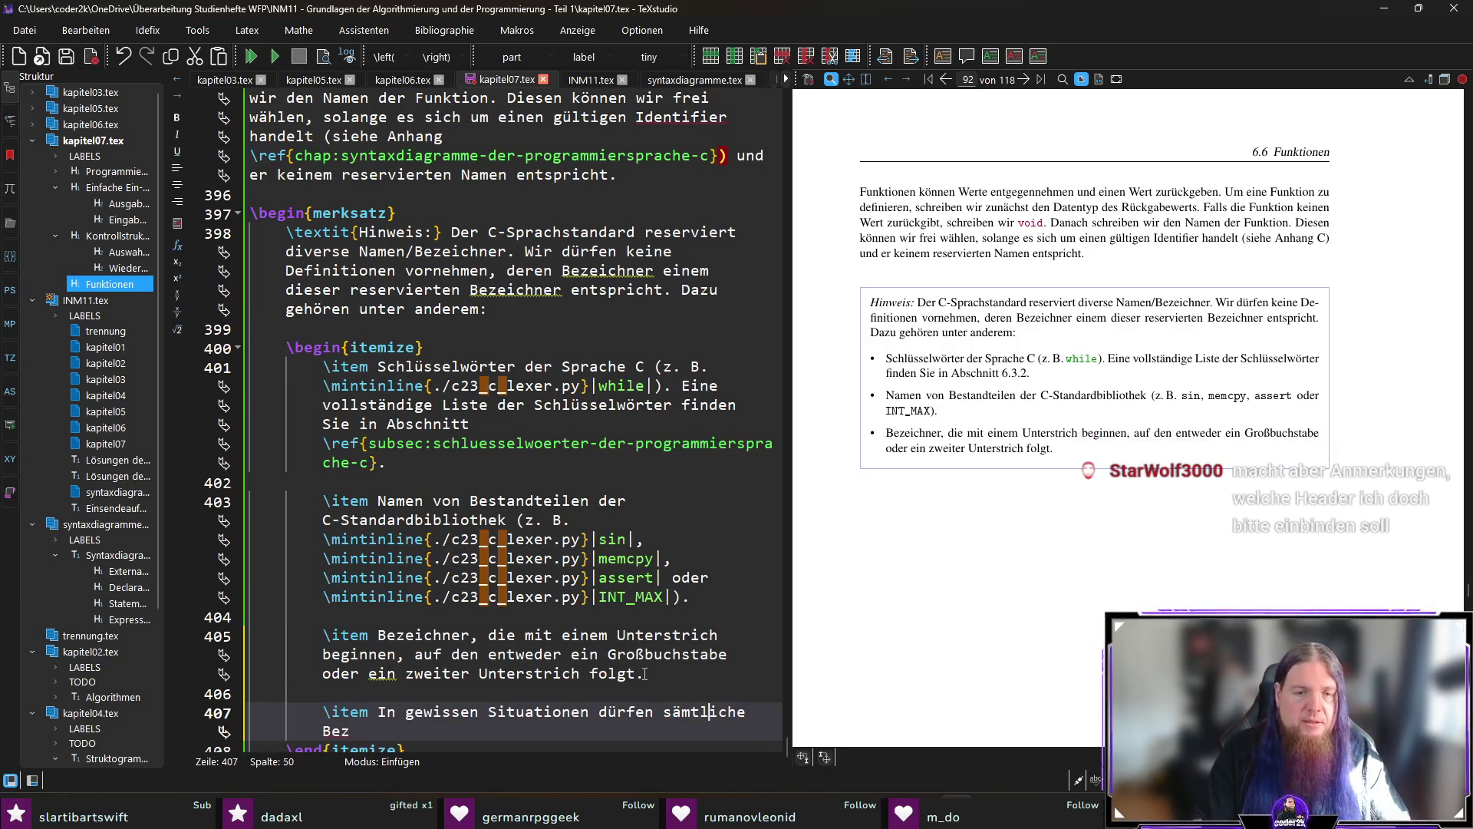
Finish the item with 'Bezeichner, die mit einem Unterstrich beginnen, nicht verwendet werden. Sie sollten'.
{"action": "key", "text": "Up"}
{"action": "key", "text": "Down"}
{"action": "key", "text": "End"}
{"action": "type", "text": "eich"}
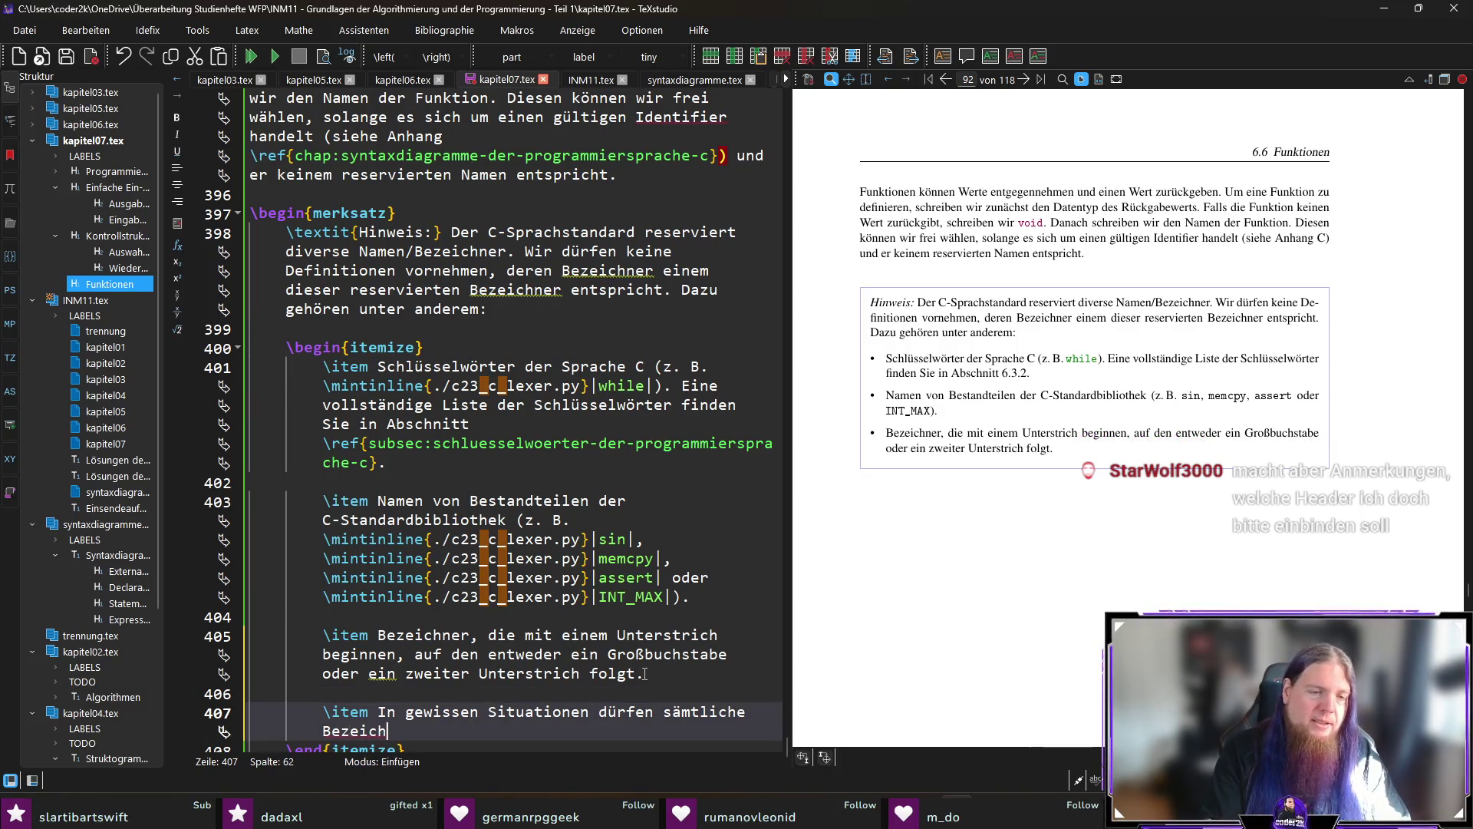
{"action": "type", "text": "ner, die mit einem Unter"}
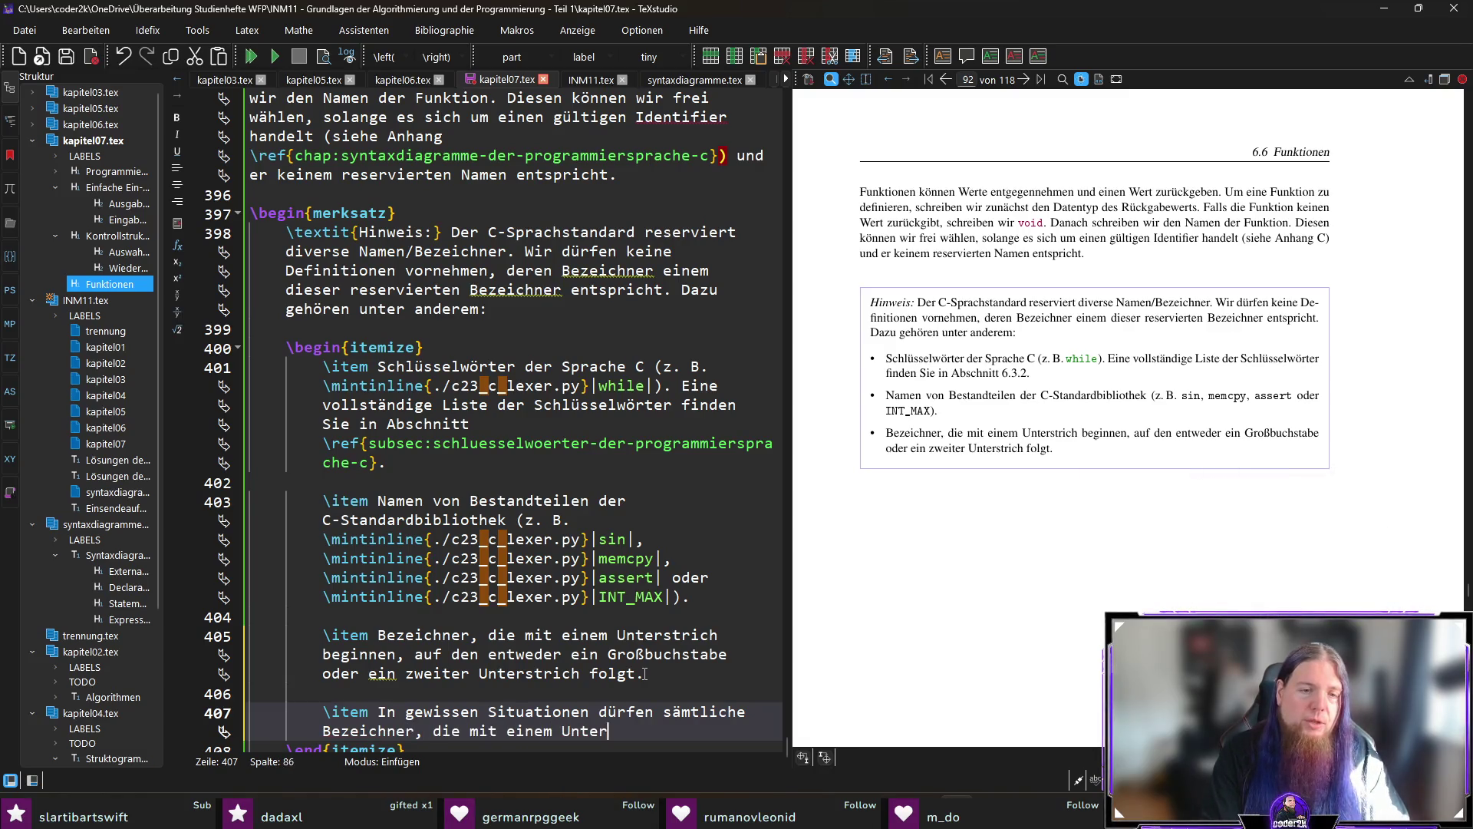
{"action": "type", "text": "strich beginnen"}
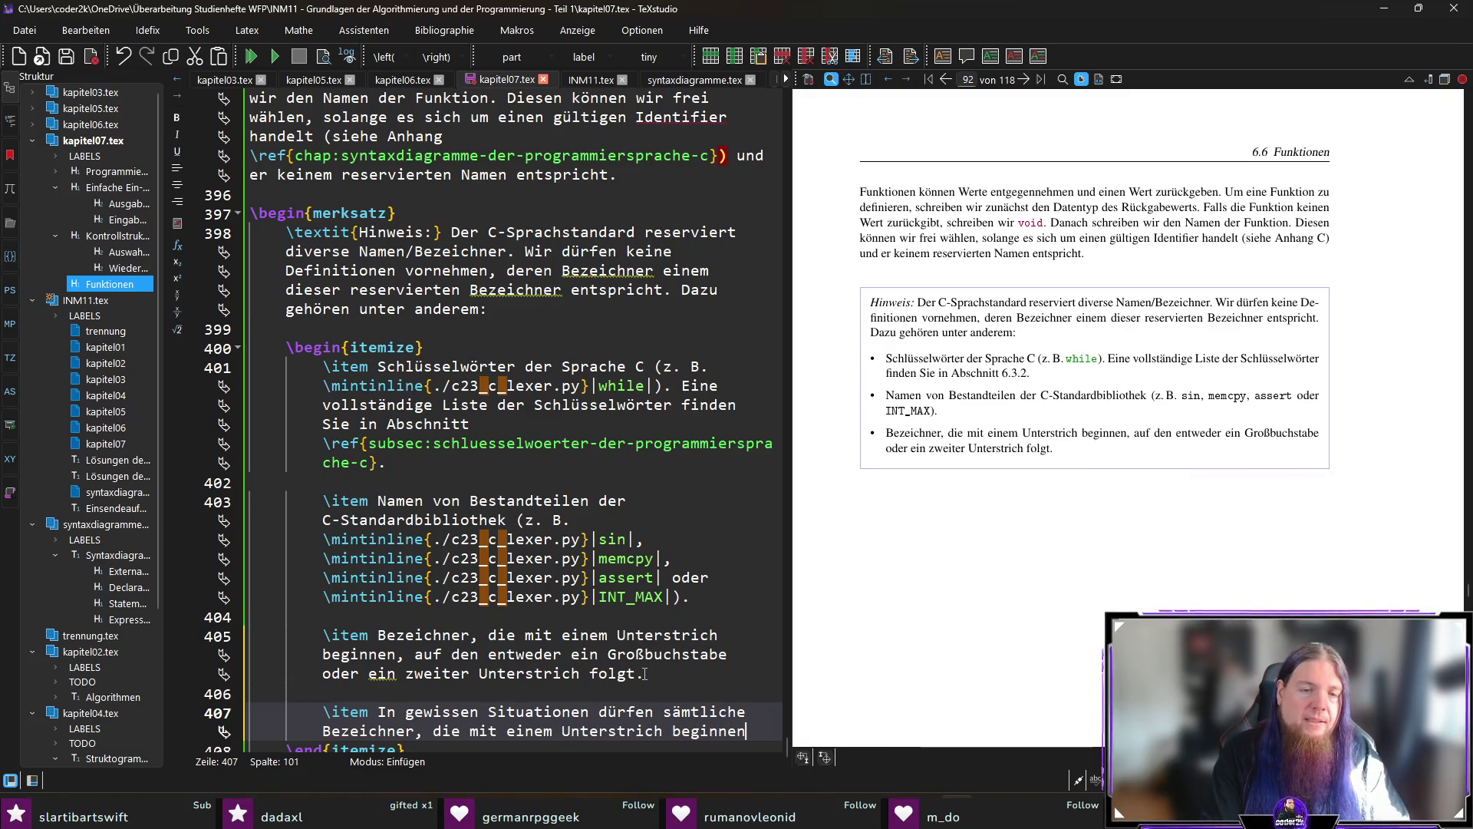
{"action": "type", "text": ", nicht verwendet we"}
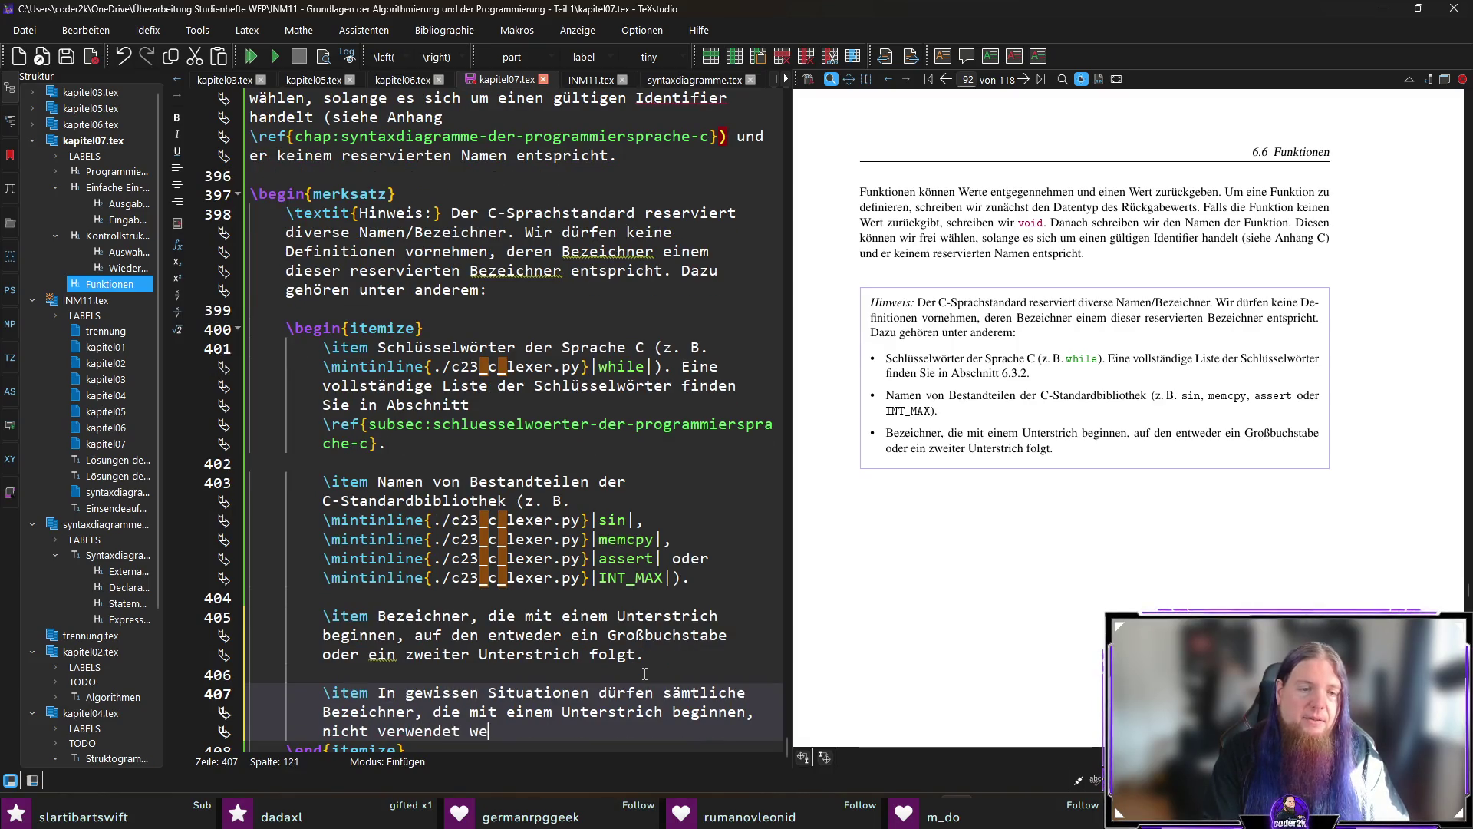
{"action": "type", "text": "rden. Sie sollten"}
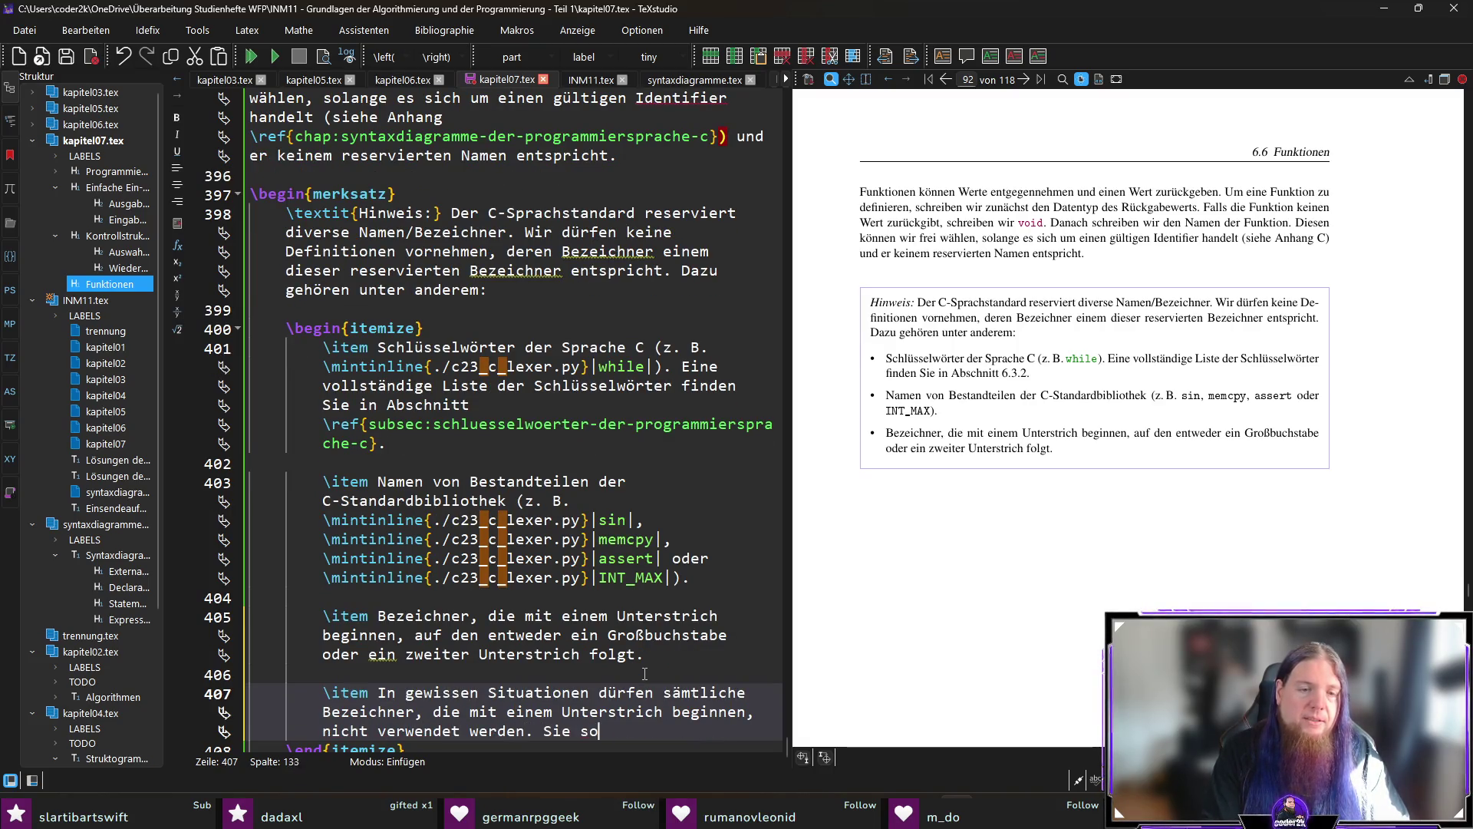
{"action": "key", "text": "shift+Up"}
{"action": "key", "text": "shift+Up"}
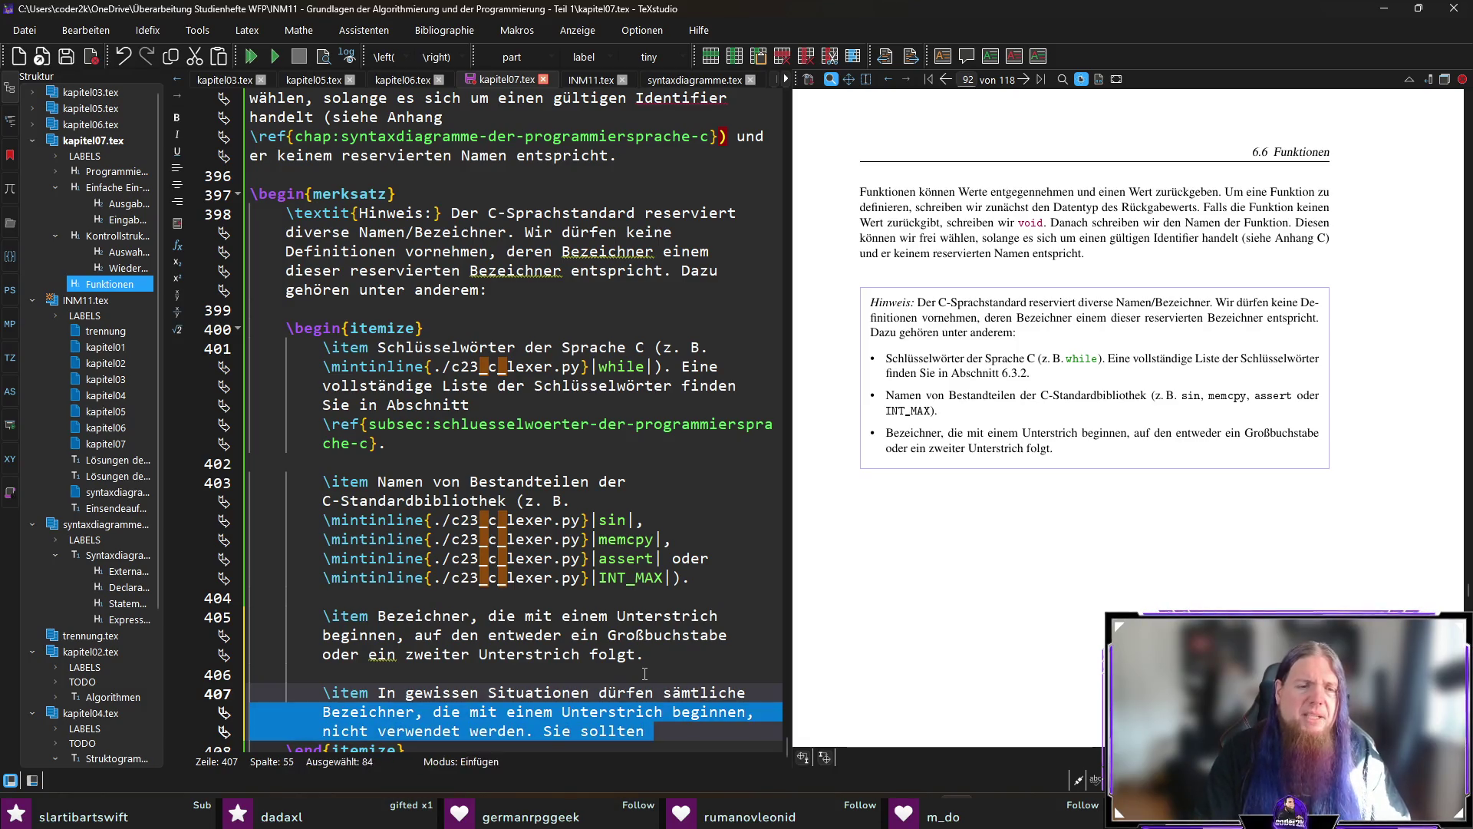
Move the underscore sentence out of the list into its own paragraph after \end{itemize}.
{"action": "key", "text": "ctrl+shift+Left"}
{"action": "key", "text": "ctrl+shift+Left"}
{"action": "key", "text": "ctrl+shift+Left"}
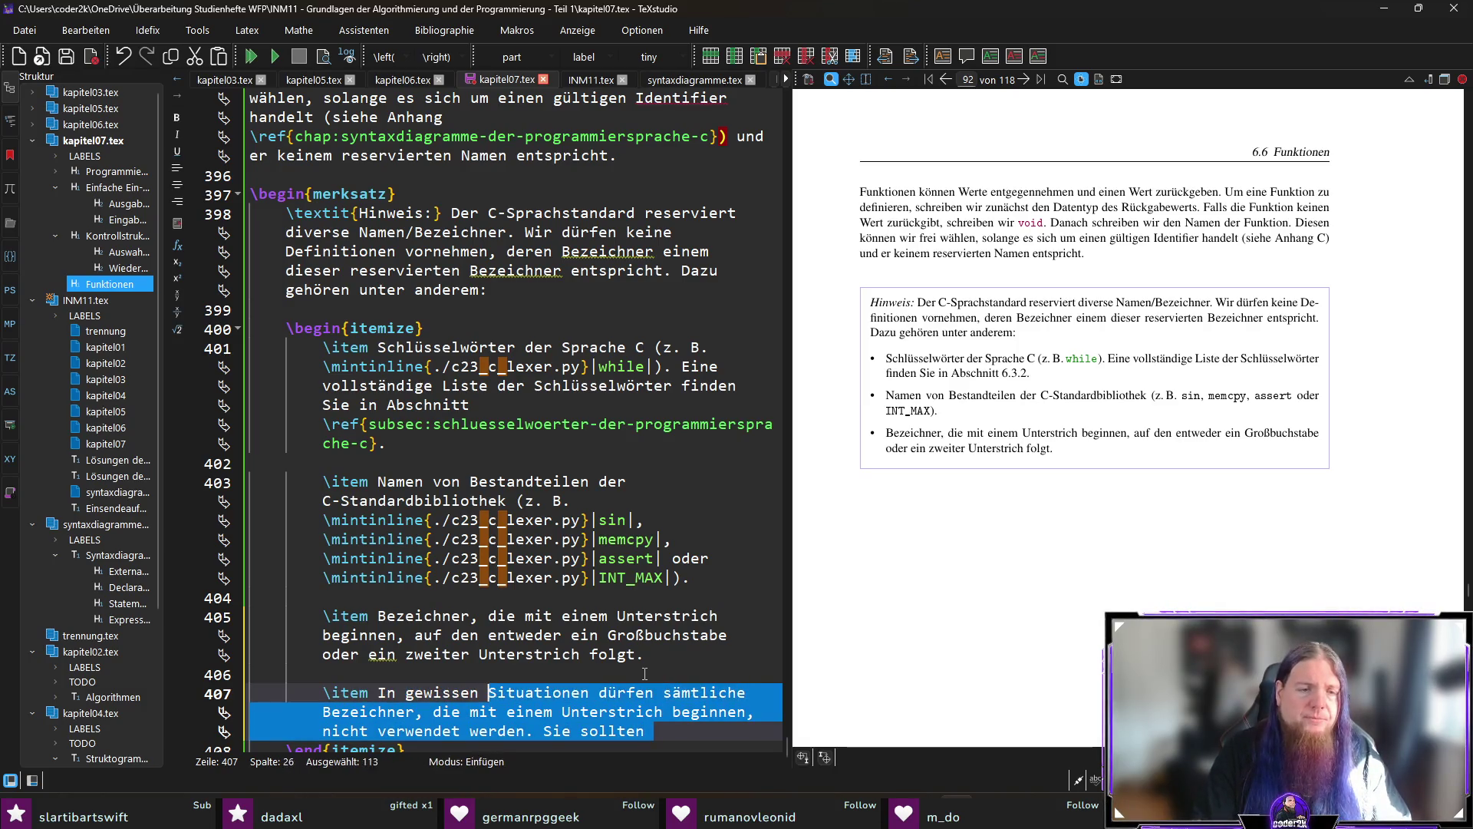
{"action": "key", "text": "BackSpace"}
{"action": "key", "text": "shift+Home"}
{"action": "key", "text": "BackSpace"}
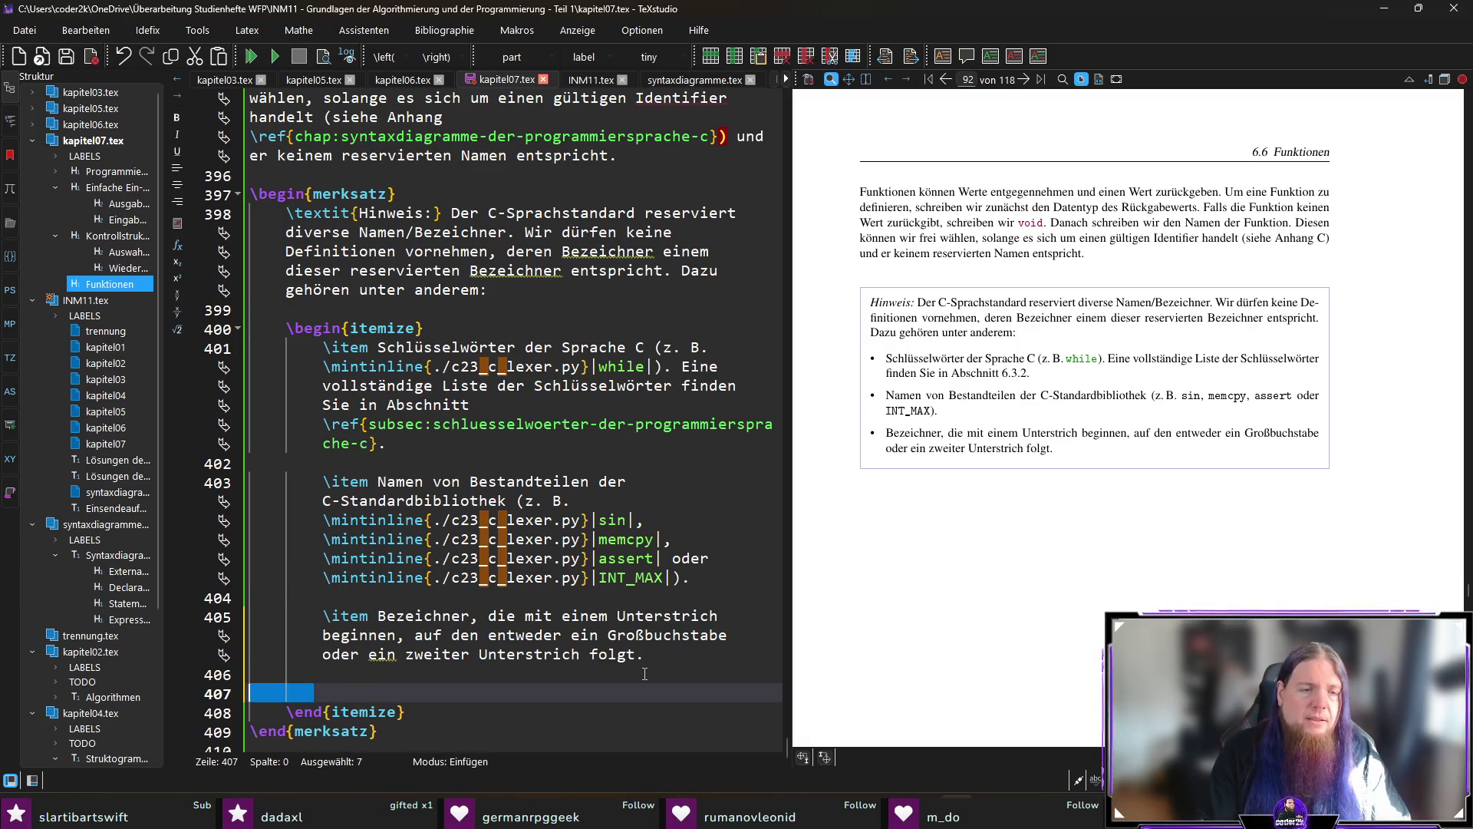
{"action": "key", "text": "BackSpace"}
{"action": "key", "text": "shift+Home"}
{"action": "key", "text": "BackSpace"}
{"action": "key", "text": "BackSpace"}
{"action": "key", "text": "Down"}
{"action": "key", "text": "End"}
{"action": "key", "text": "Return"}
{"action": "key", "text": "Return"}
{"action": "type", "text": "In gewissen Situationen dürfen sämtliche Bezeichner, die mit einem Unterstrich beginnen, nicht verwendet werden. Sie sollten"}
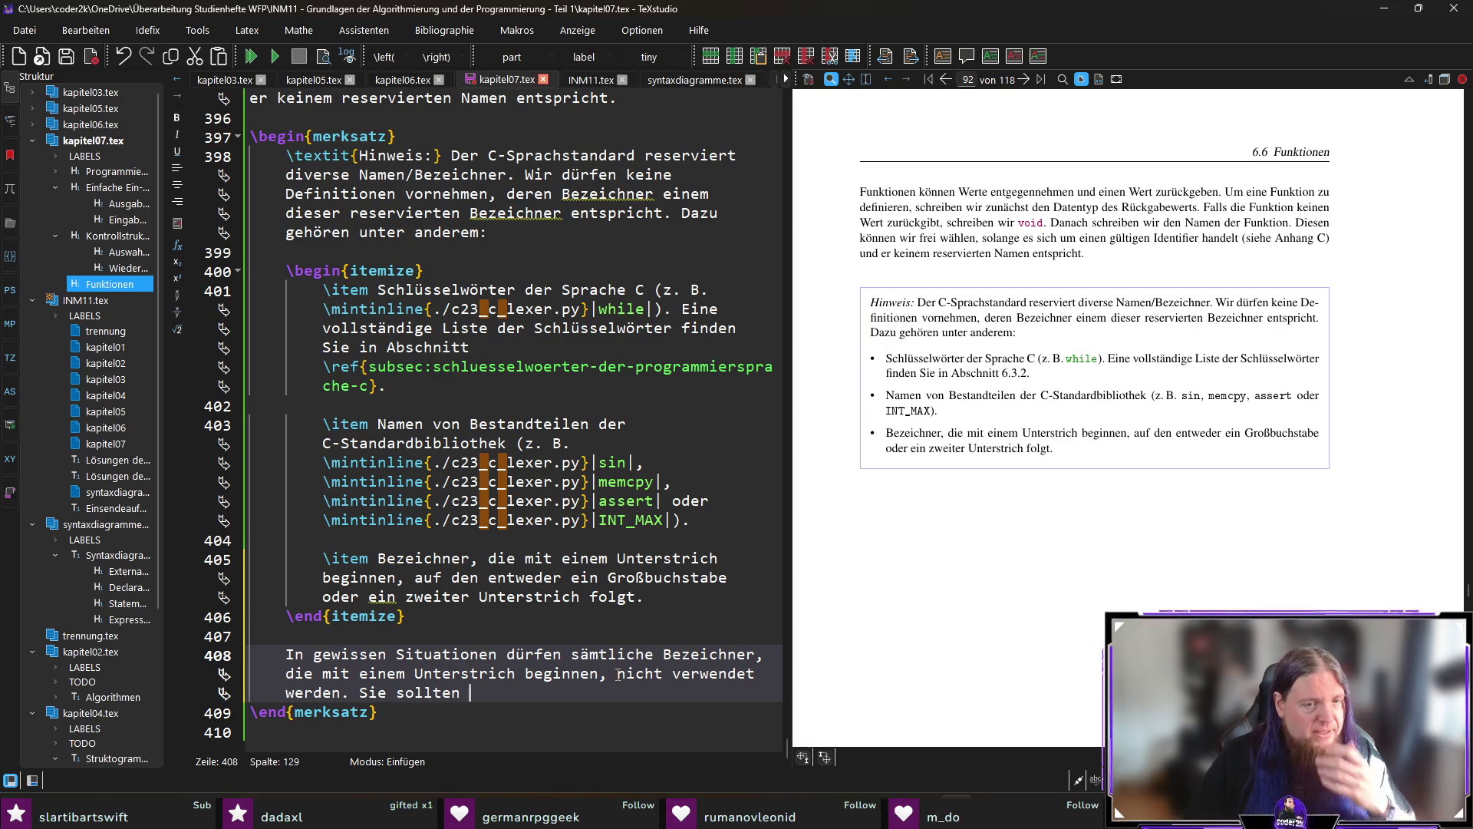
Change the sentence's 'verwendet werden' to 'neu definiert werden'.
{"action": "left_click", "coordinate": [673, 674]}
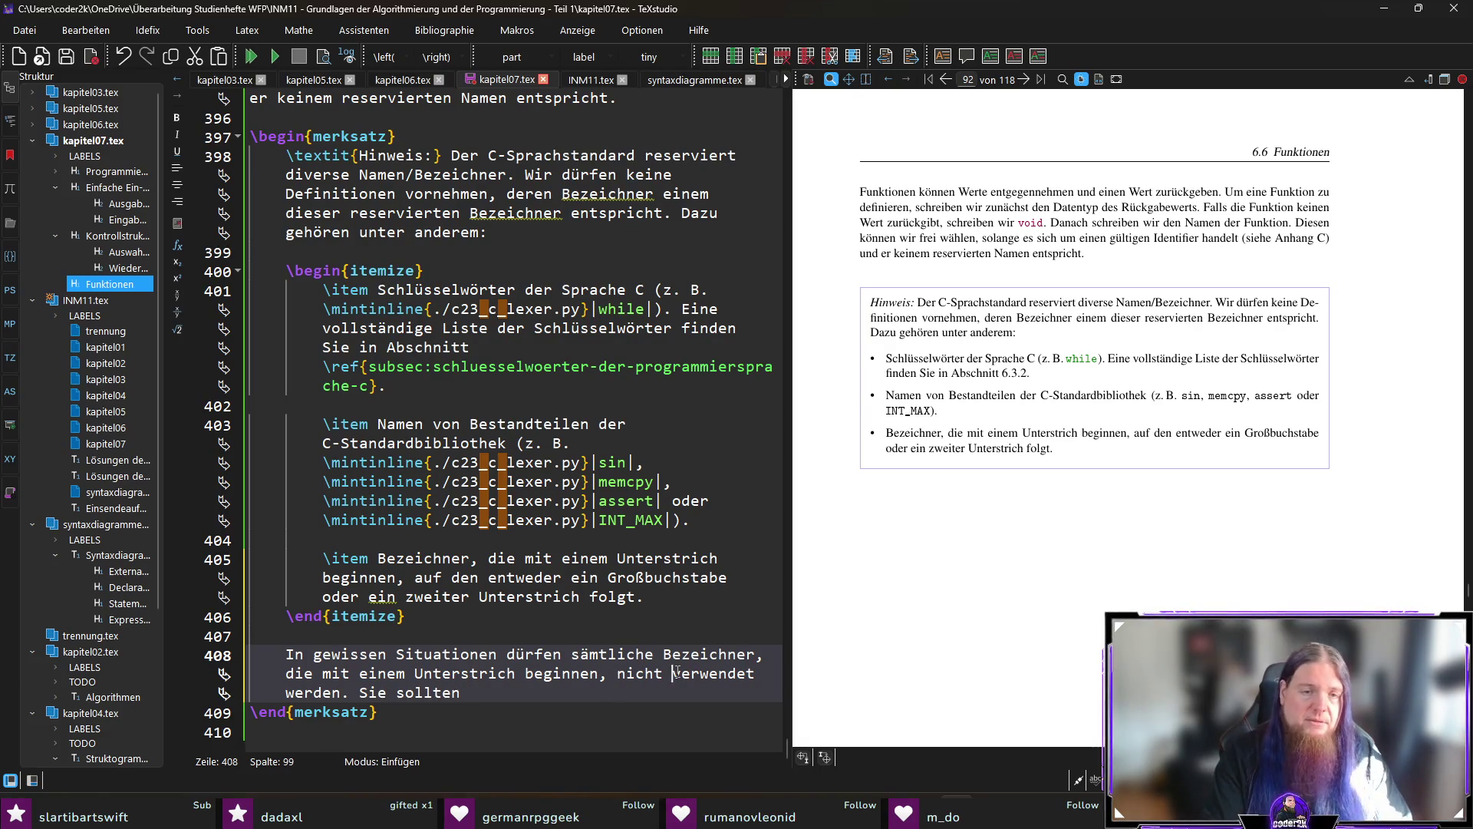
{"action": "type", "text": "neu definiert we"}
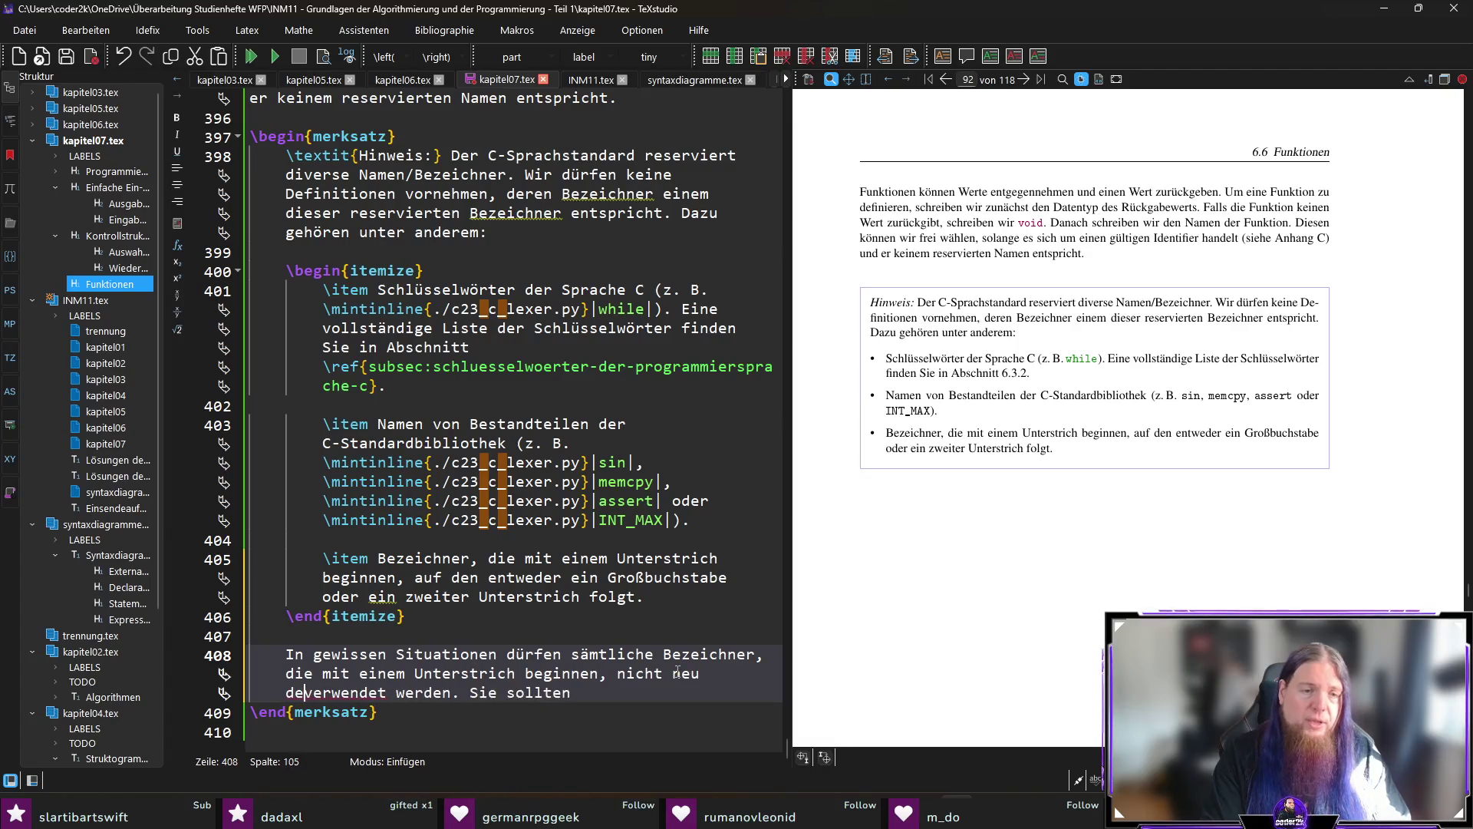
{"action": "type", "text": "rden"}
{"action": "key", "text": "ctrl+shift+Right"}
{"action": "key", "text": "ctrl+shift+Right"}
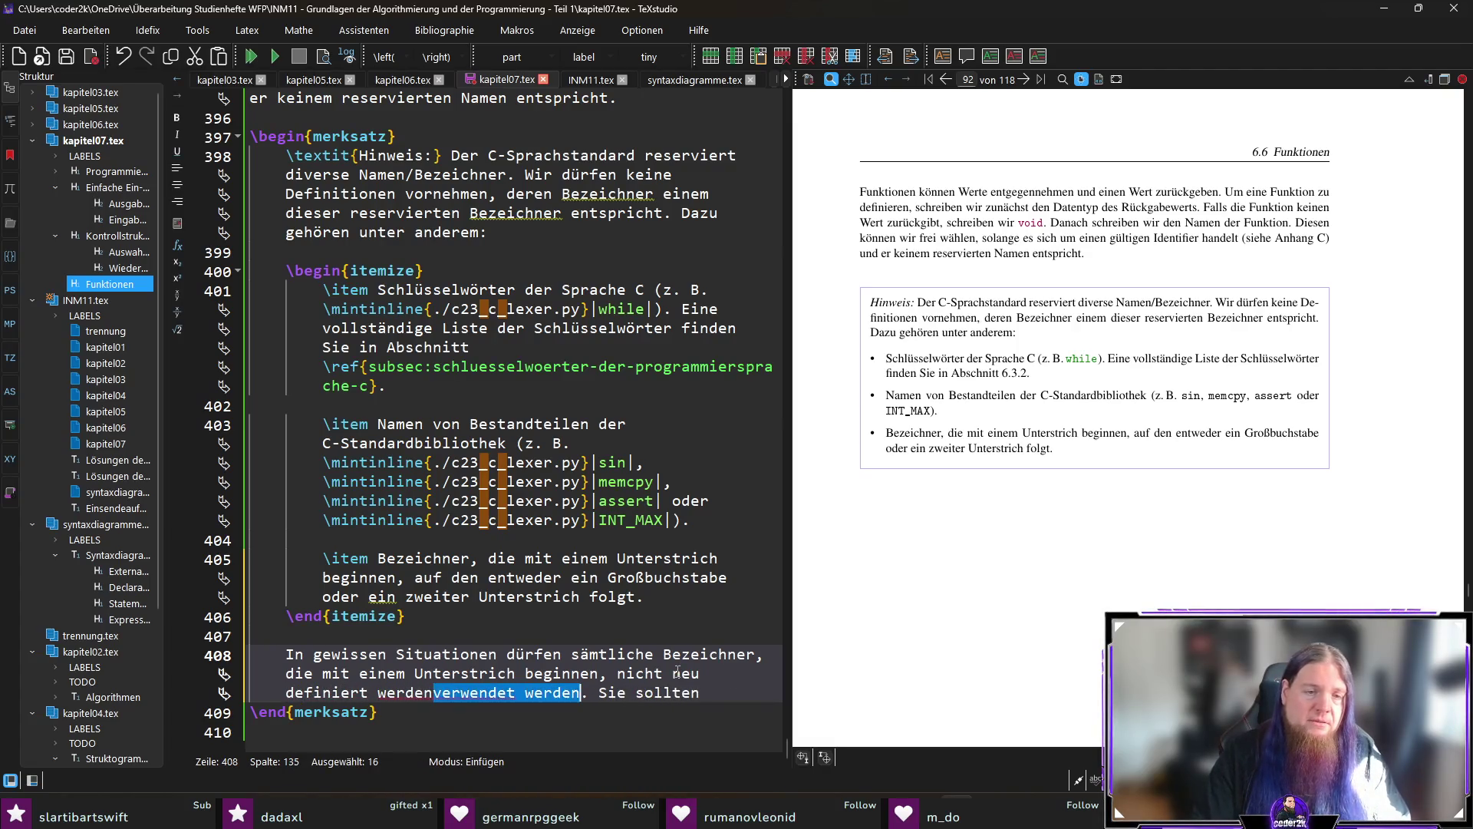
{"action": "key", "text": "Delete"}
{"action": "left_click", "coordinate": [673, 673]}
{"action": "key", "text": "Delete"}
{"action": "key", "text": "Delete"}
{"action": "key", "text": "Delete"}
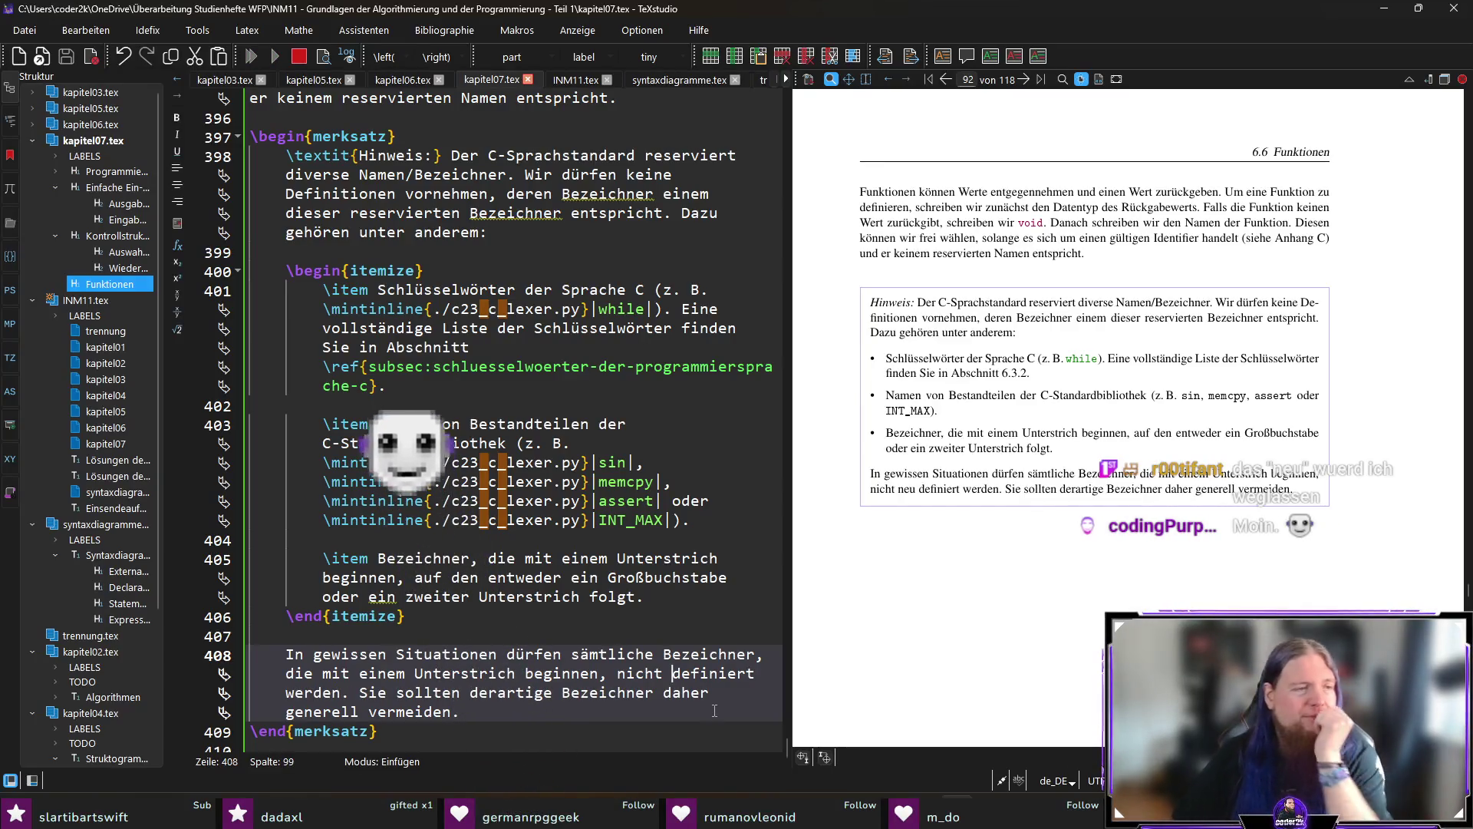
{"action": "key", "text": "F5"}
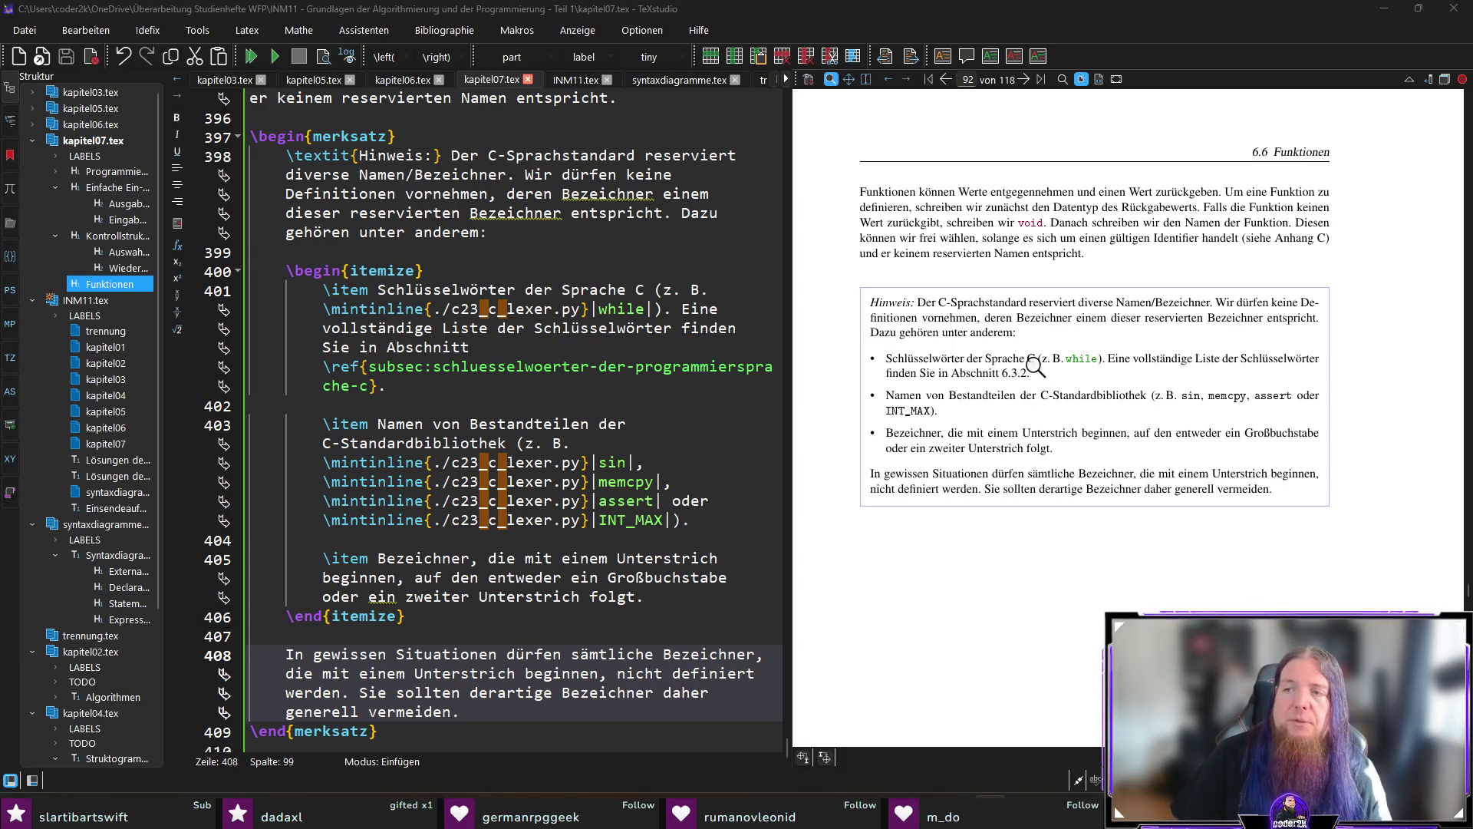
{"action": "left_click", "coordinate": [465, 636]}
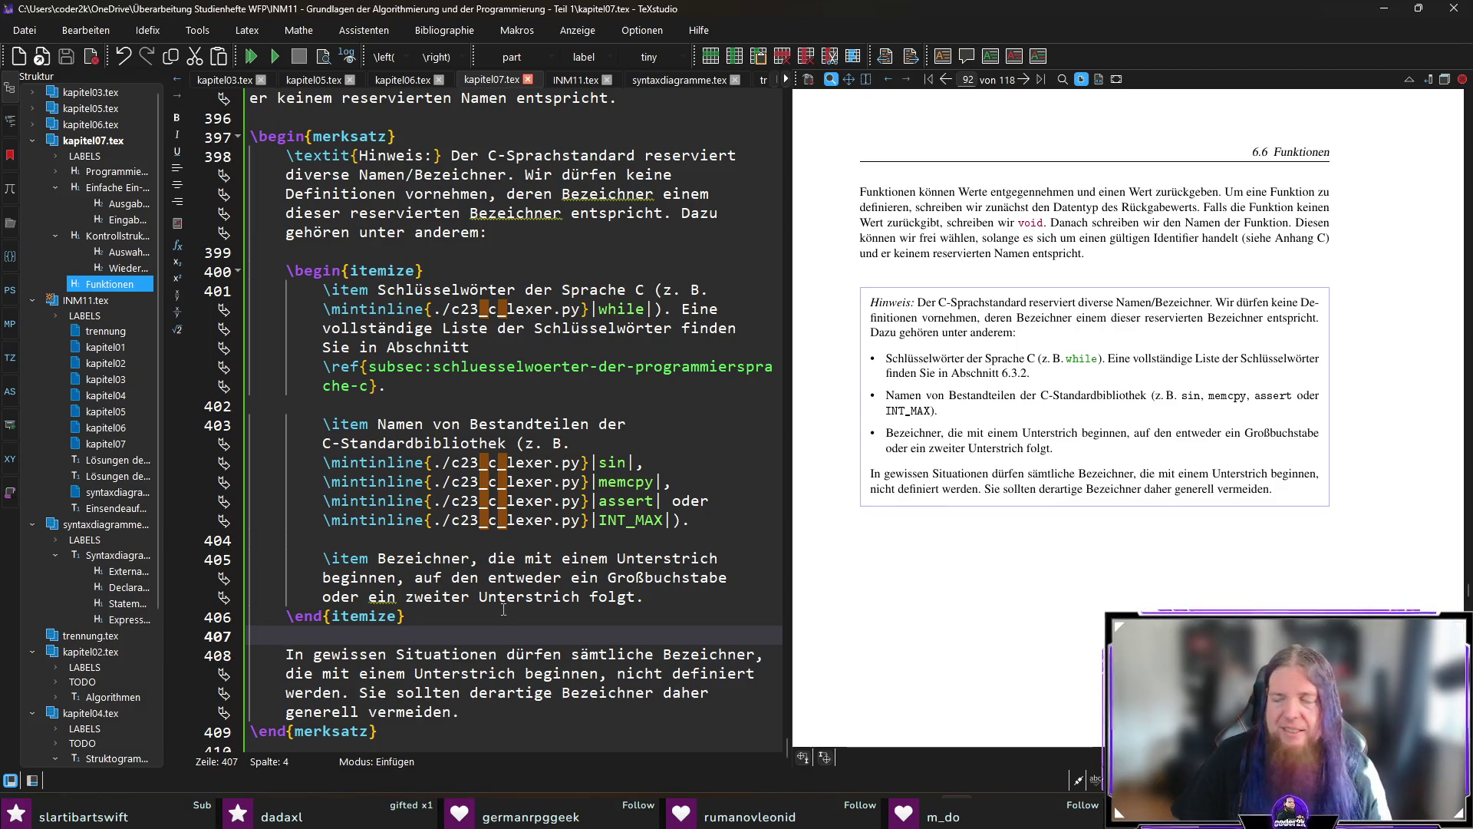
{"action": "scroll", "coordinate": [484, 613], "scroll_direction": "down", "scroll_amount": 1}
{"action": "left_click", "coordinate": [473, 729]}
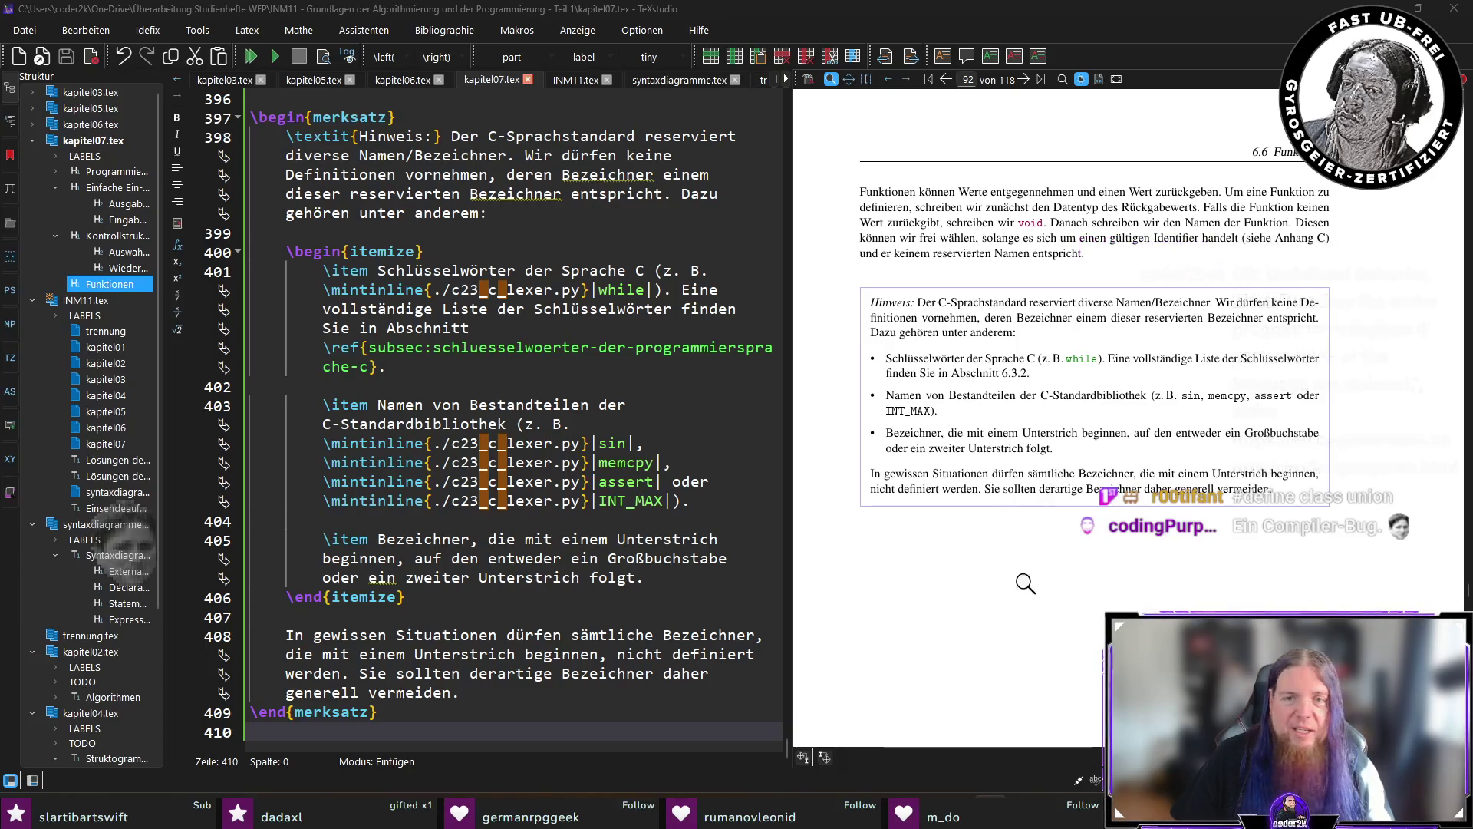
{"action": "scroll", "coordinate": [1036, 579], "scroll_direction": "up", "scroll_amount": 5}
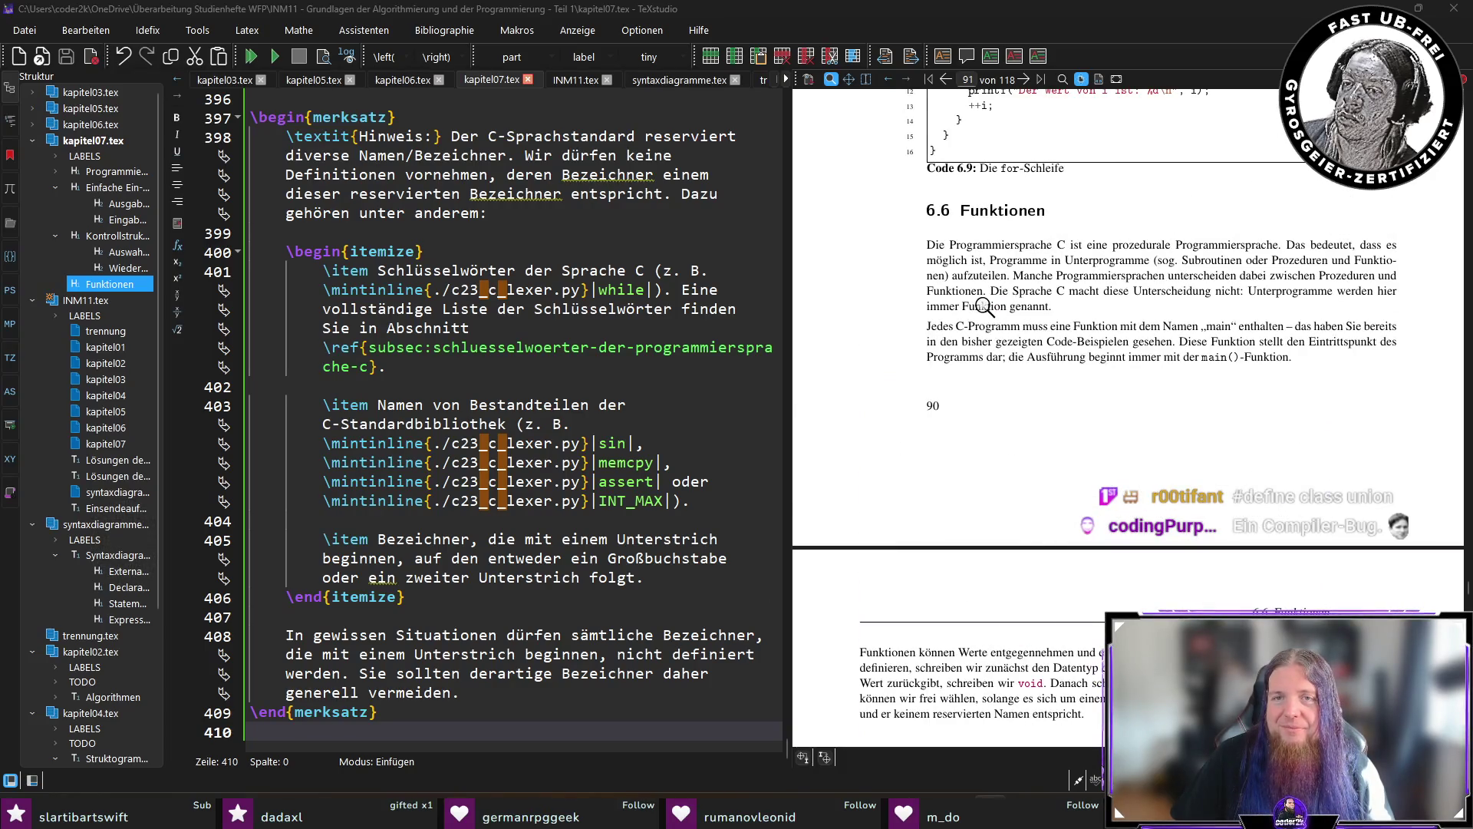
{"action": "scroll", "coordinate": [1057, 518], "scroll_direction": "down", "scroll_amount": 5}
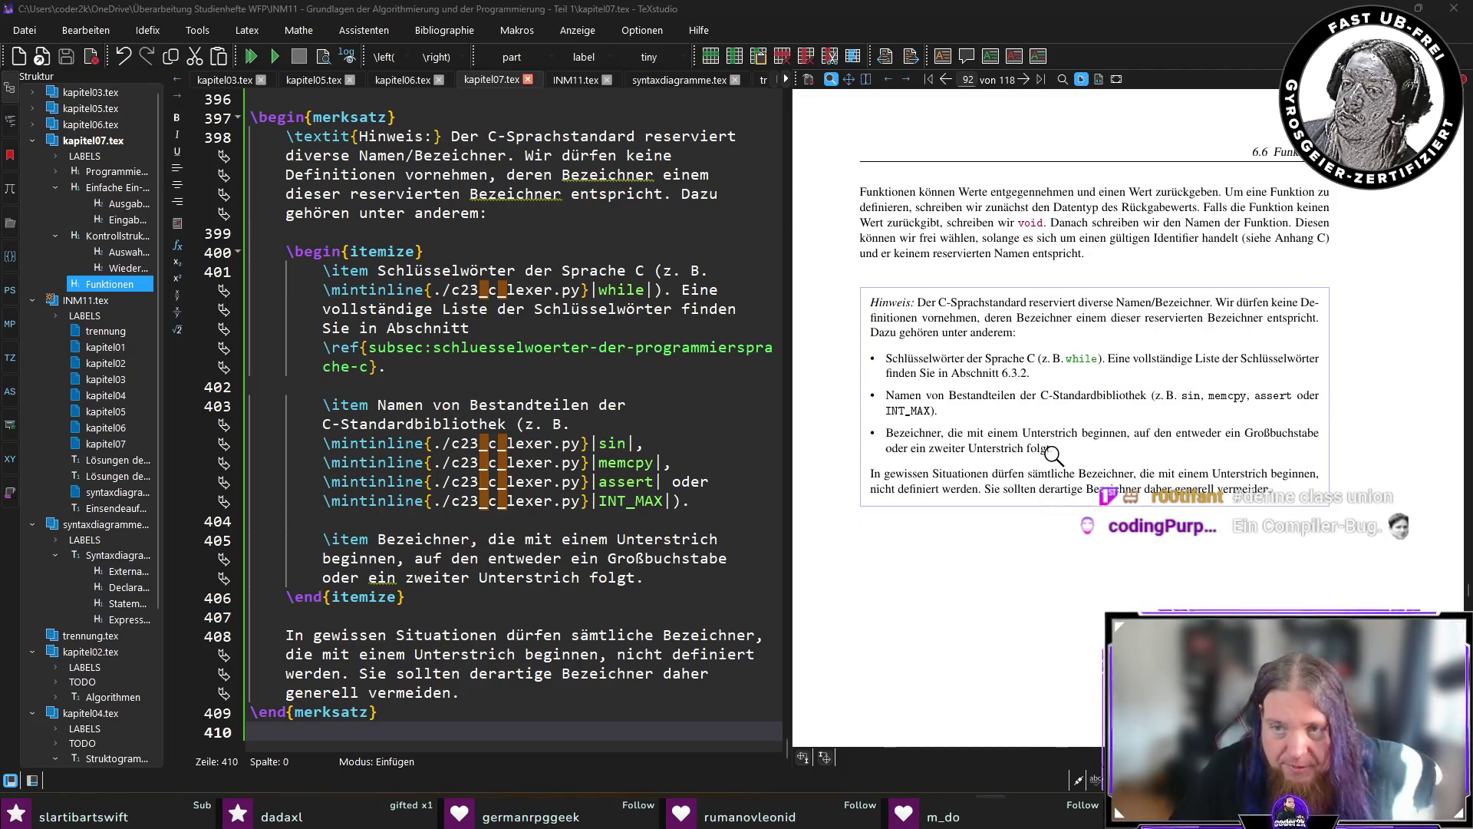
{"action": "key", "text": "Return"}
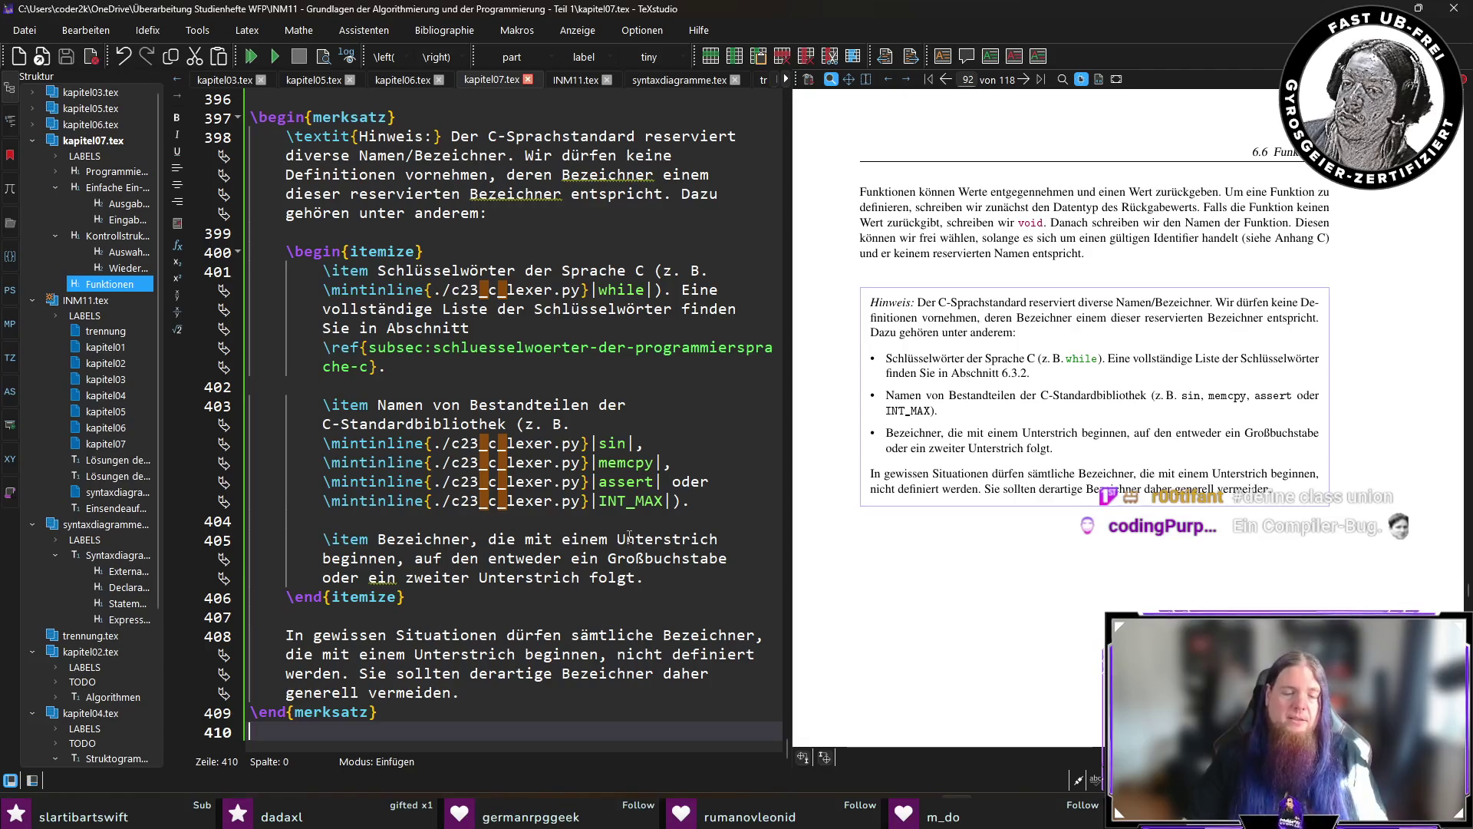
Write the paragraph 'Nach dem Bezeichner der Funktion…' explaining that parentheses list each parameter's data type and name.
{"action": "type", "text": "Nach dem Bezeichner der"}
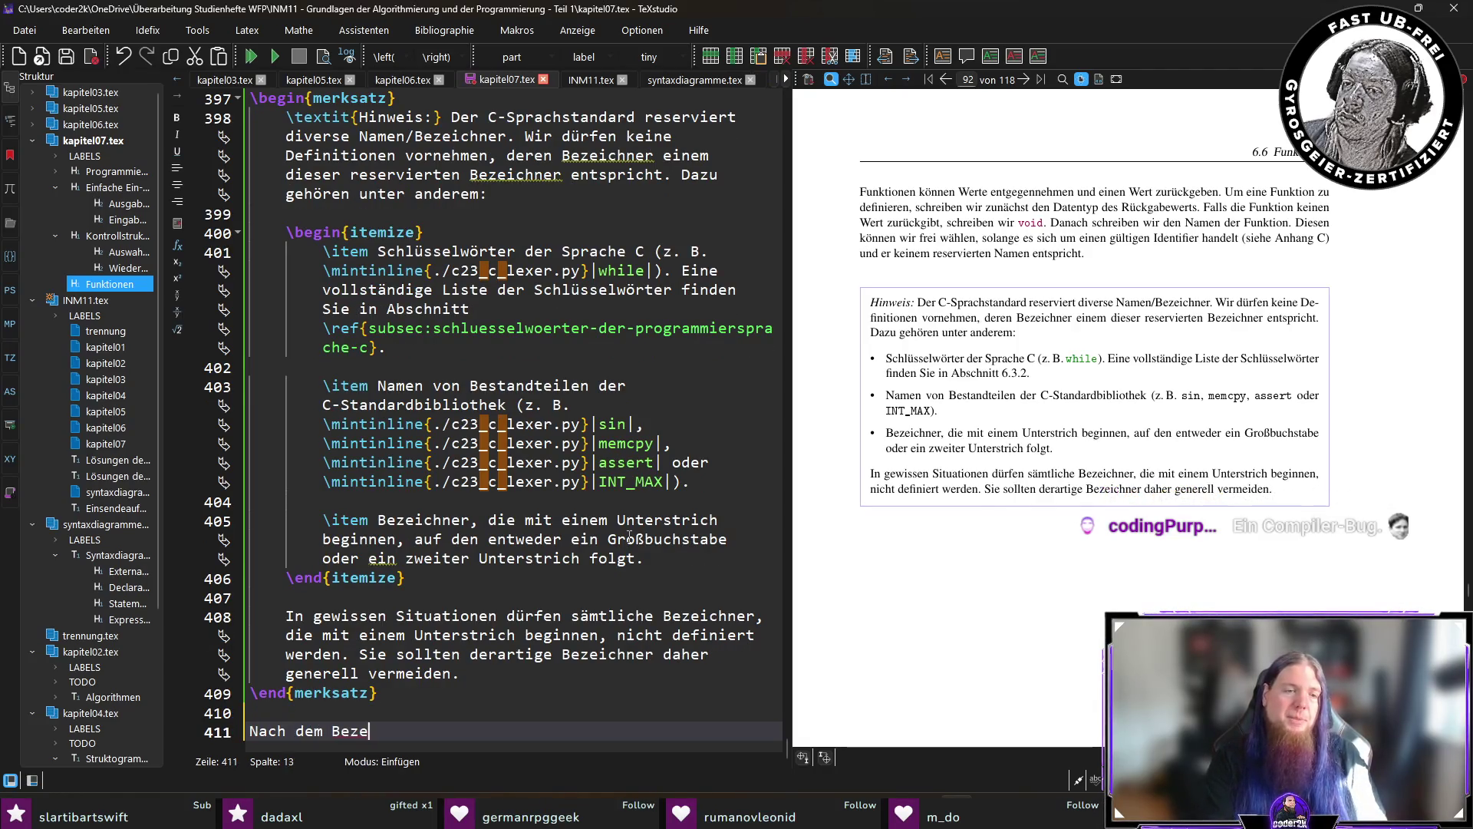
{"action": "type", "text": " Funktion"}
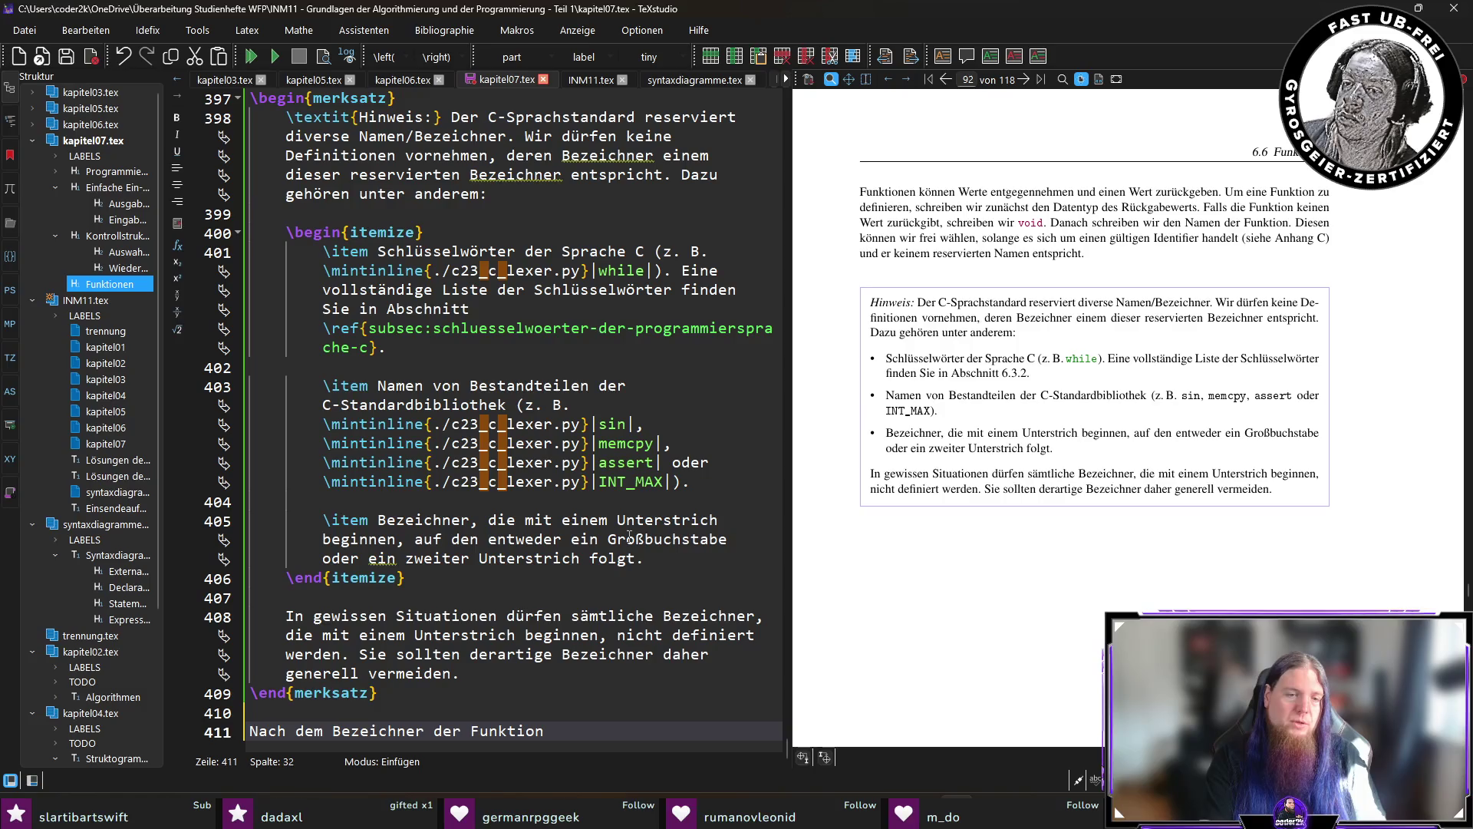
{"action": "type", "text": ", die wir defini"}
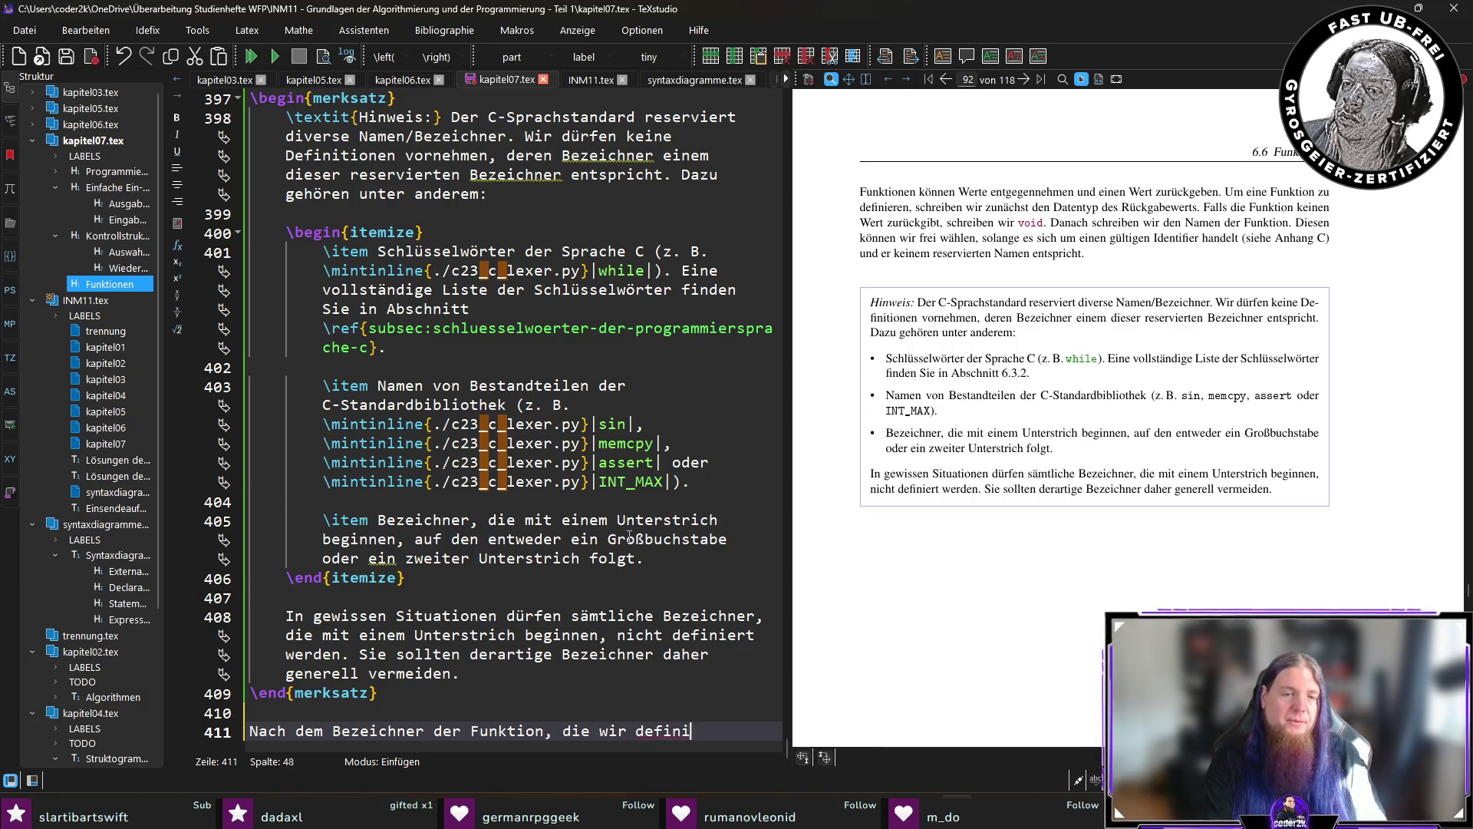
{"action": "type", "text": "eren wollen, schreib"}
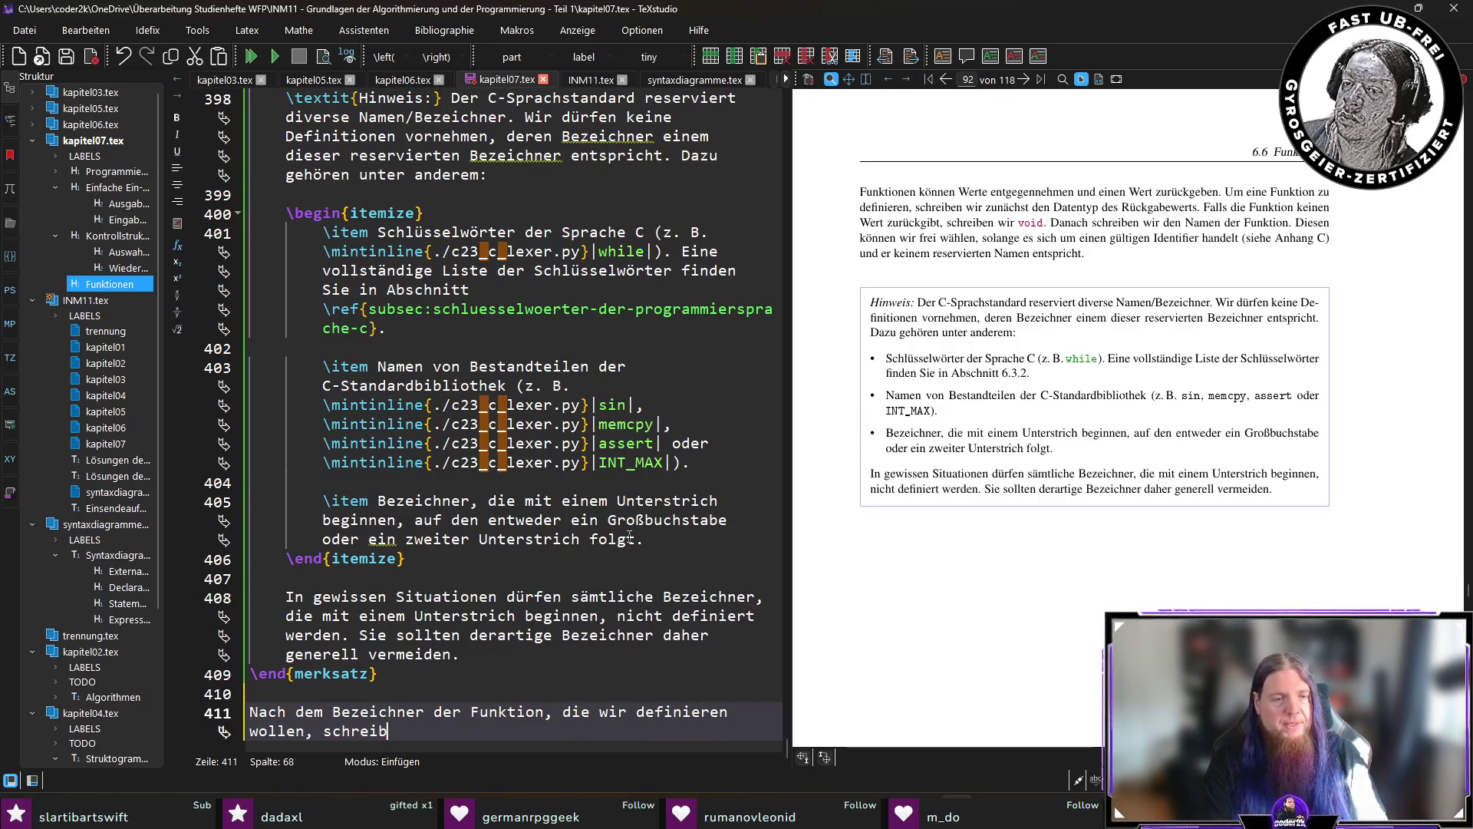
{"action": "type", "text": "en wir in Klammern "}
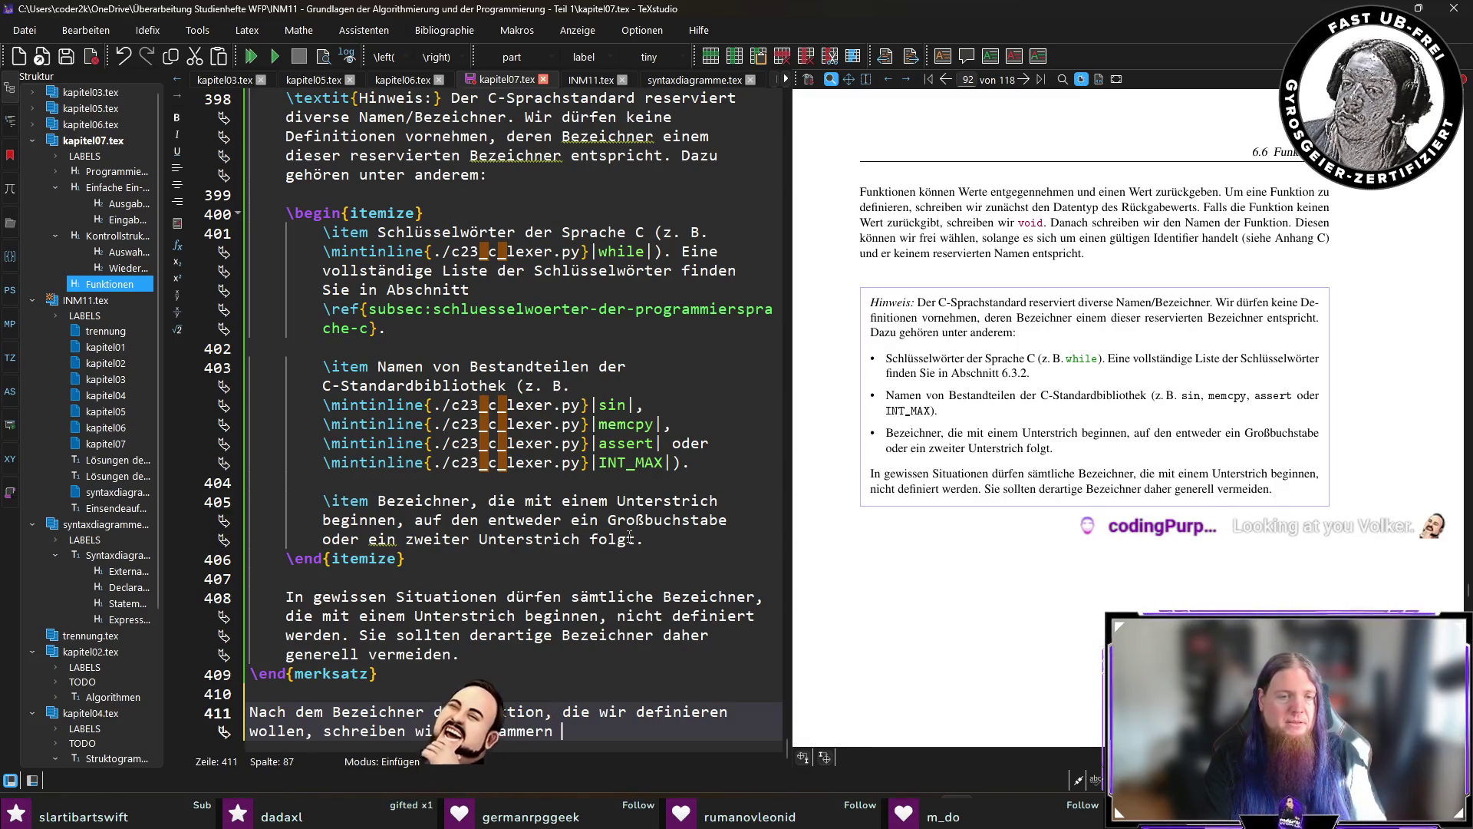
{"action": "type", "text": "die sog. "}
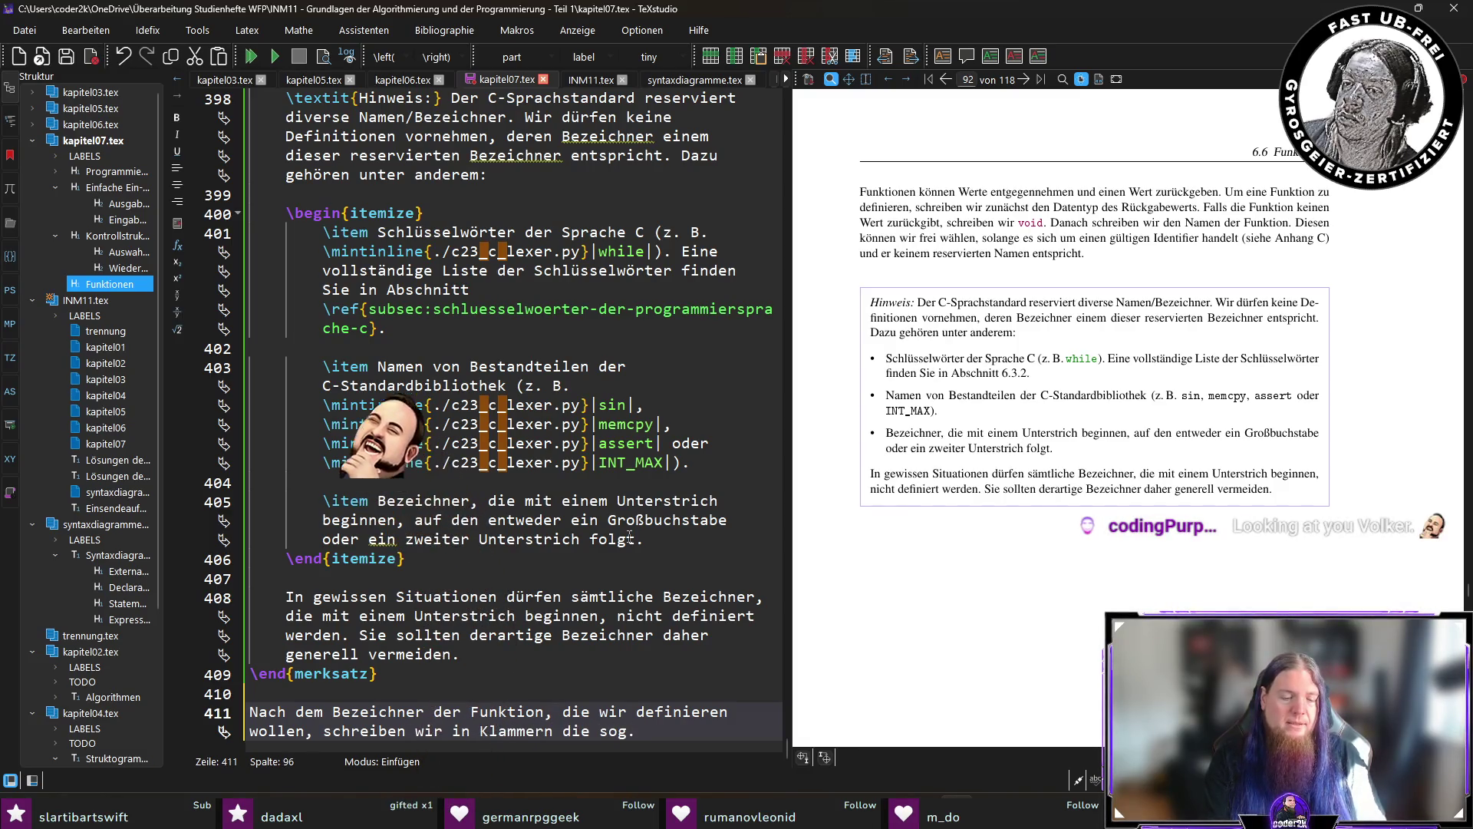
{"action": "type", "text": "„Parameterliste"}
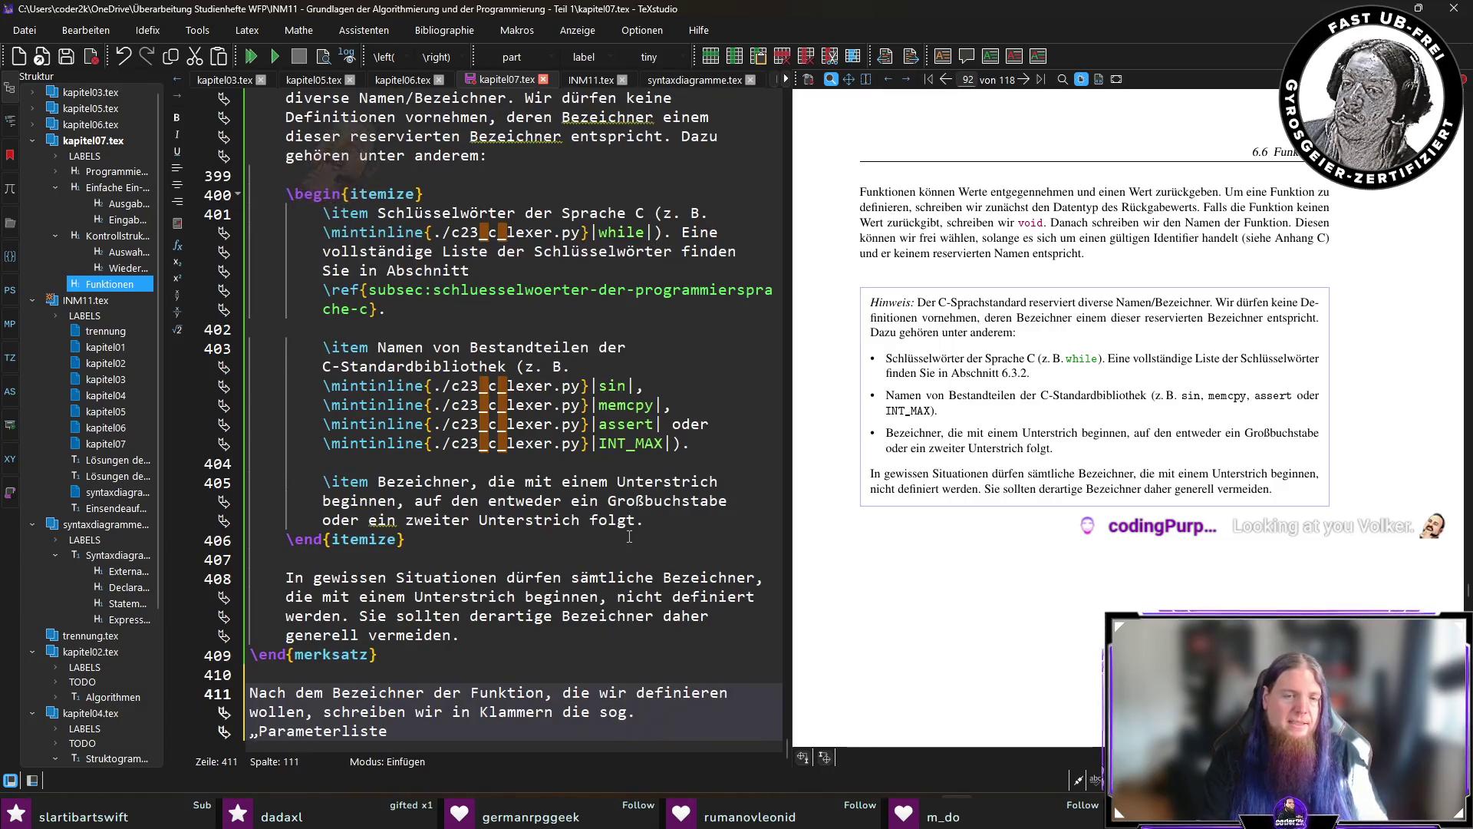
{"action": "type", "text": "“. Dort zählen wir auf,"}
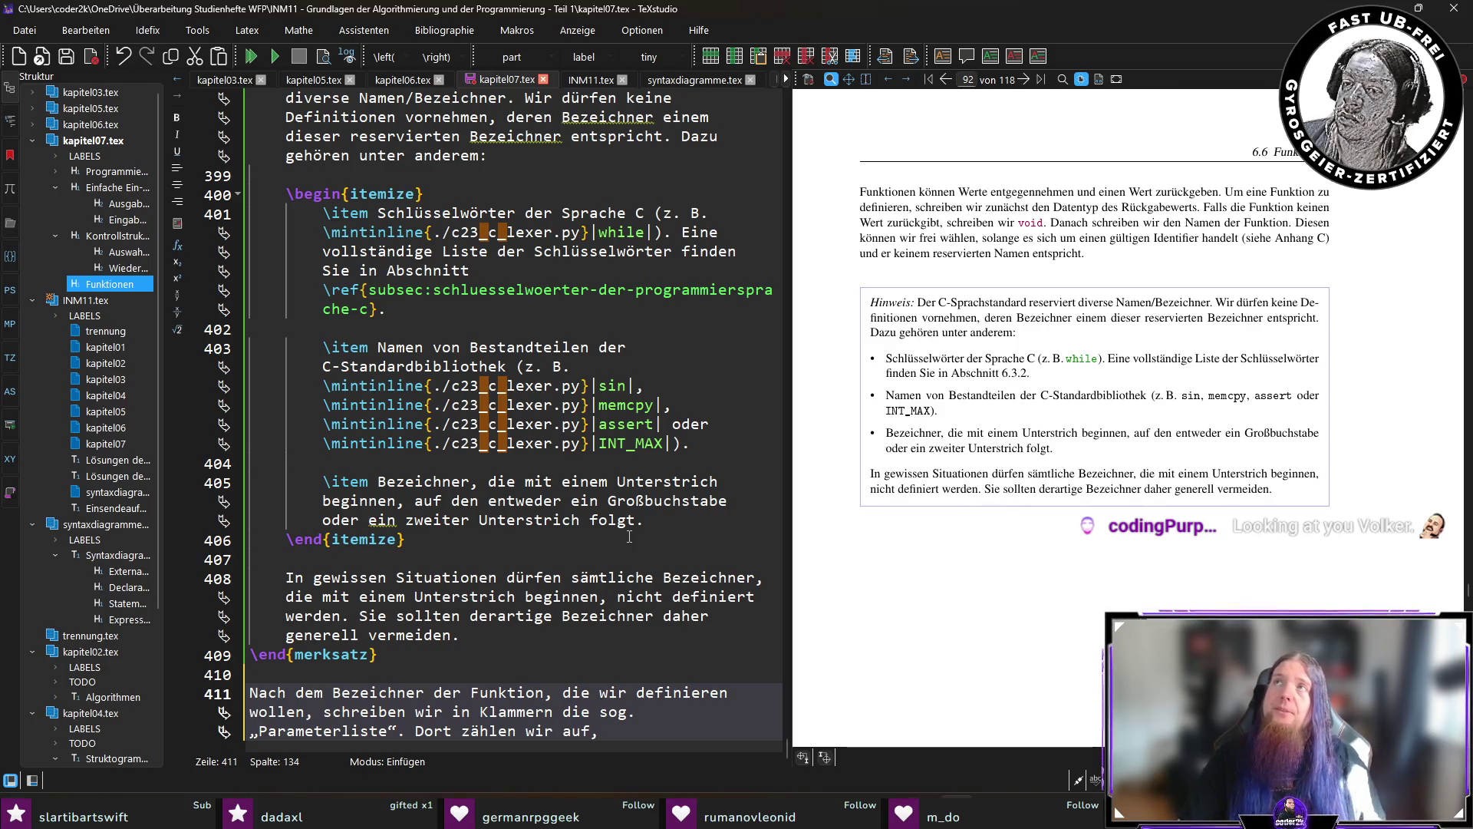
{"action": "type", "text": " welche Art"}
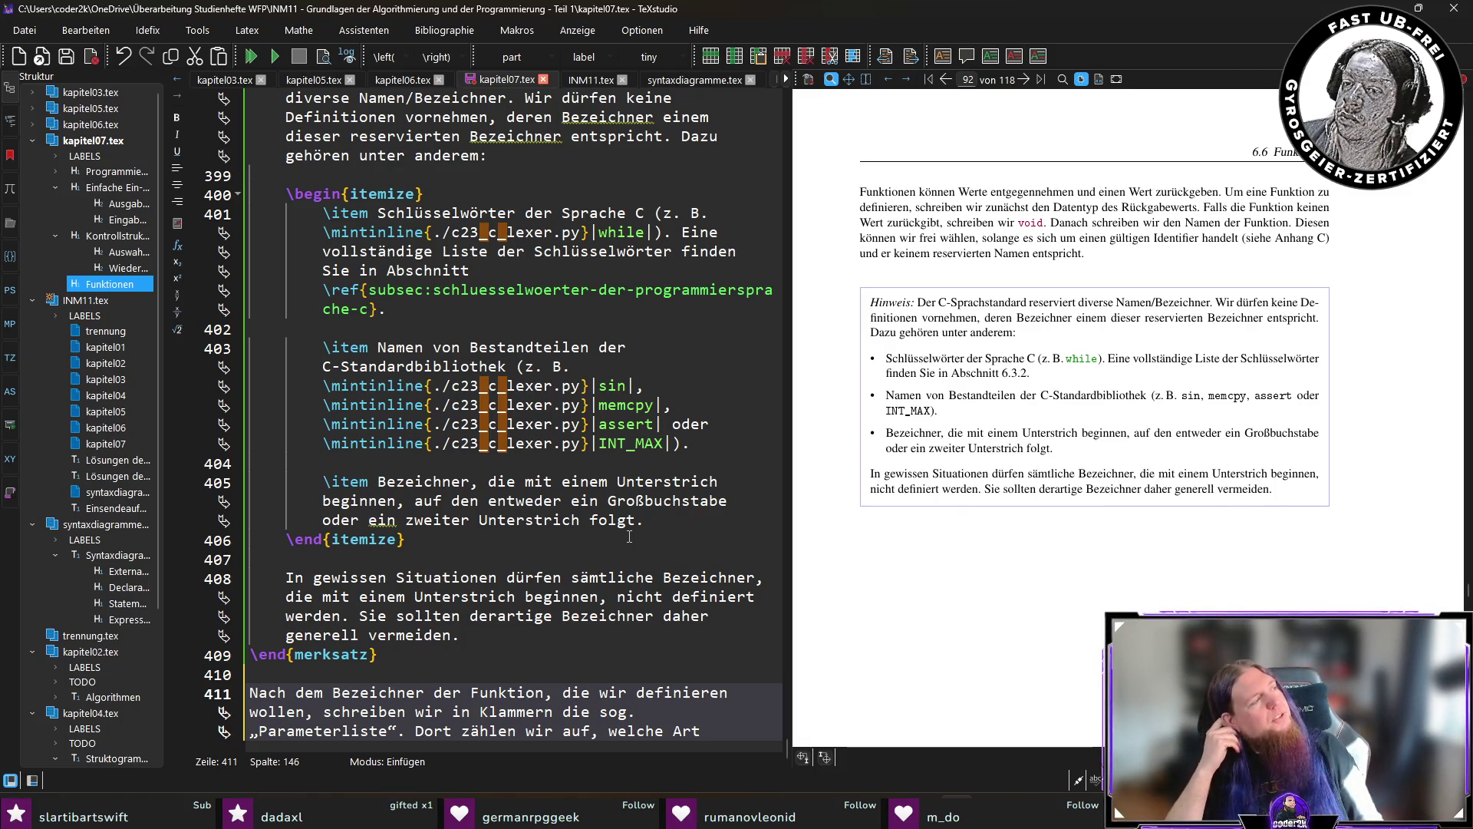
{"action": "type", "text": "von Wer"}
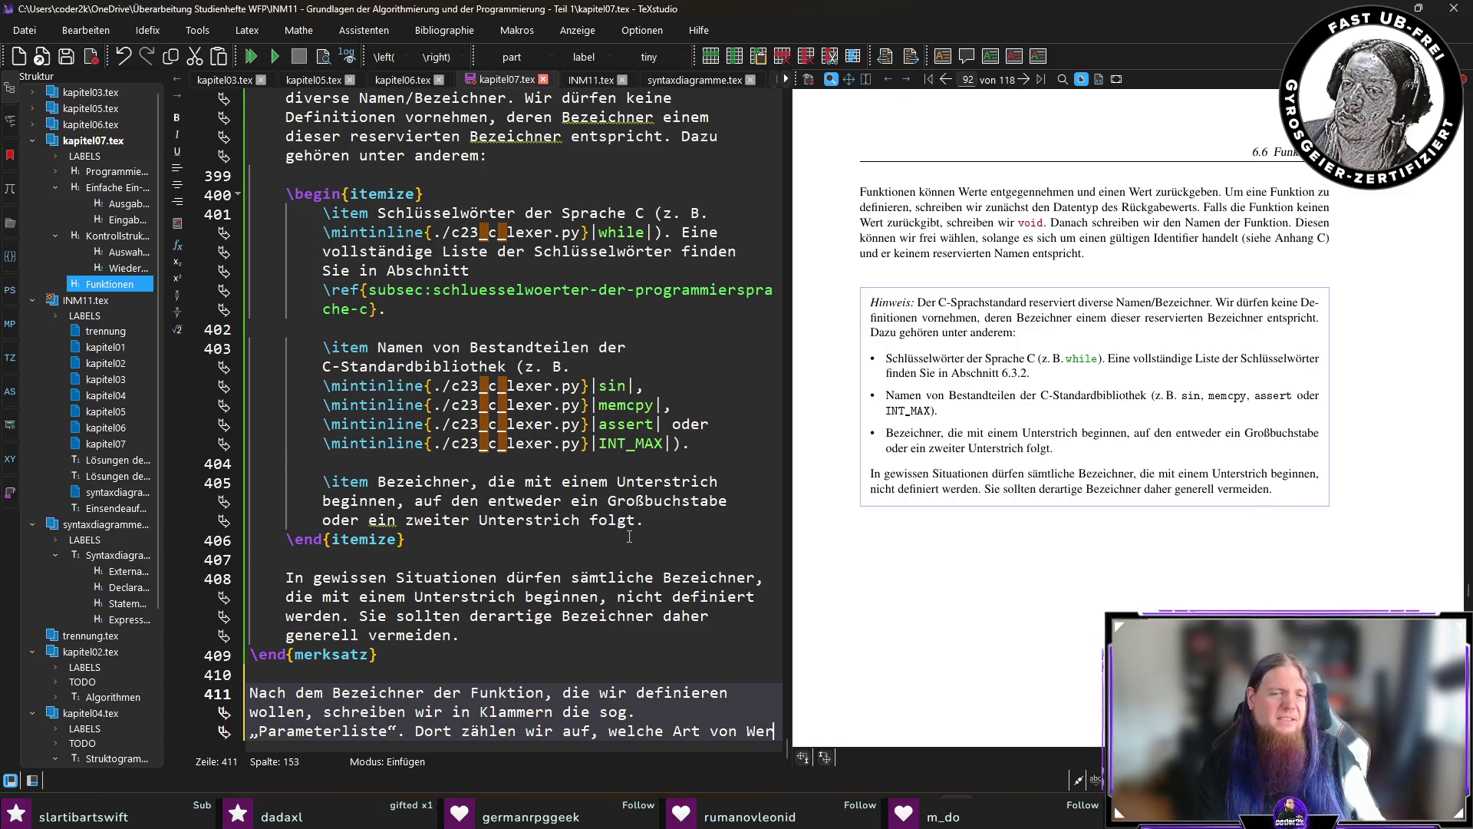
{"action": "type", "text": "ten di"}
{"action": "type", "text": "entgegennimmt."}
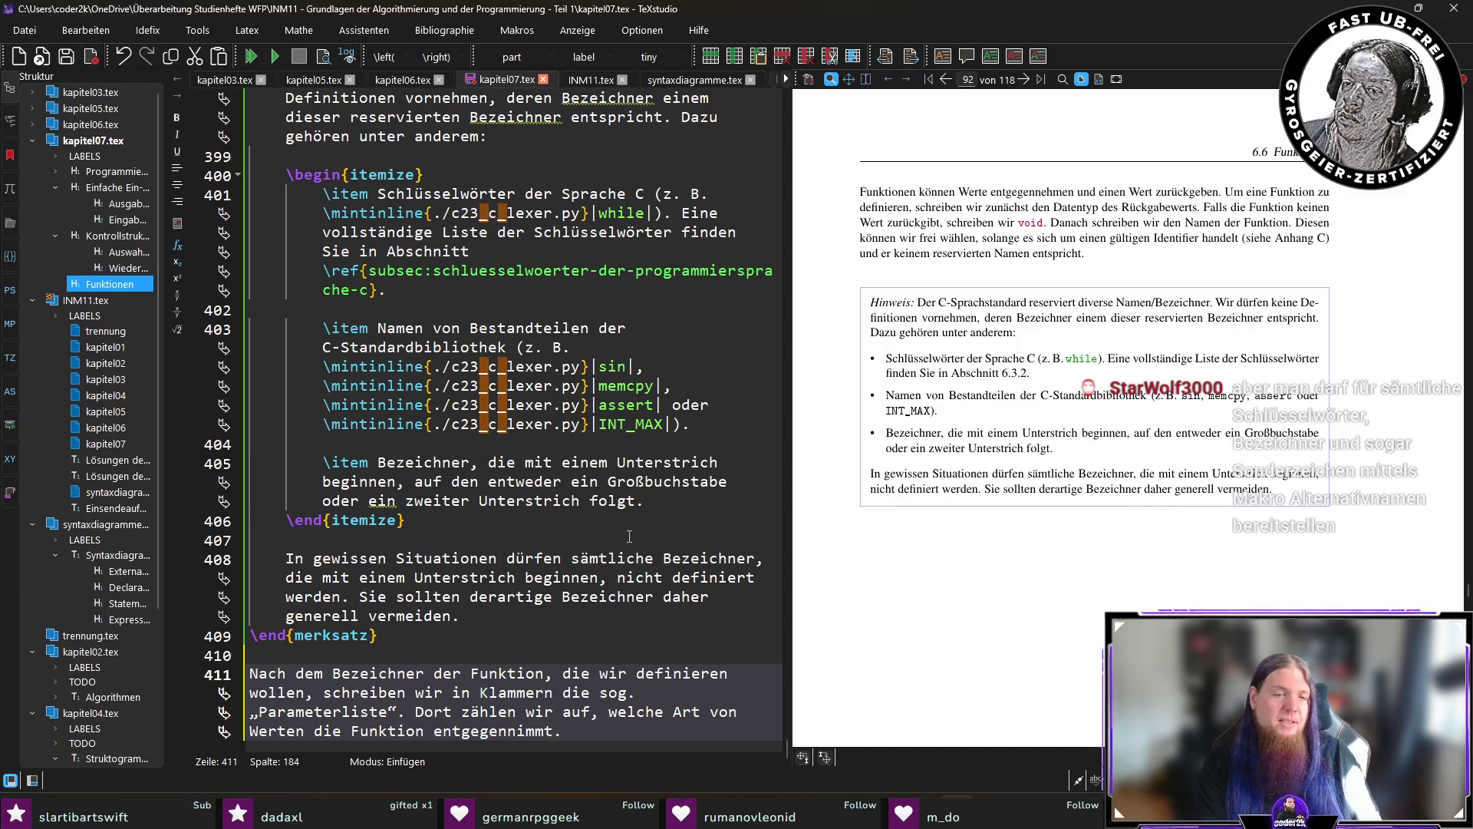
{"action": "type", "text": " Hie"}
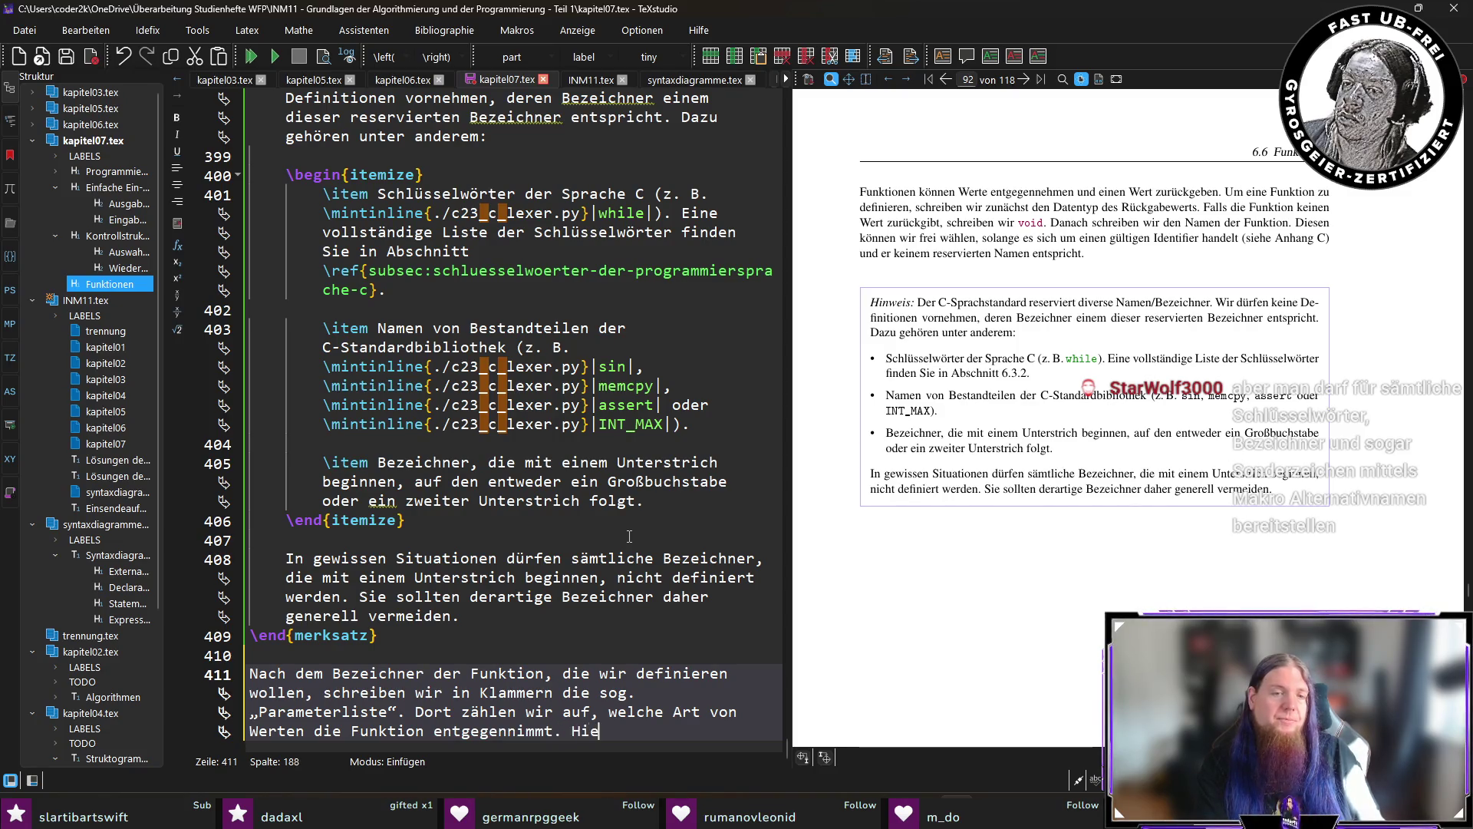
{"action": "type", "text": "rzu schreiben wir "}
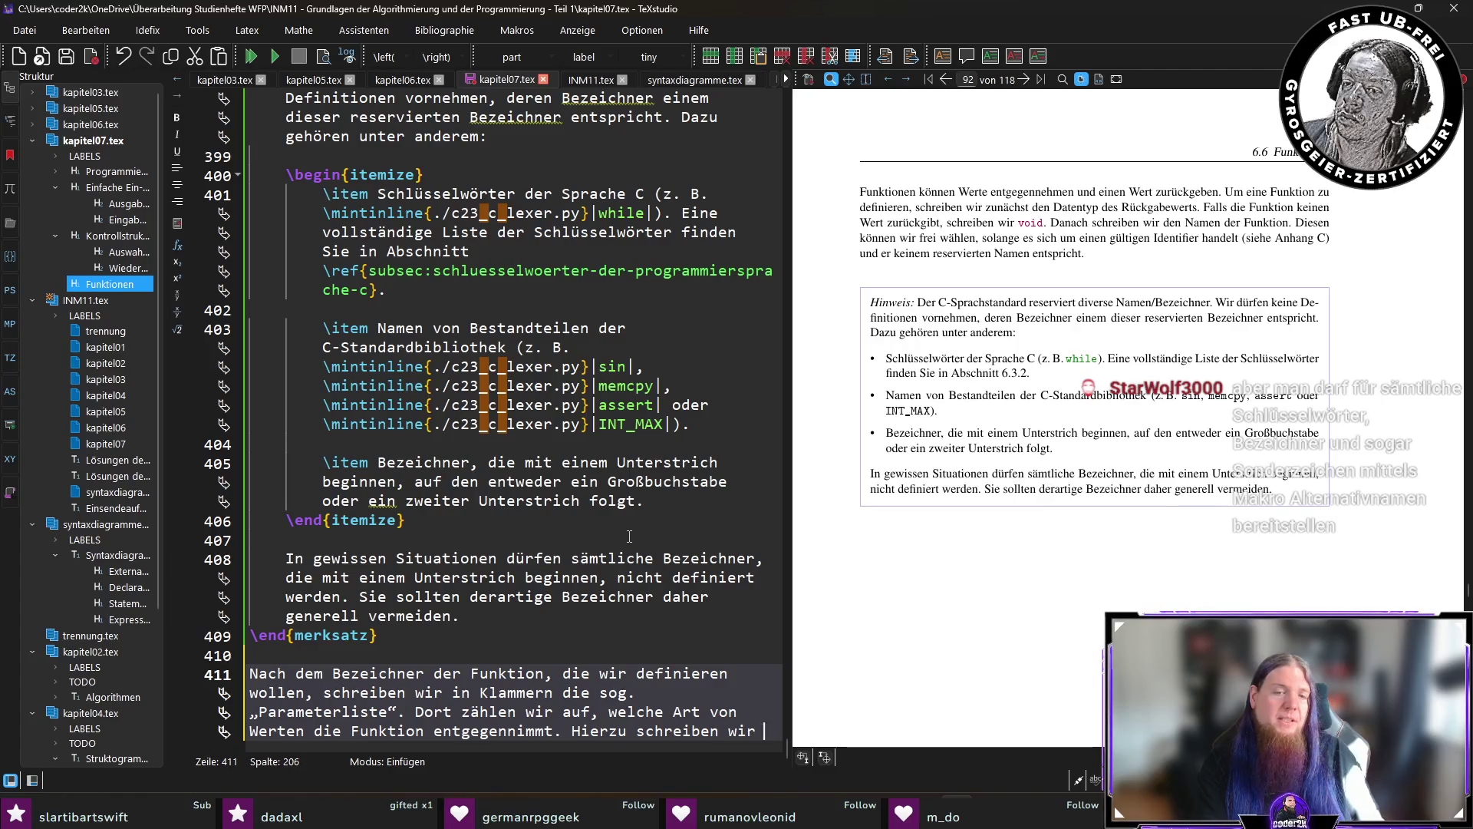
{"action": "type", "text": "jeweils"}
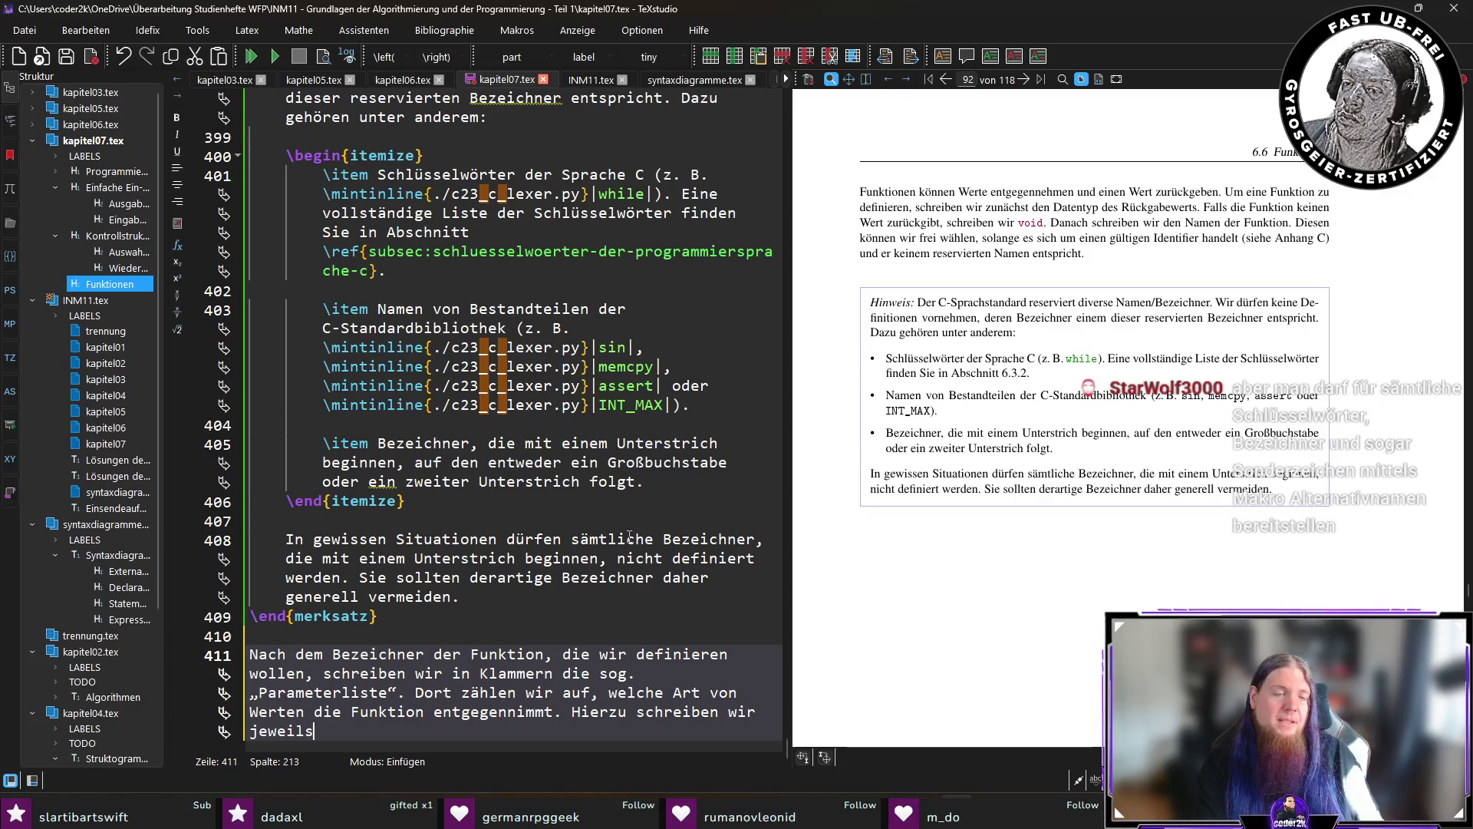
{"action": "type", "text": " den Datentyp "}
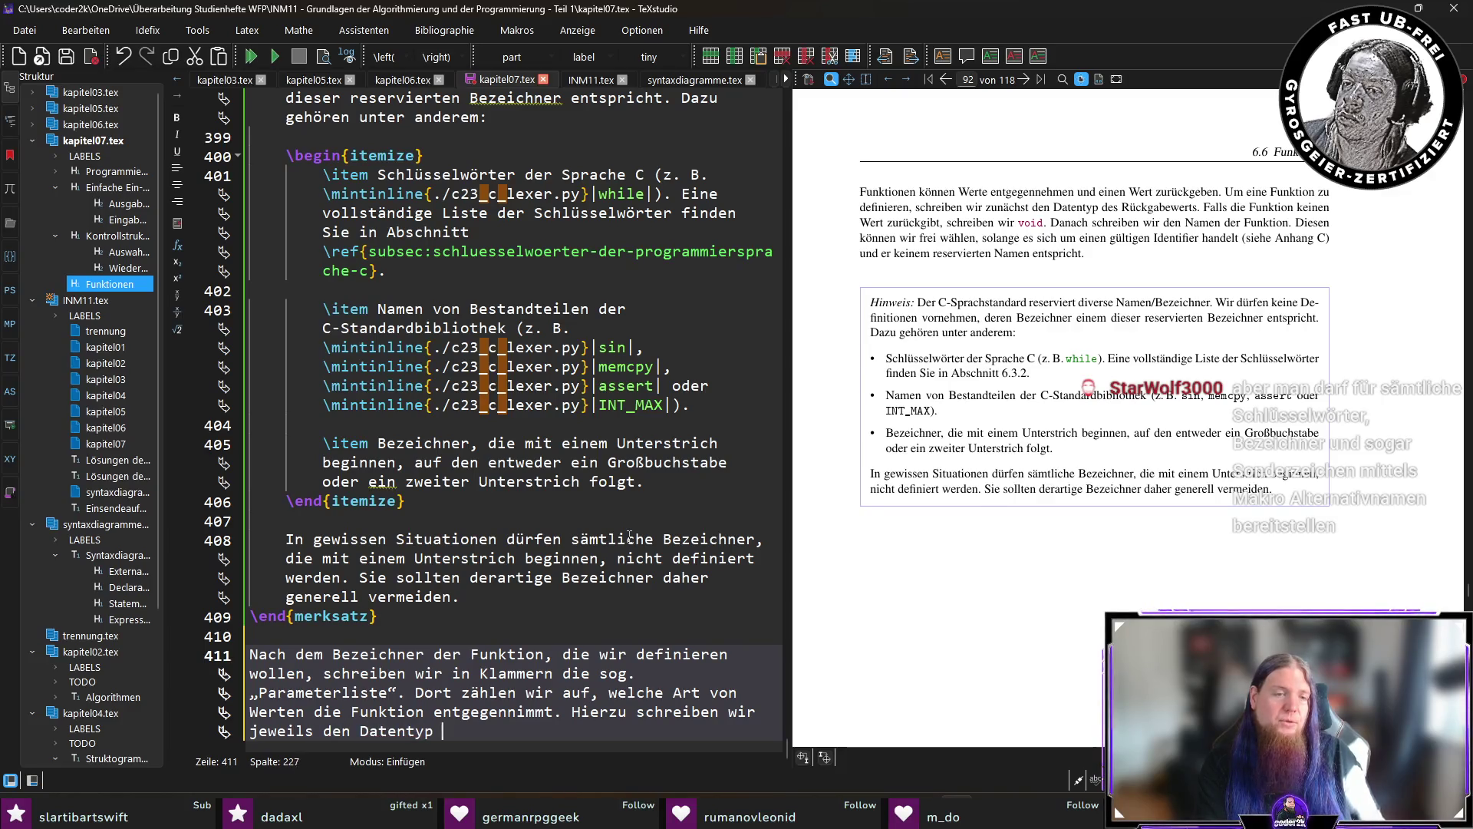
{"action": "type", "text": "des Parameters"}
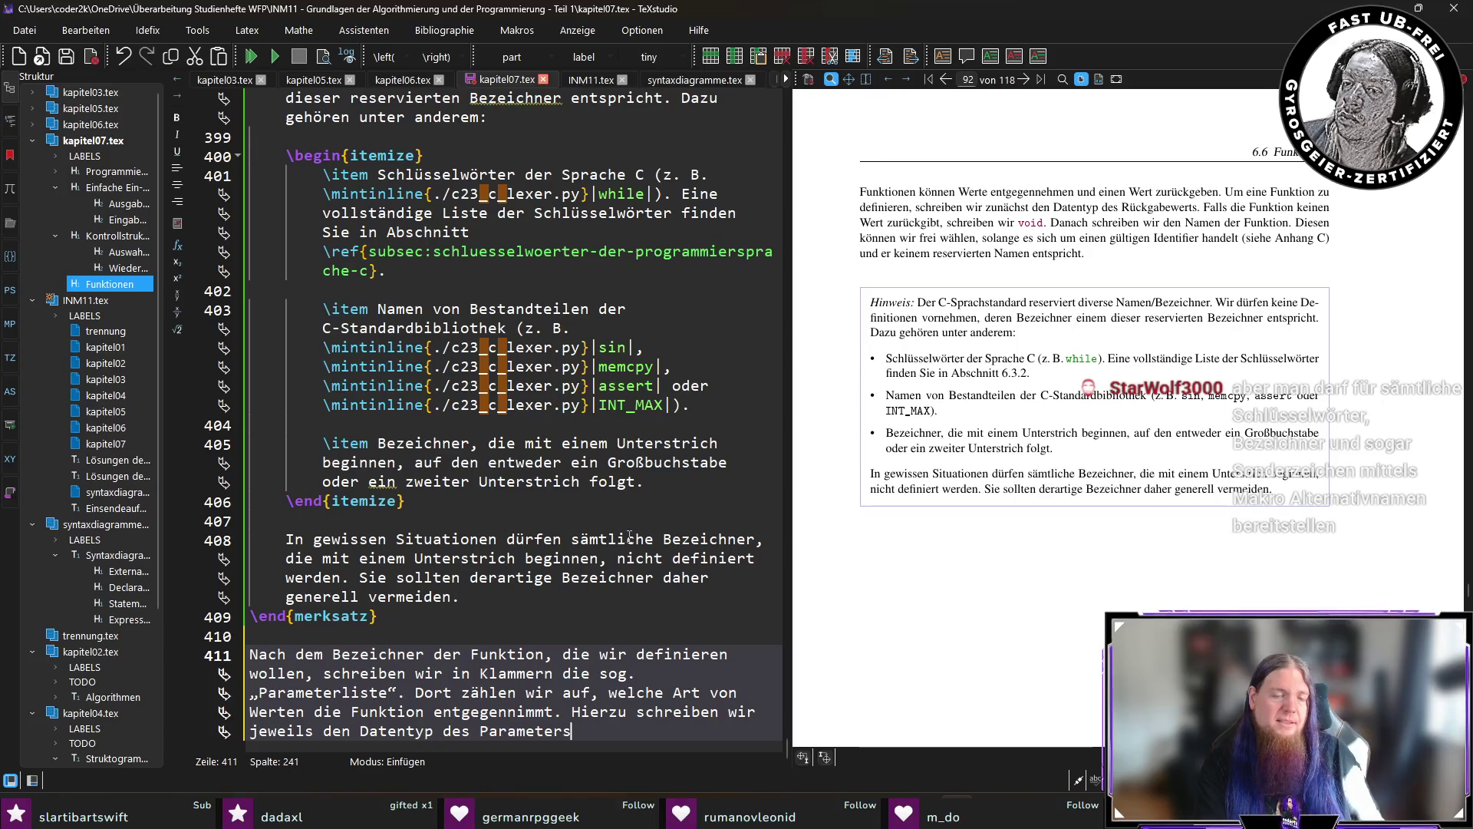
{"action": "type", "text": " und danach"}
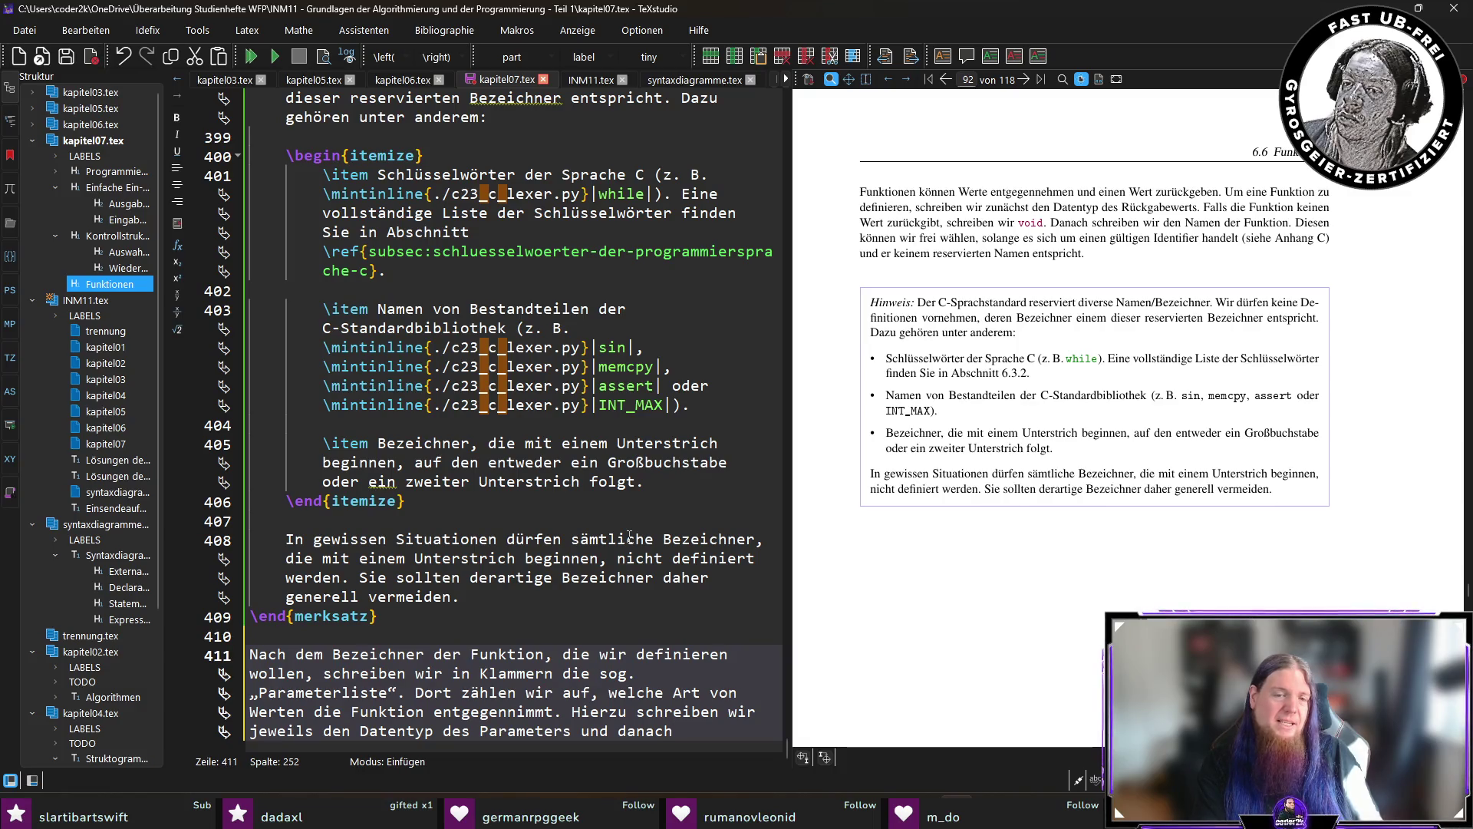
{"action": "type", "text": " dessen Namen."}
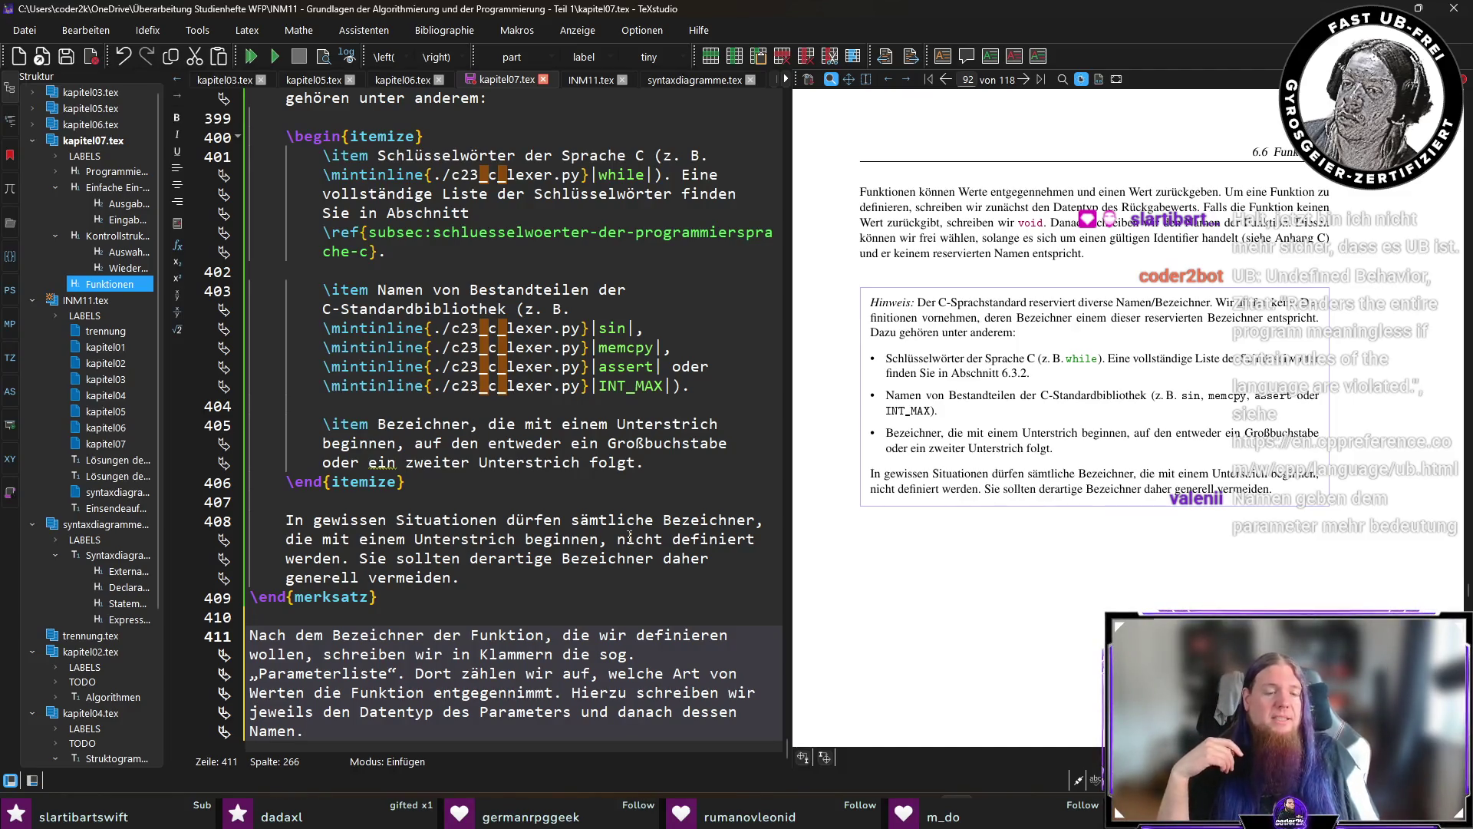
{"action": "key", "text": "Return"}
{"action": "key", "text": "Return"}
{"action": "type", "text": "#def"}
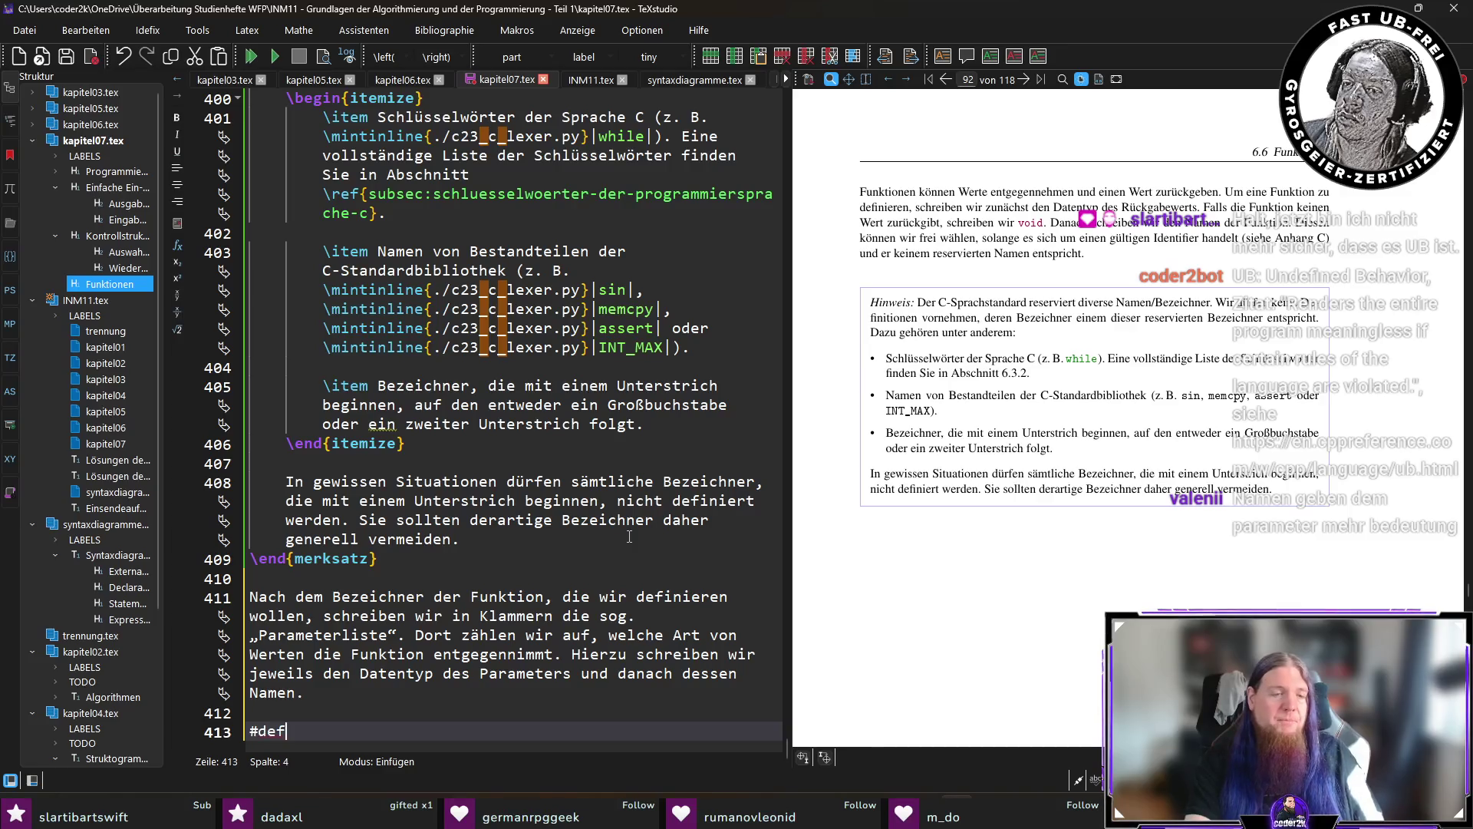
{"action": "type", "text": "ine NO_"}
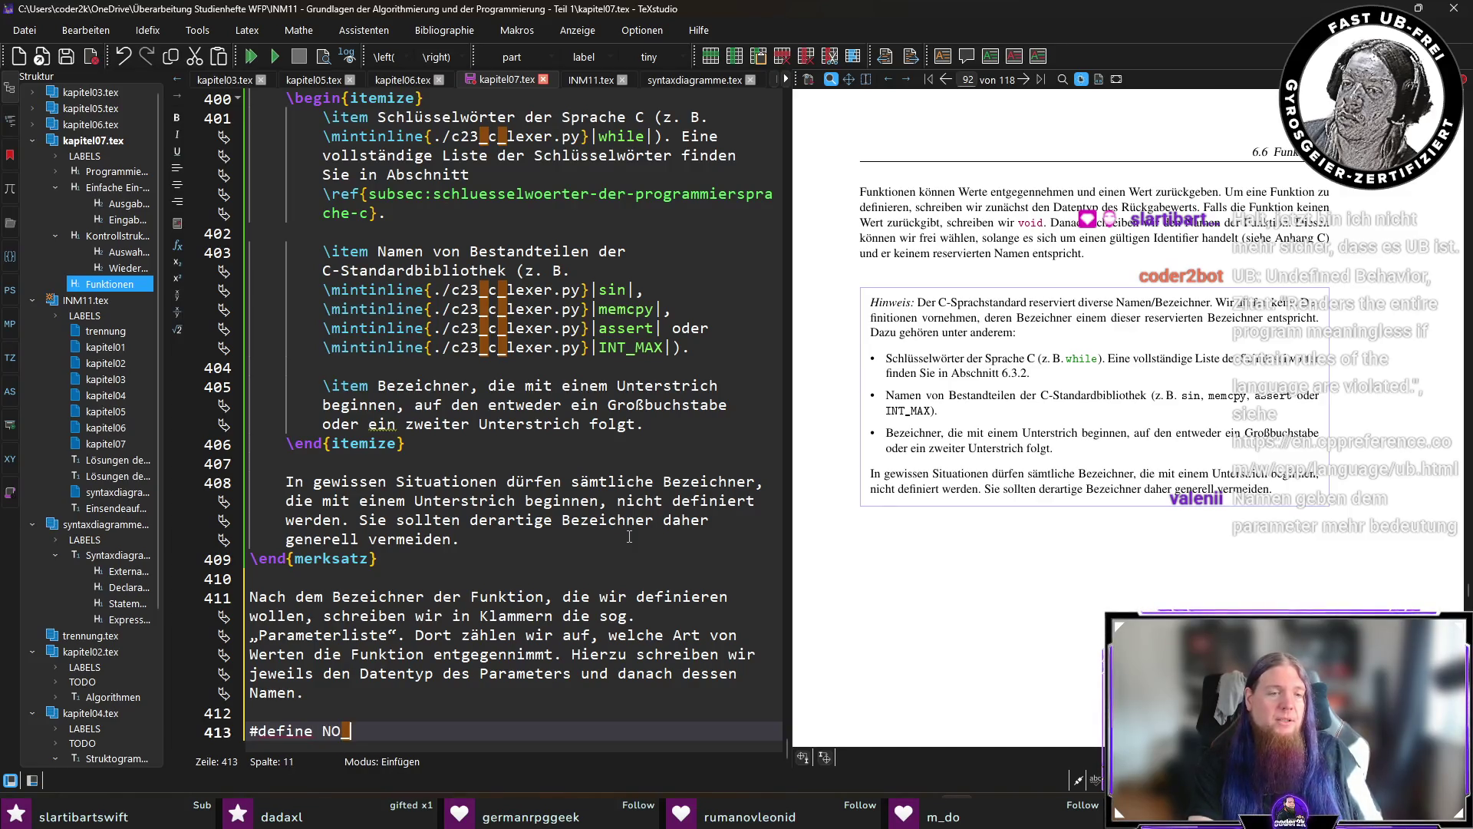
{"action": "type", "text": "DISCARD [[no_discard]"}
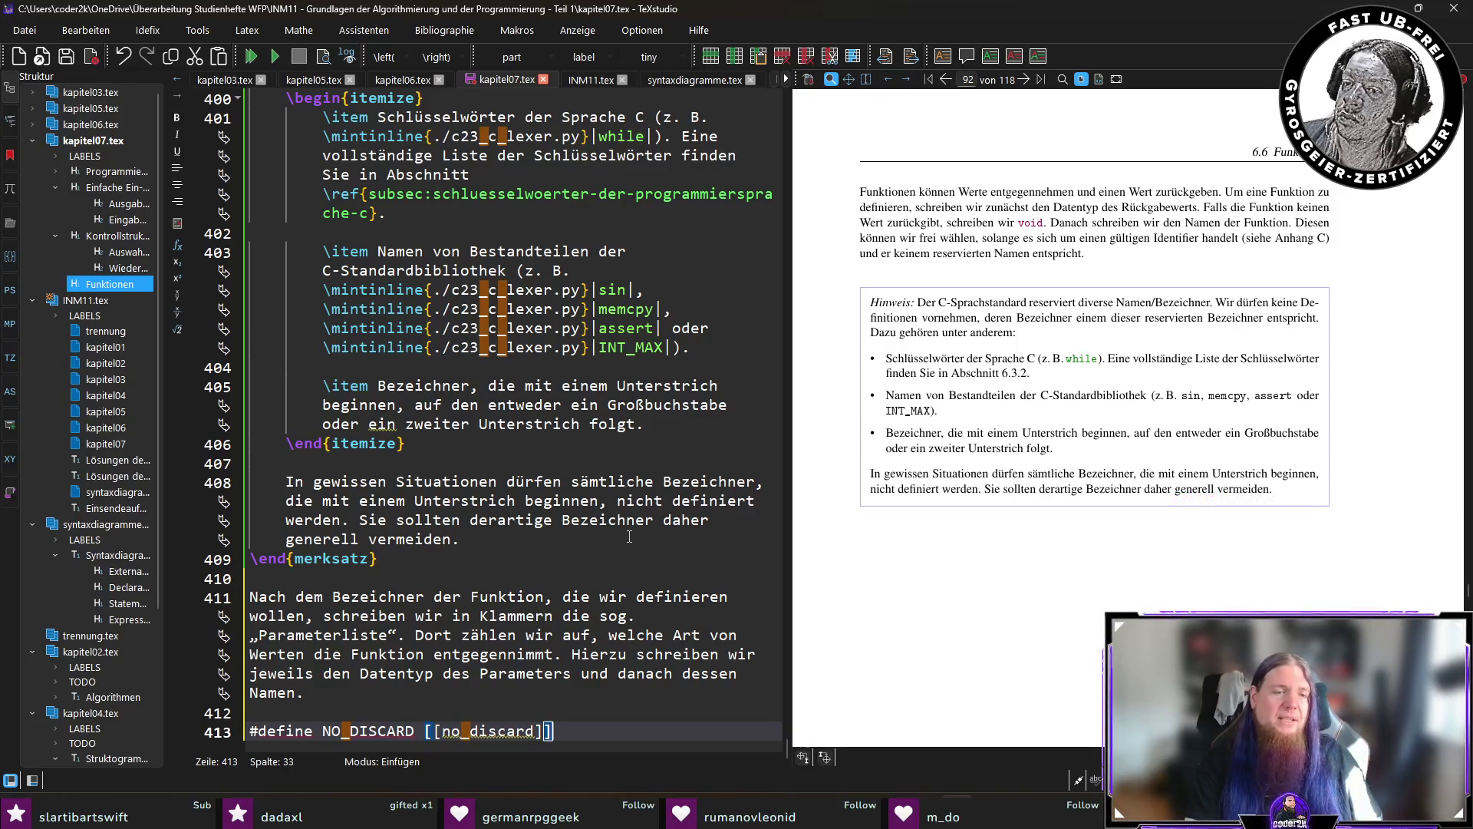
{"action": "key", "text": "End"}
{"action": "key", "text": "shift+Home"}
{"action": "key", "text": "shift+Right"}
{"action": "key", "text": "shift+Right"}
{"action": "key", "text": "shift+Right"}
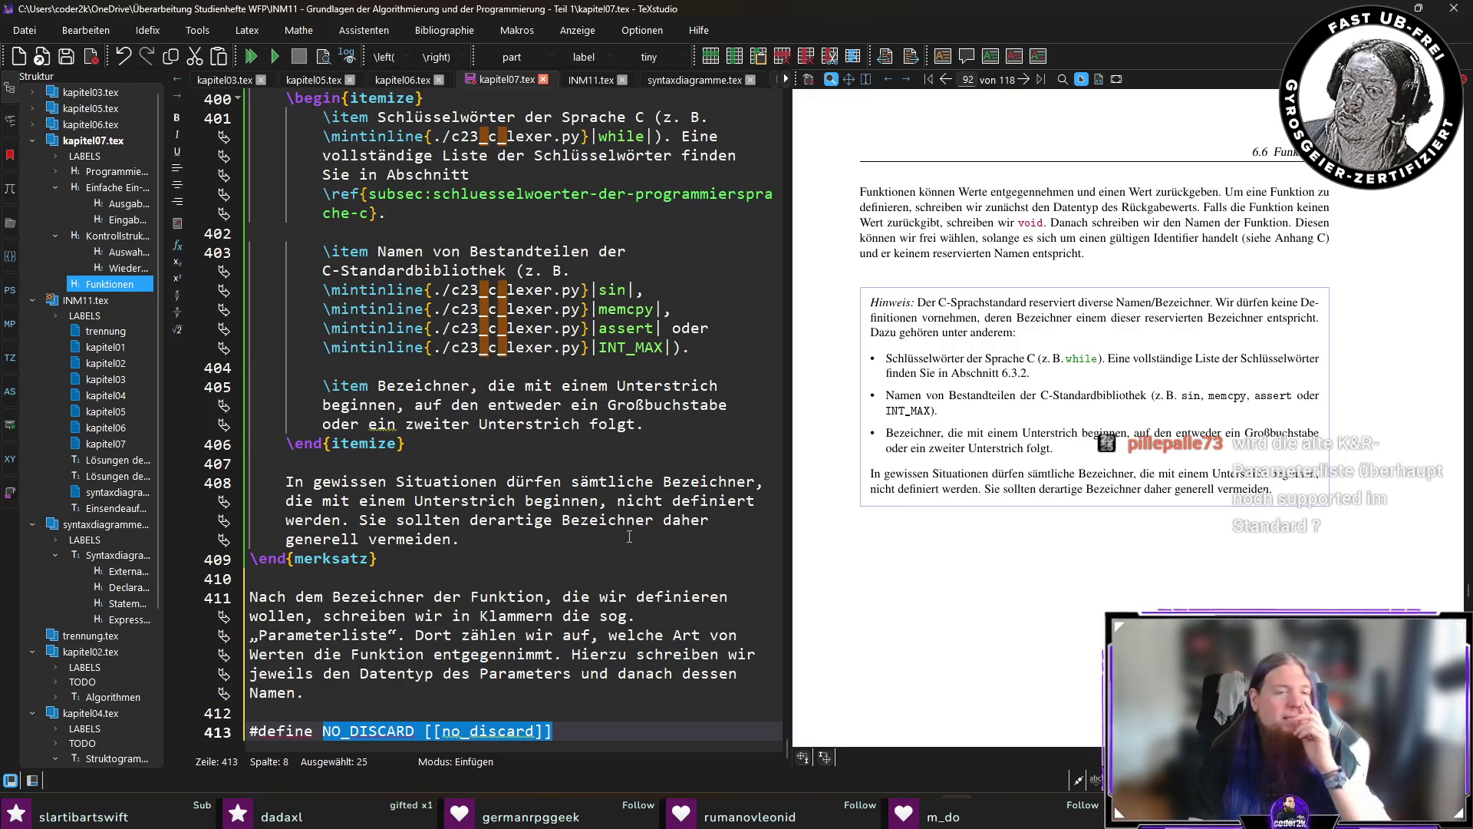
{"action": "key", "text": "Home"}
{"action": "key", "text": "shift+End"}
{"action": "key", "text": "BackSpace"}
{"action": "key", "text": "BackSpace"}
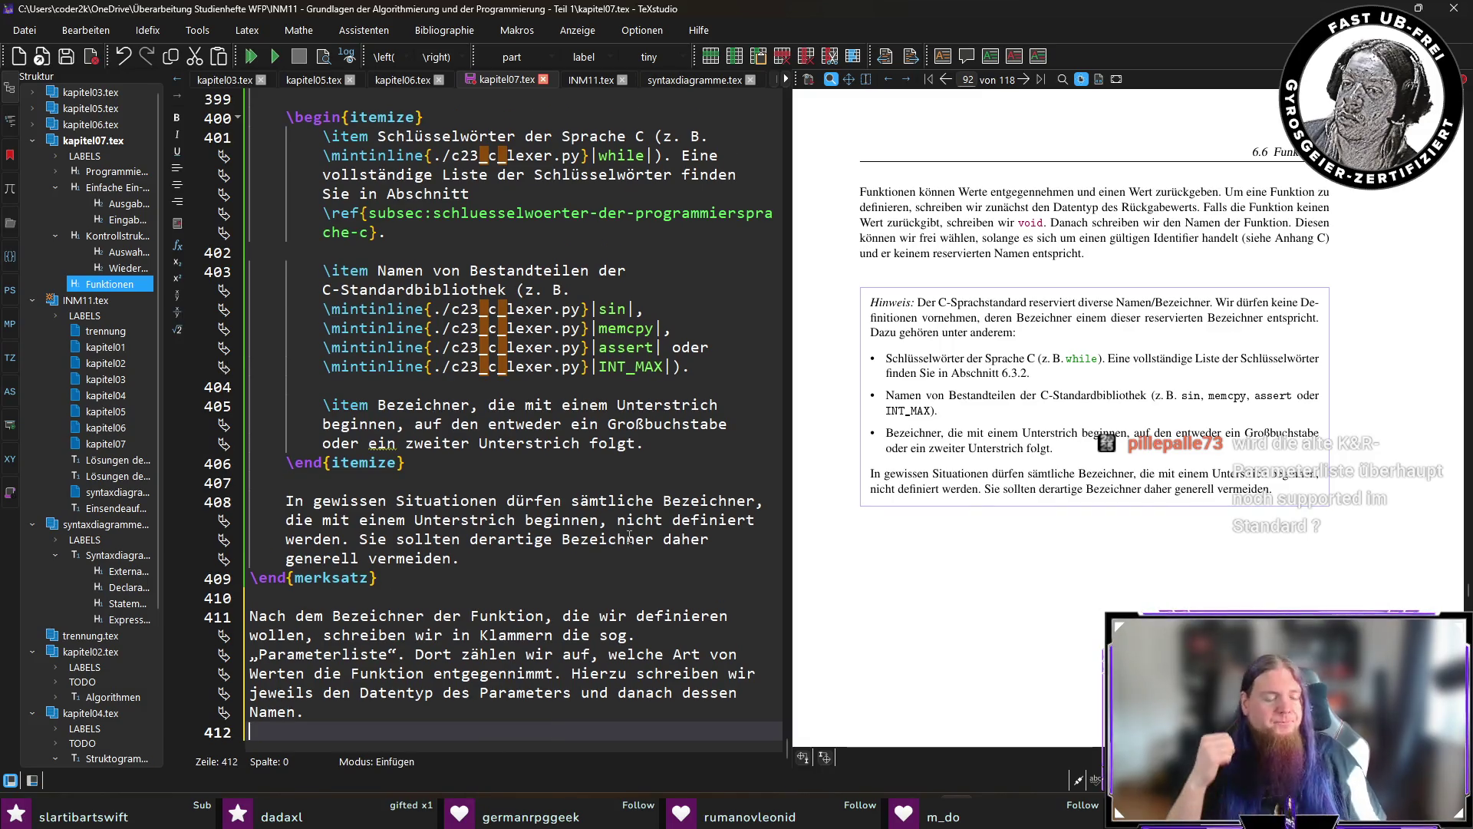
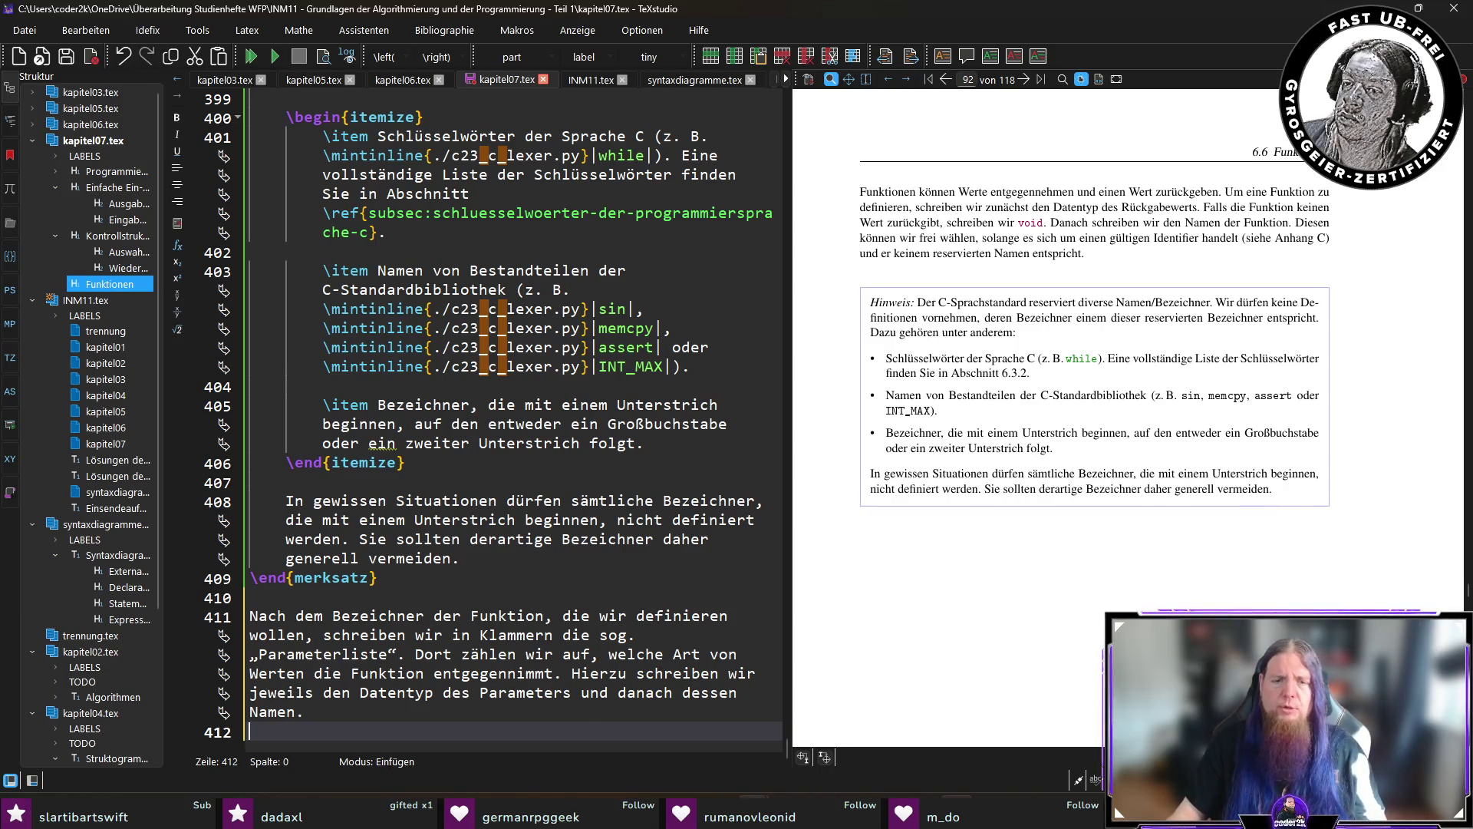
Switch to the Firefox window showing Compiler Explorer.
{"action": "left_click", "coordinate": [753, 813]}
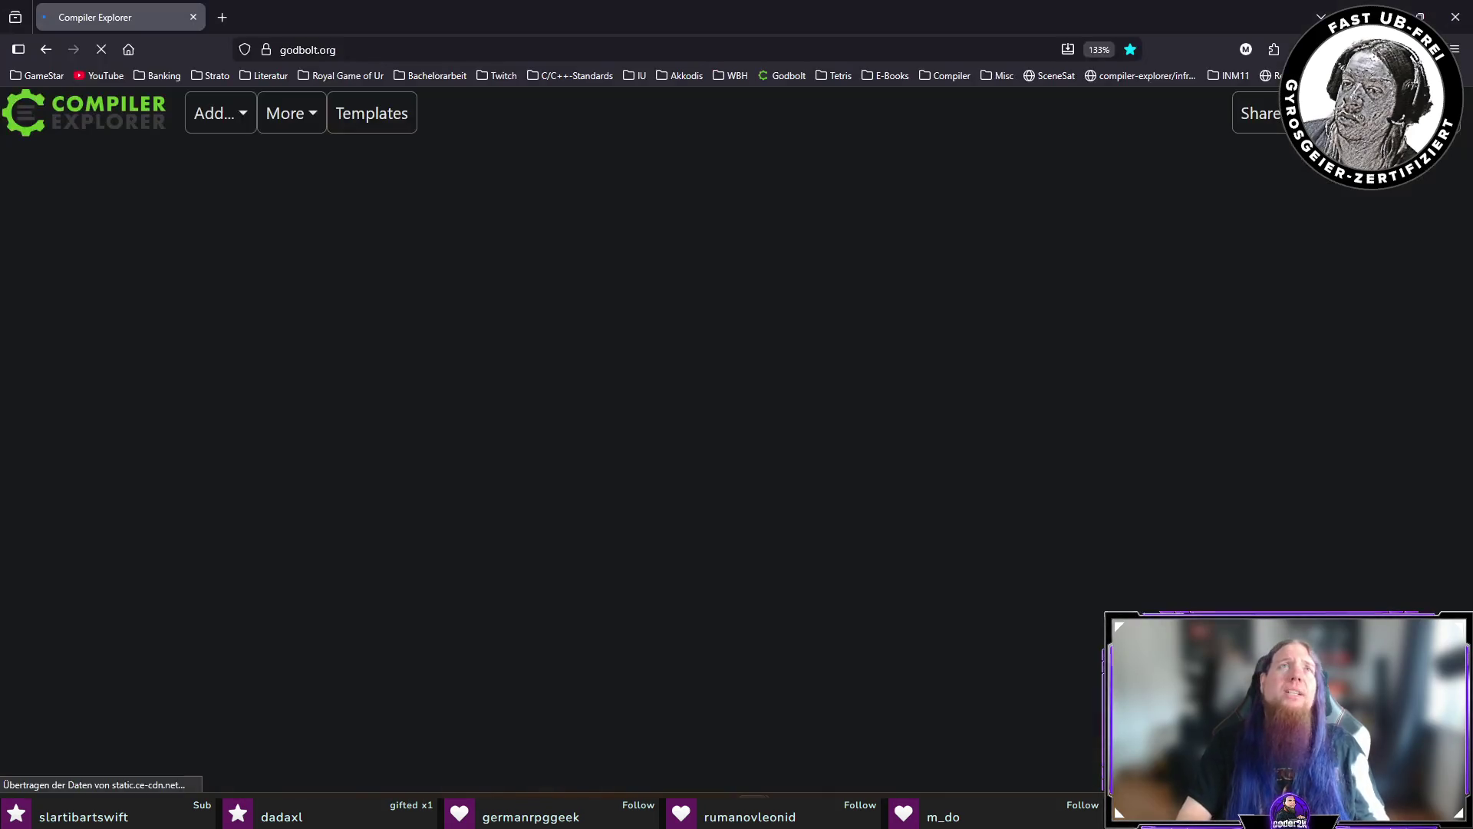
Erase the version from the -std compiler option and delete the get() function.
{"action": "left_click", "coordinate": [1116, 178]}
{"action": "key", "text": "BackSpace"}
{"action": "key", "text": "BackSpace"}
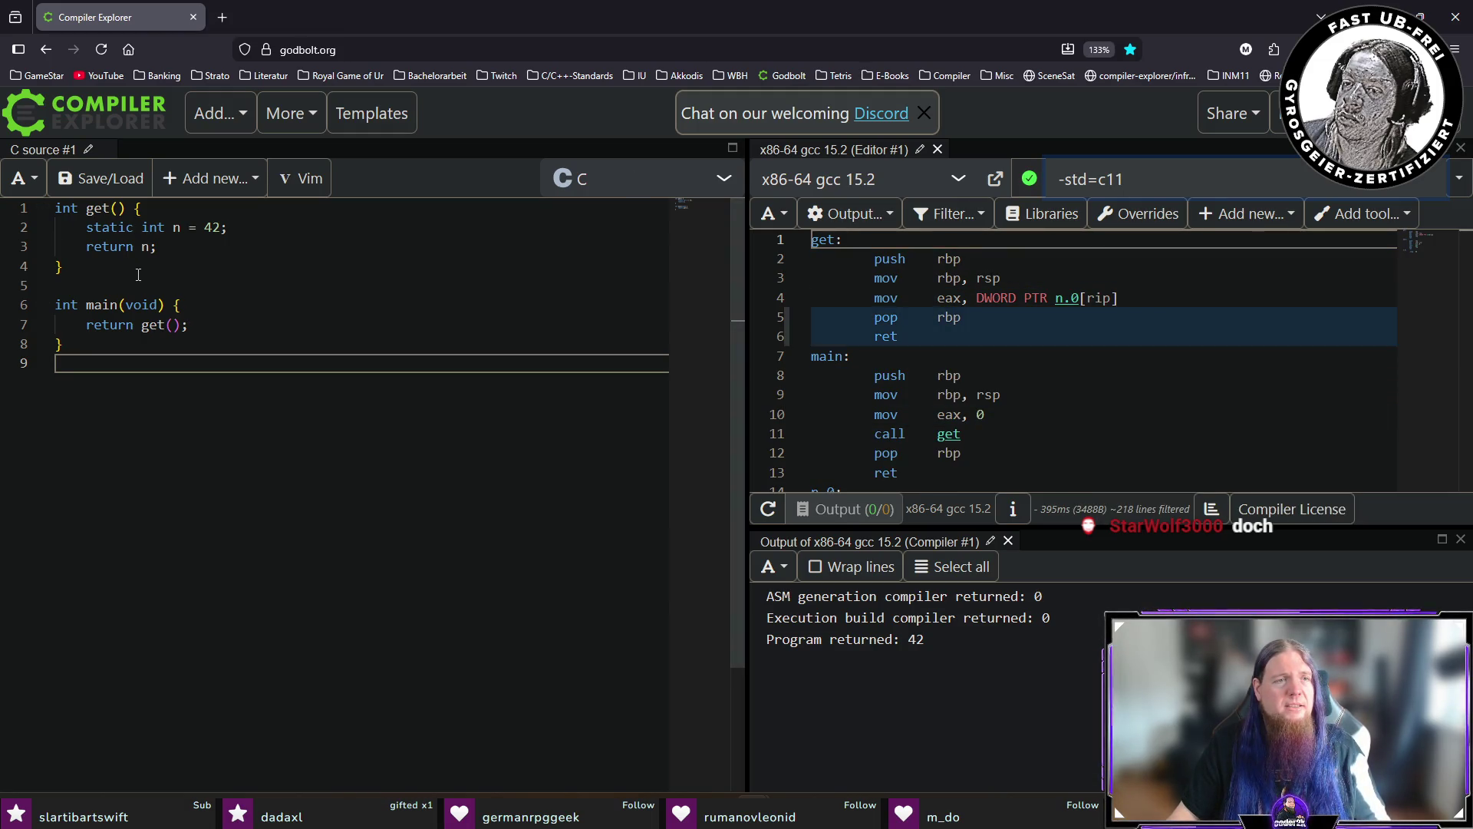
{"action": "left_click_drag", "start_coordinate": [65, 266], "coordinate": [55, 208]}
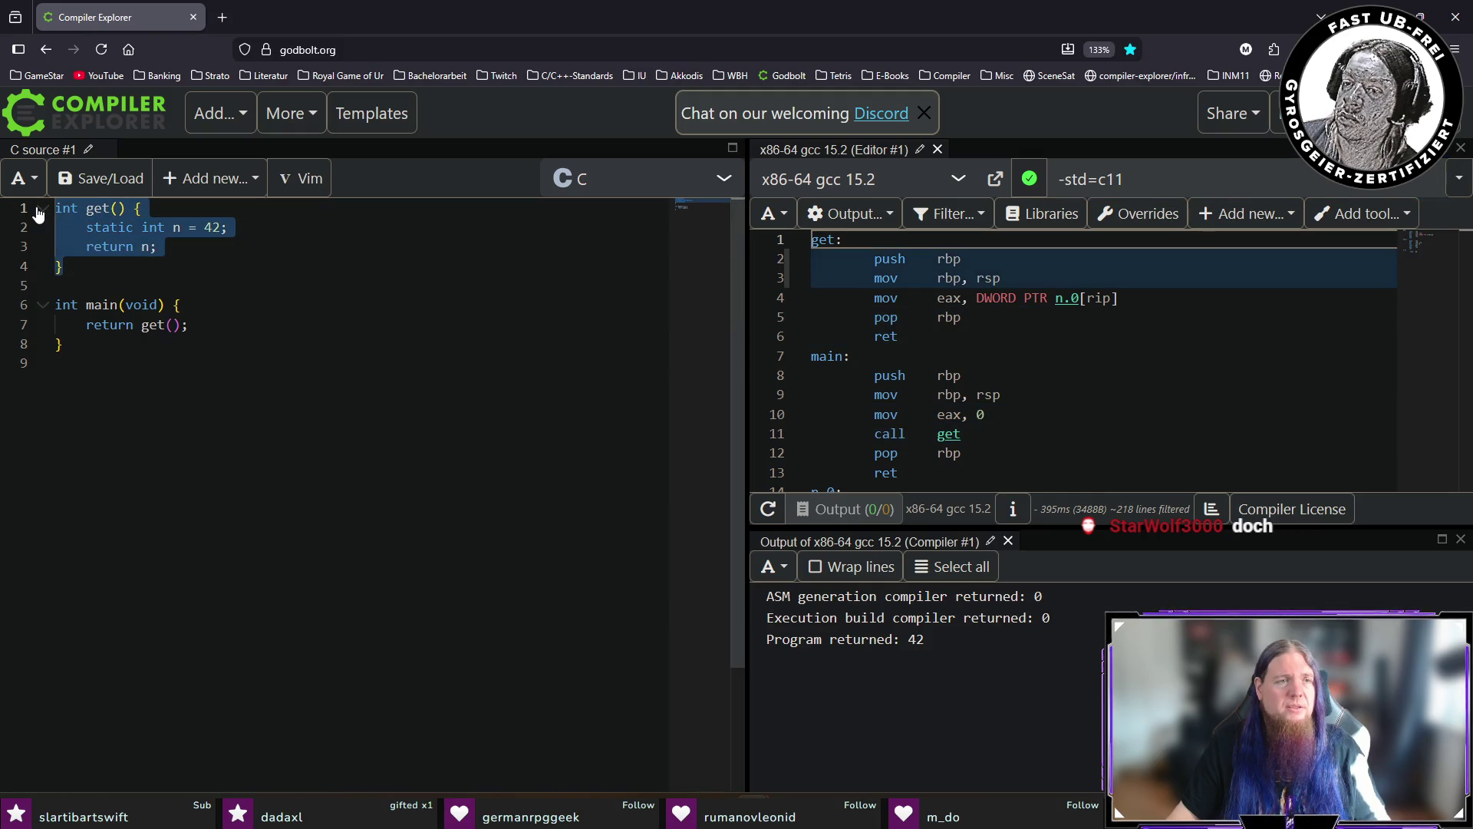
{"action": "key", "text": "Delete"}
Write the function int f(int) { return 42; } in place of get().
{"action": "type", "text": "int f"}
{"action": "key", "text": "BackSpace"}
{"action": "key", "text": "BackSpace"}
{"action": "key", "text": "BackSpace"}
{"action": "type", "text": "int f(int"}
{"action": "type", "text": "{"}
{"action": "key", "text": "Return"}
{"action": "type", "text": "return 42;"}
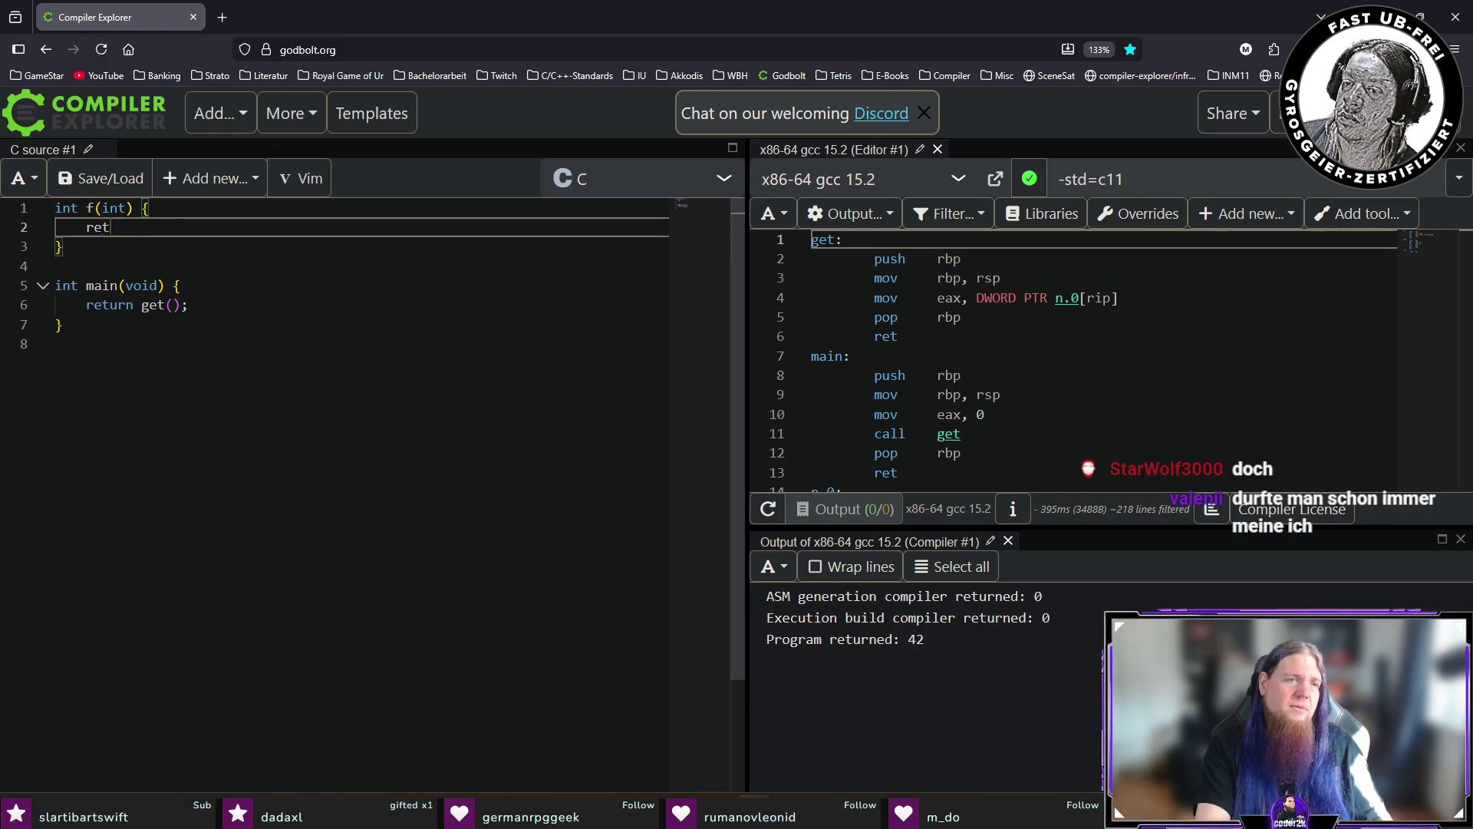
Replace main's call to get() with return f();.
{"action": "key", "text": "Down"}
{"action": "key", "text": "Down"}
{"action": "key", "text": "Down"}
{"action": "key", "text": "Down"}
{"action": "key", "text": "End"}
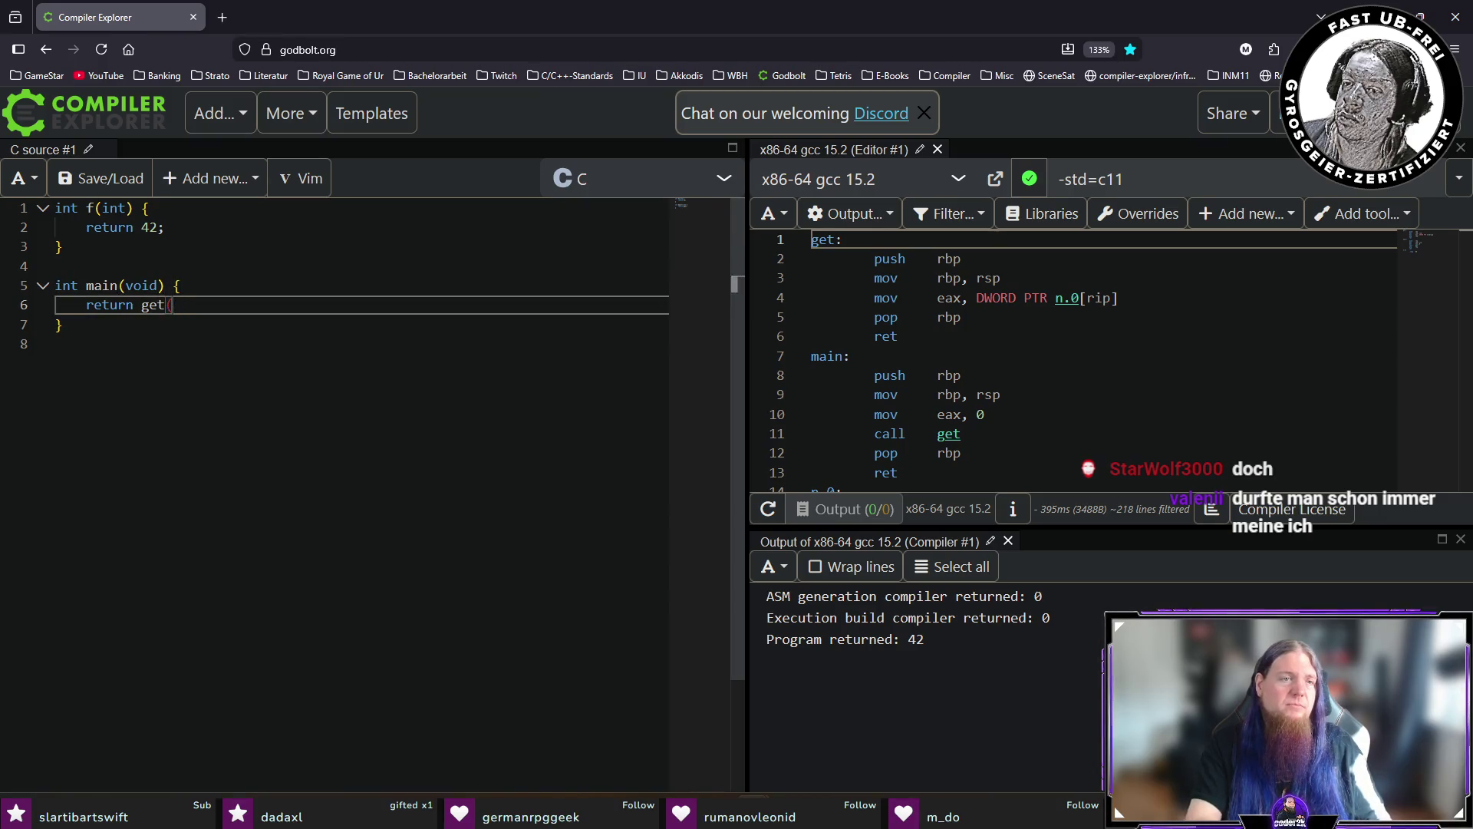
{"action": "key", "text": "BackSpace"}
{"action": "key", "text": "BackSpace"}
{"action": "key", "text": "BackSpace"}
{"action": "type", "text": "f();"}
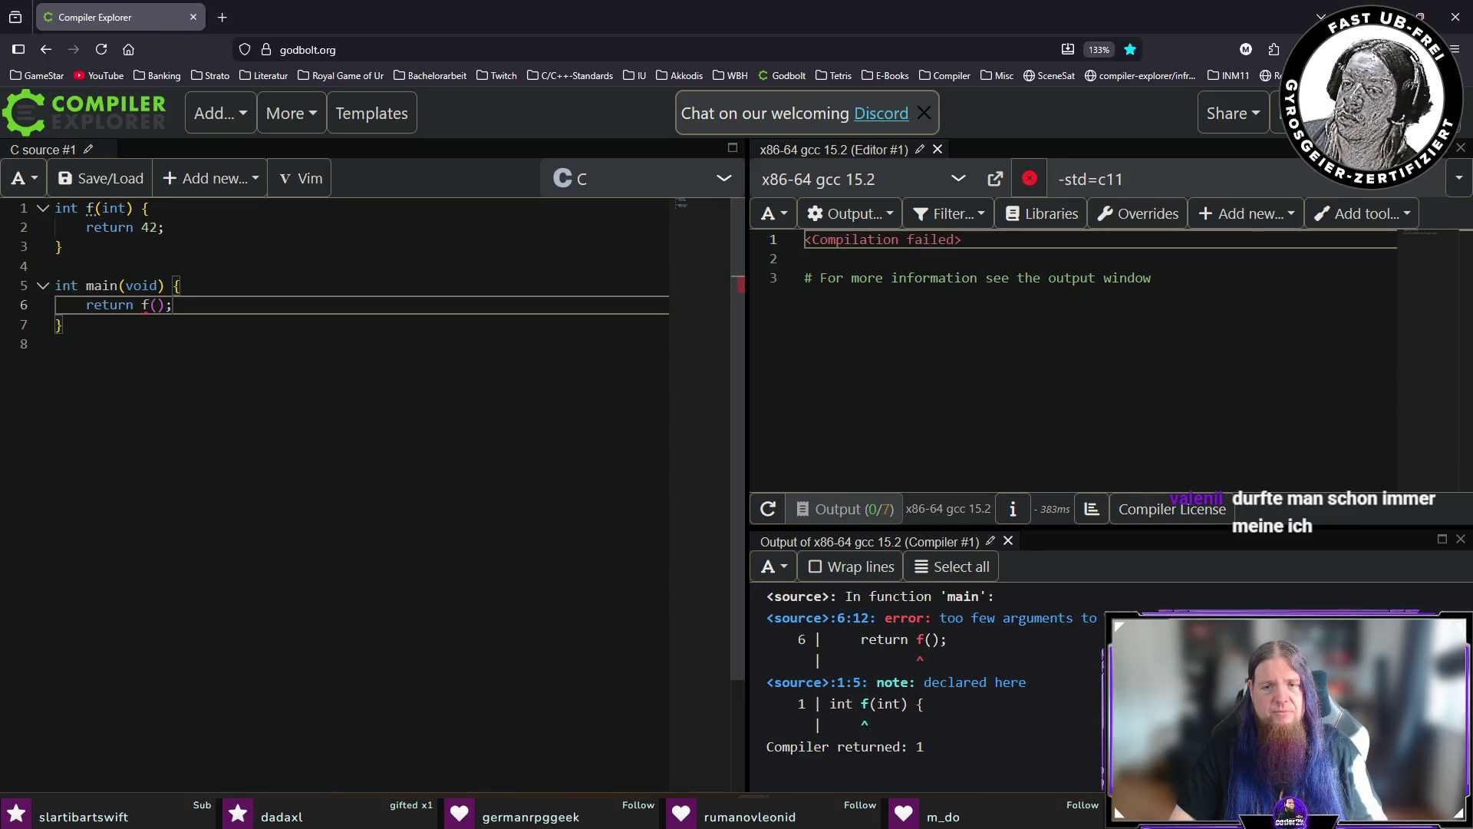
{"action": "key", "text": "Left"}
{"action": "key", "text": "Left"}
Call f(42) in main and change the standard option from -std=c11 to c99, then -std=c90.
{"action": "type", "text": "42"}
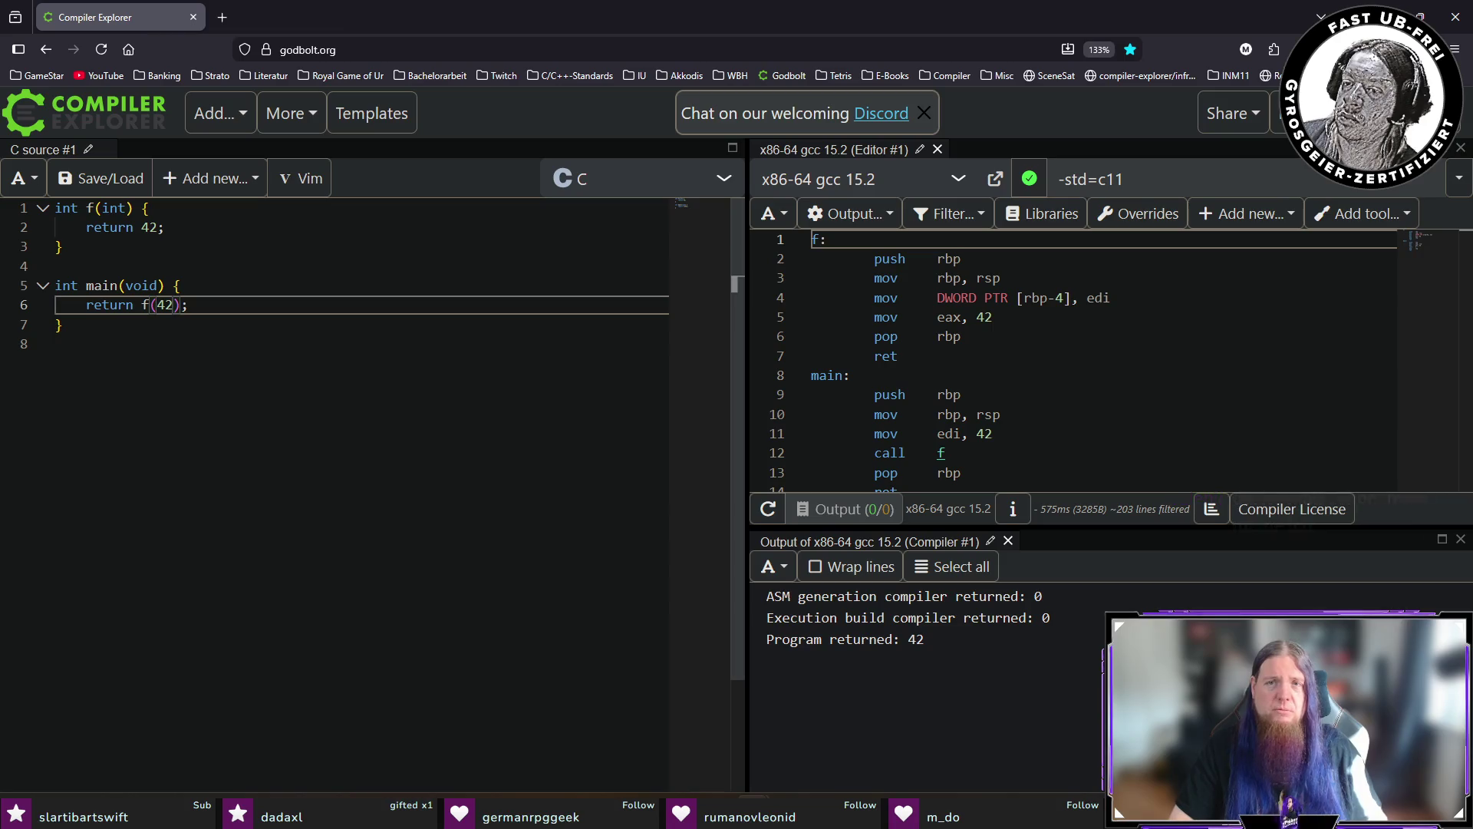
{"action": "left_click", "coordinate": [1191, 176]}
{"action": "key", "text": "BackSpace"}
{"action": "key", "text": "BackSpace"}
{"action": "type", "text": "99"}
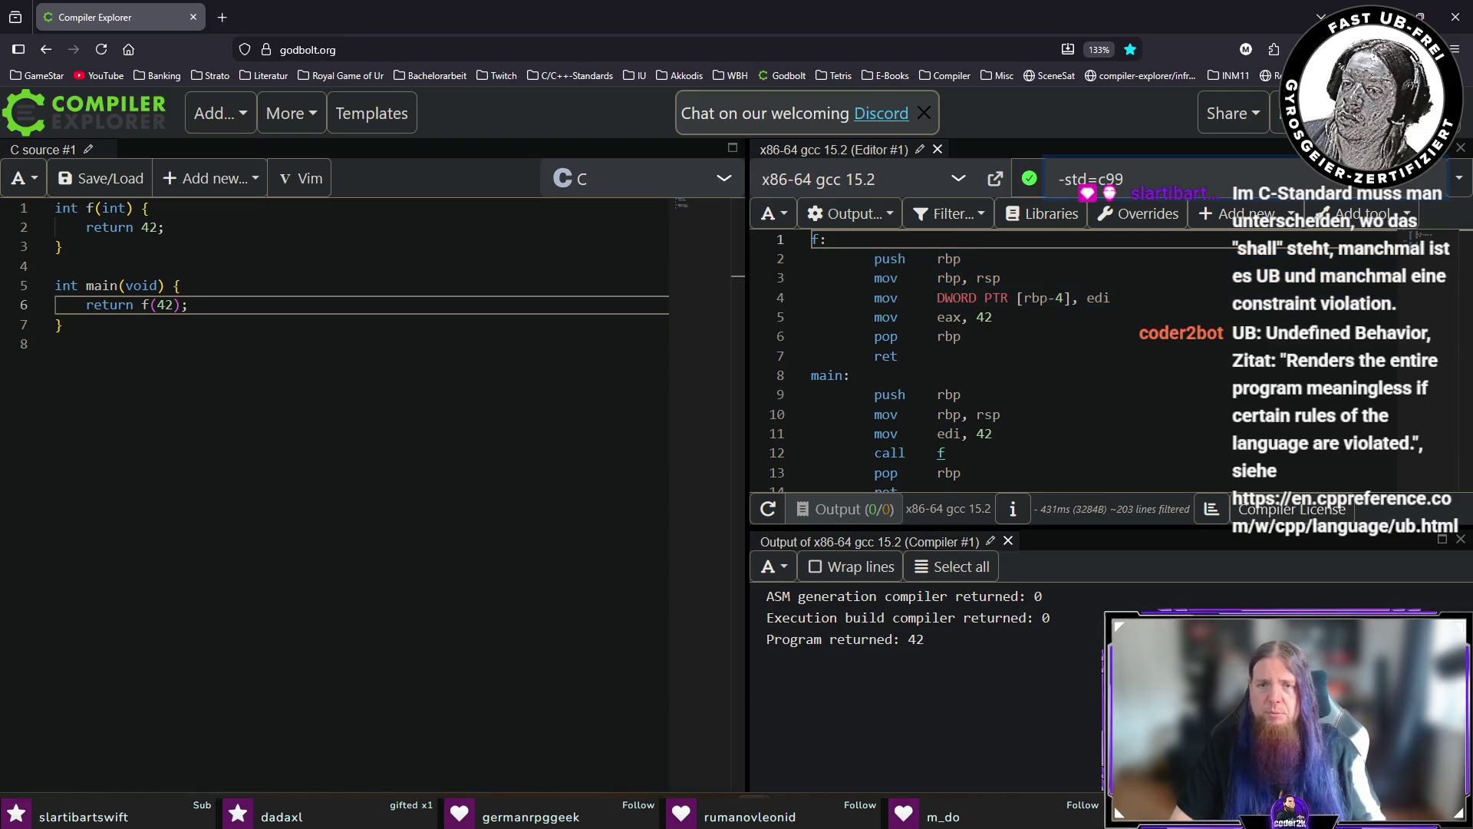
{"action": "key", "text": "BackSpace"}
{"action": "type", "text": "0"}
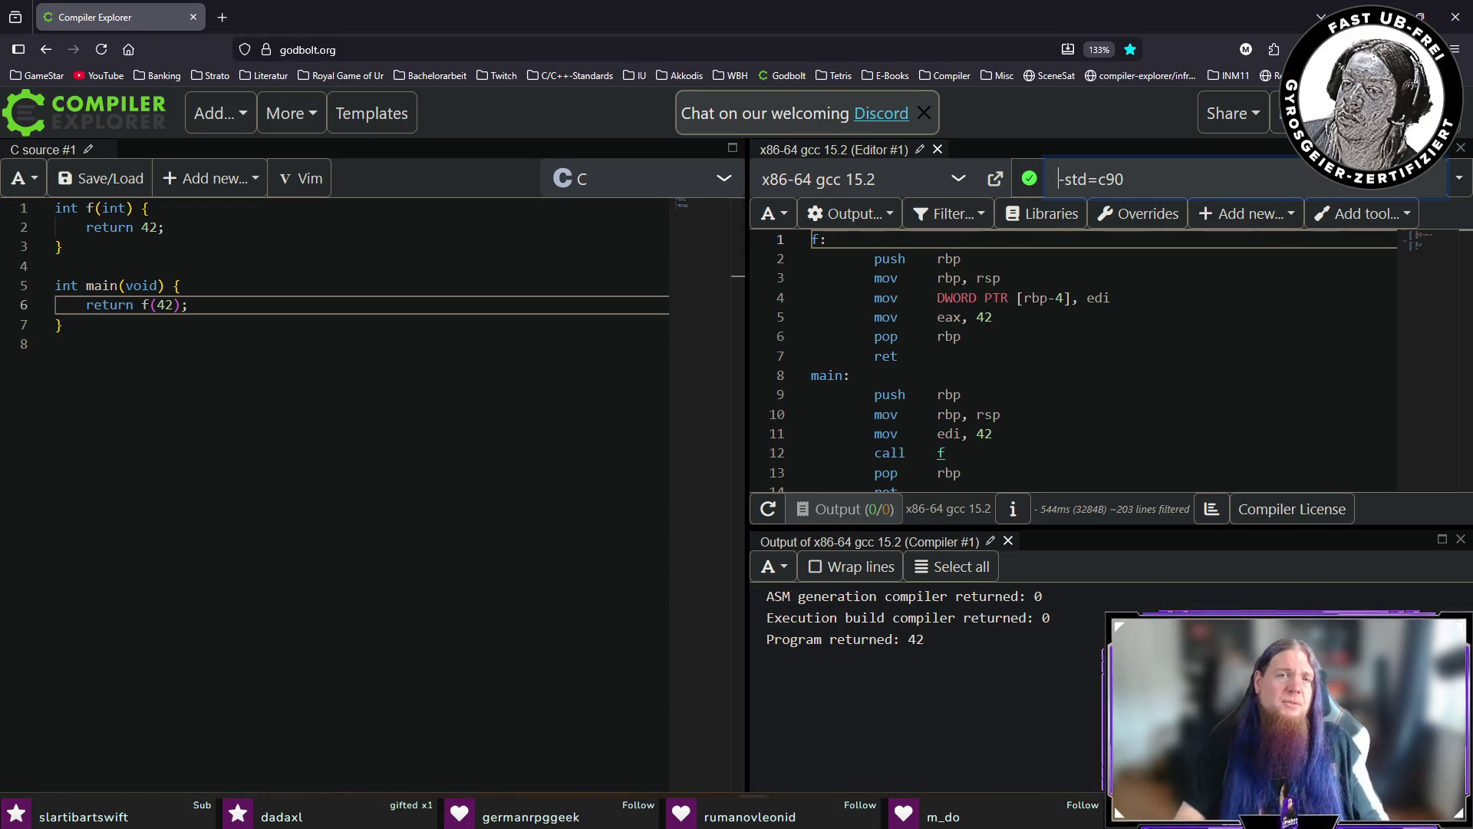
{"action": "left_click", "coordinate": [183, 214]}
Add the prototype int f(int a); above the definition and name the definition's parameter b.
{"action": "key", "text": "ctrl+shift+Return"}
{"action": "key", "text": "ctrl+shift+Return"}
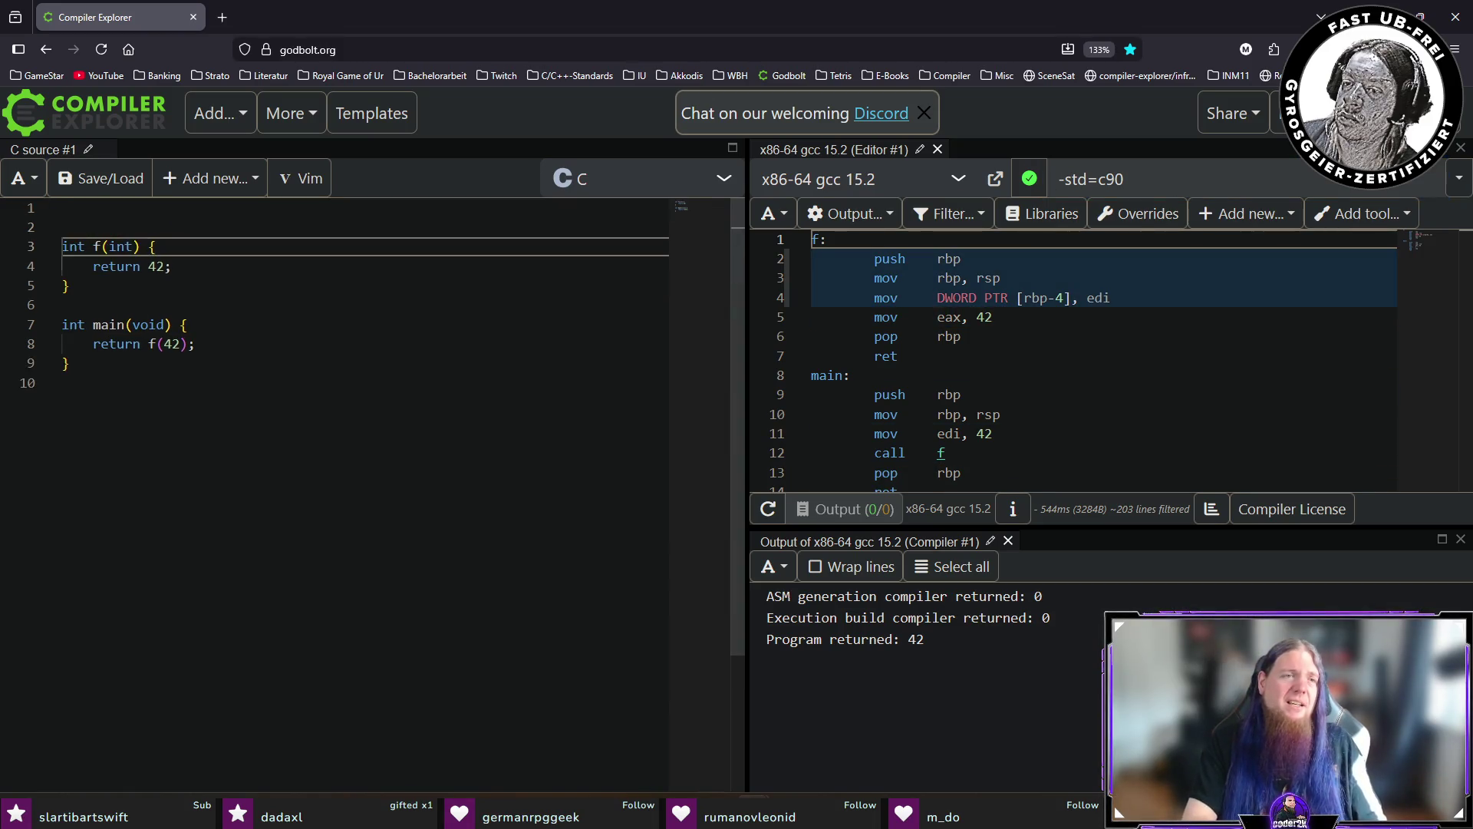
{"action": "type", "text": "int f(int);"}
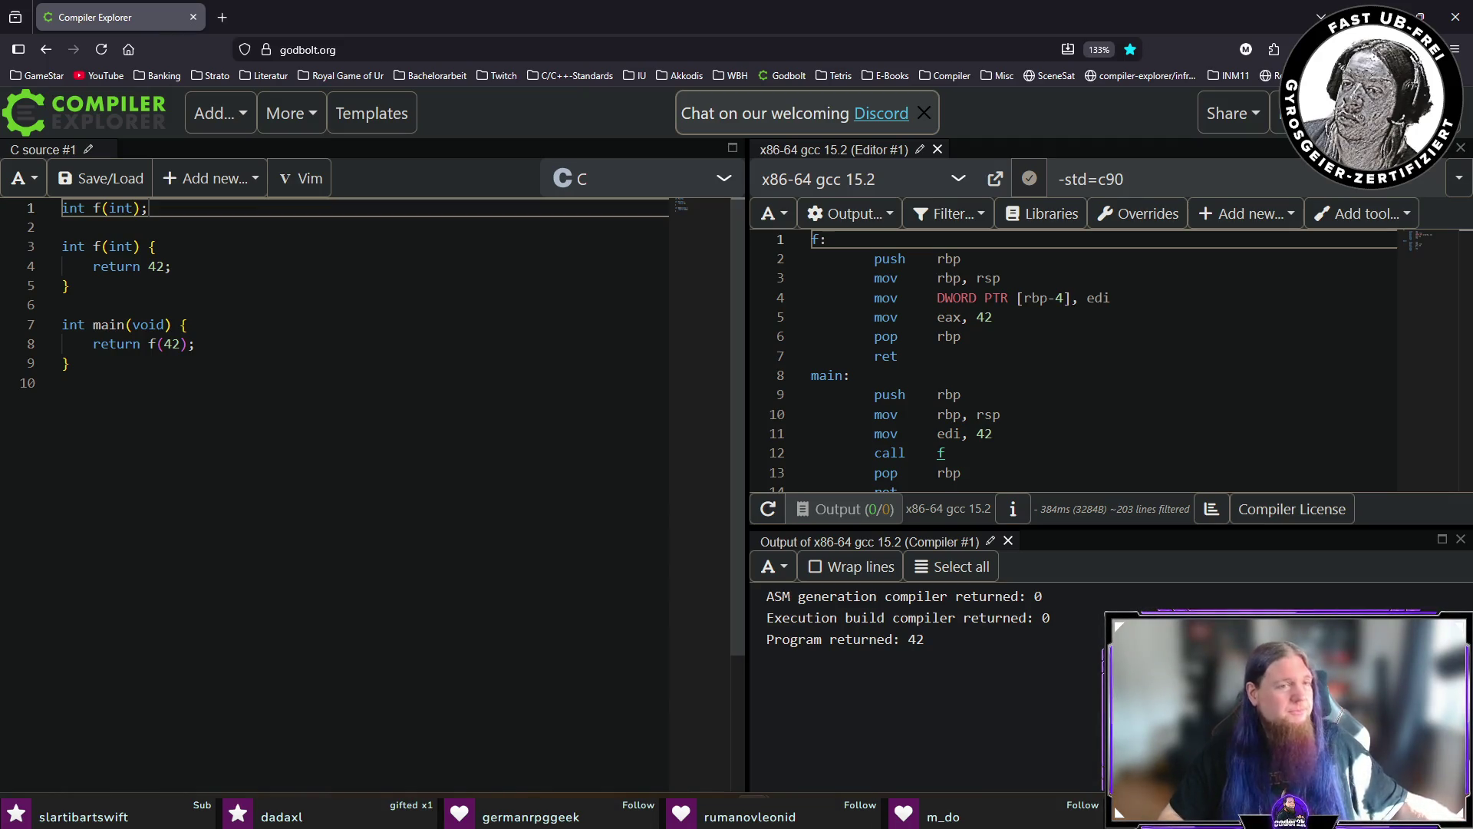
{"action": "type", "text": "a"}
{"action": "left_click", "coordinate": [141, 246]}
{"action": "type", "text": "b"}
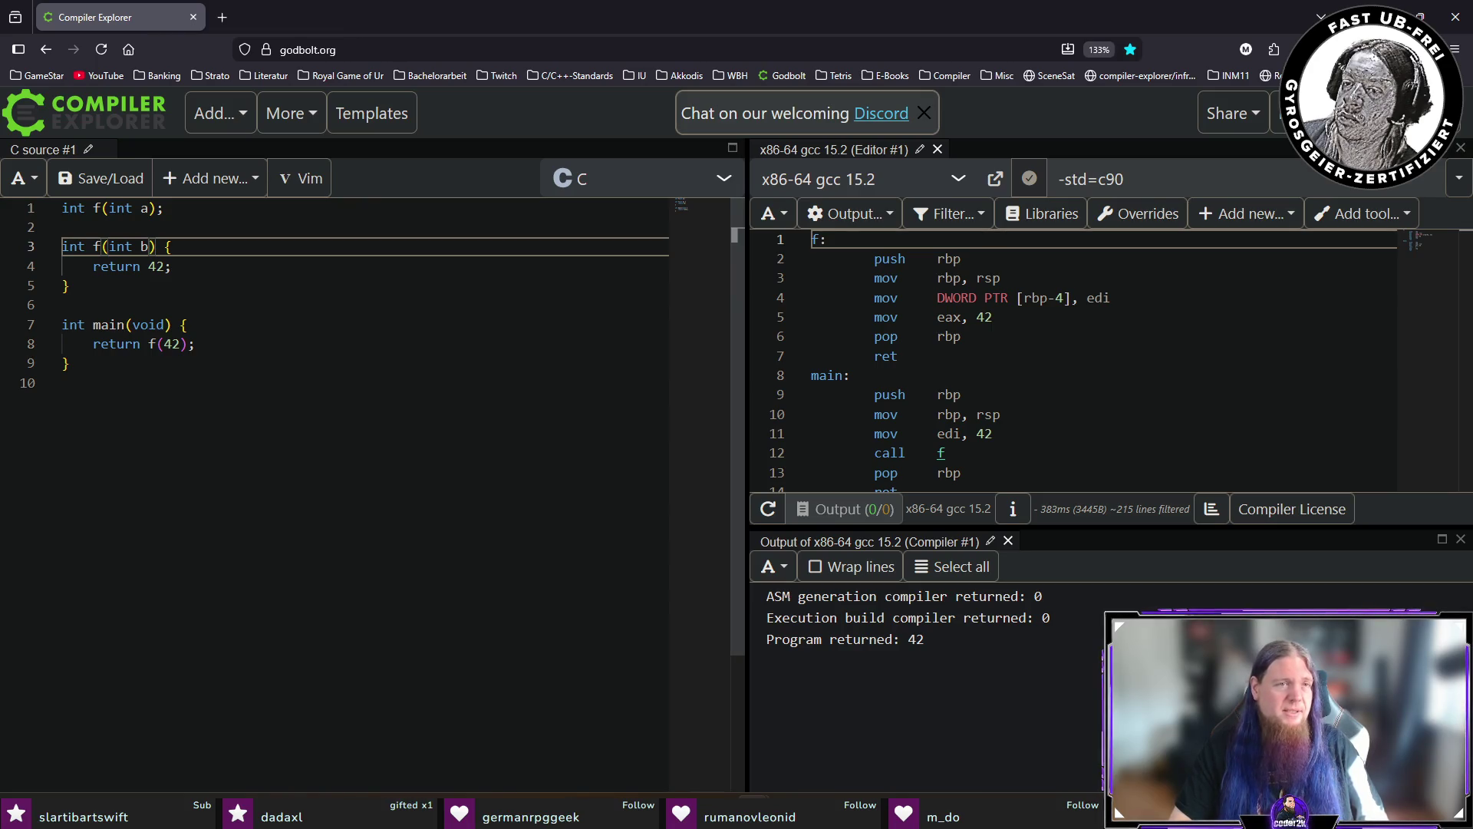
Duplicate the prototype three times, with parameter names b, c and none.
{"action": "key", "text": "Up"}
{"action": "key", "text": "Up"}
{"action": "key", "text": "shift+alt+Down"}
{"action": "double_click", "coordinate": [150, 227]}
{"action": "type", "text": "b"}
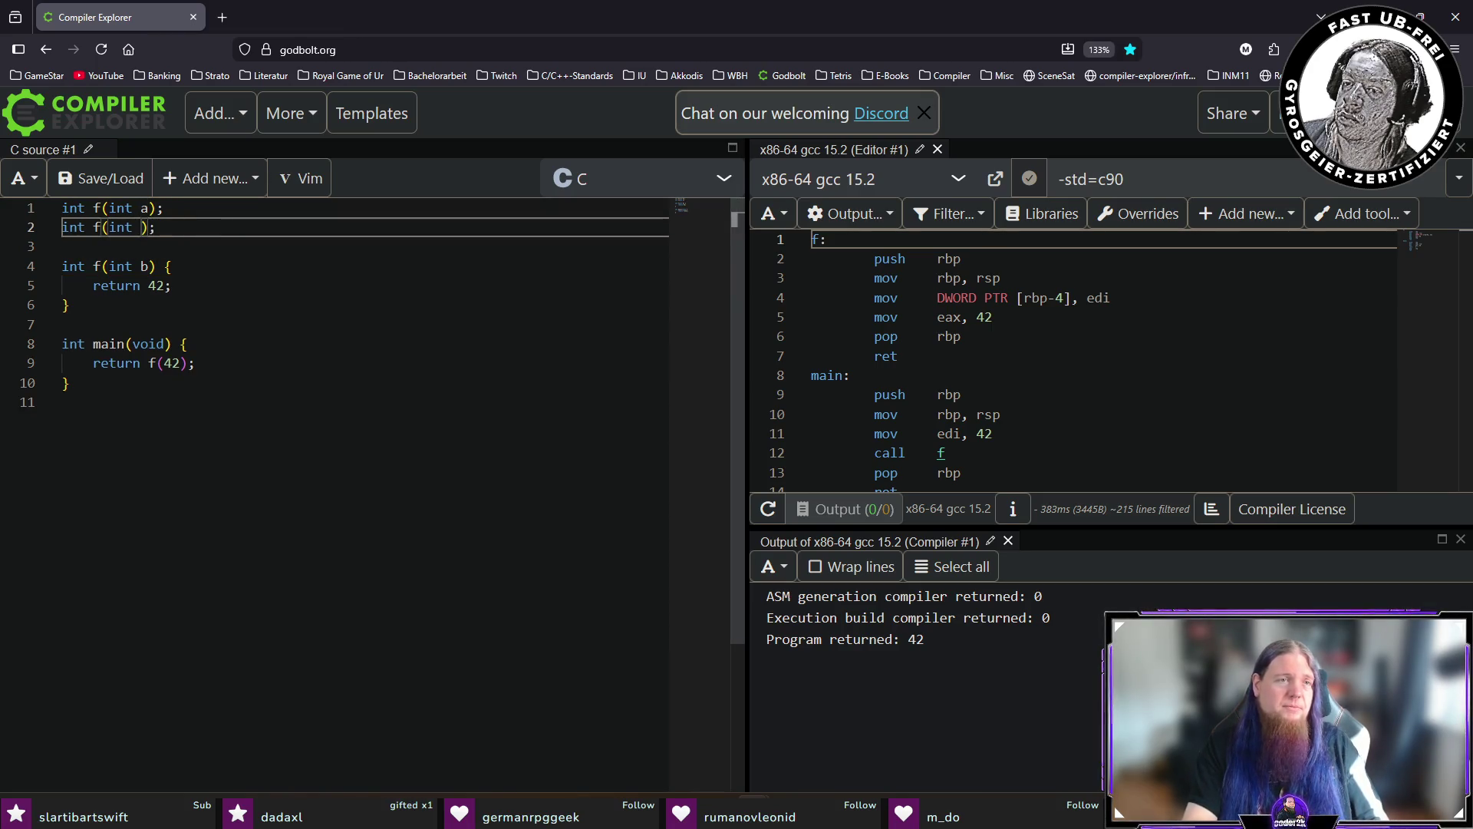
{"action": "key", "text": "shift+alt+Down"}
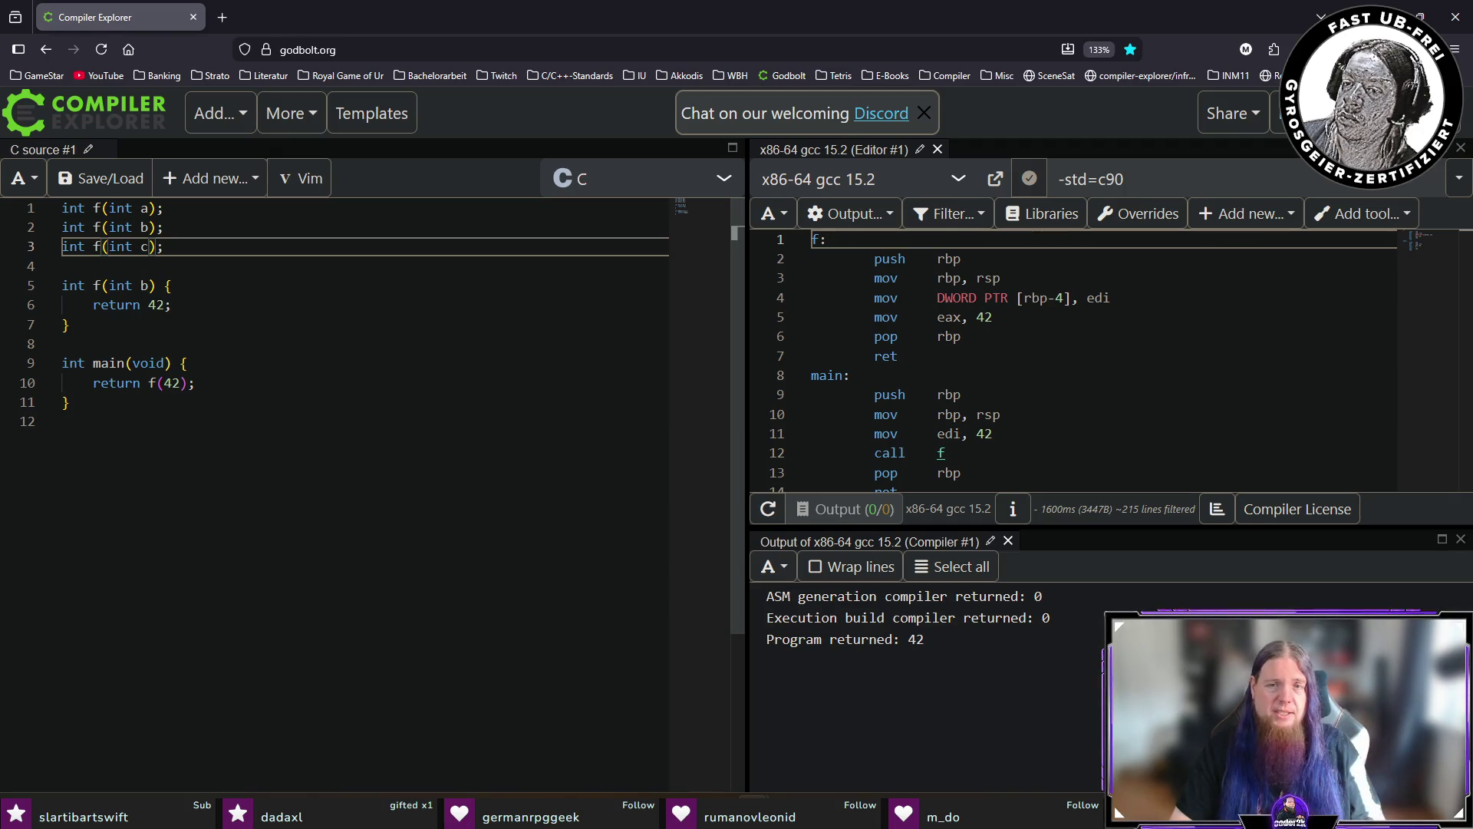
{"action": "key", "text": "shift+alt+Down"}
{"action": "key", "text": "BackSpace"}
{"action": "key", "text": "BackSpace"}
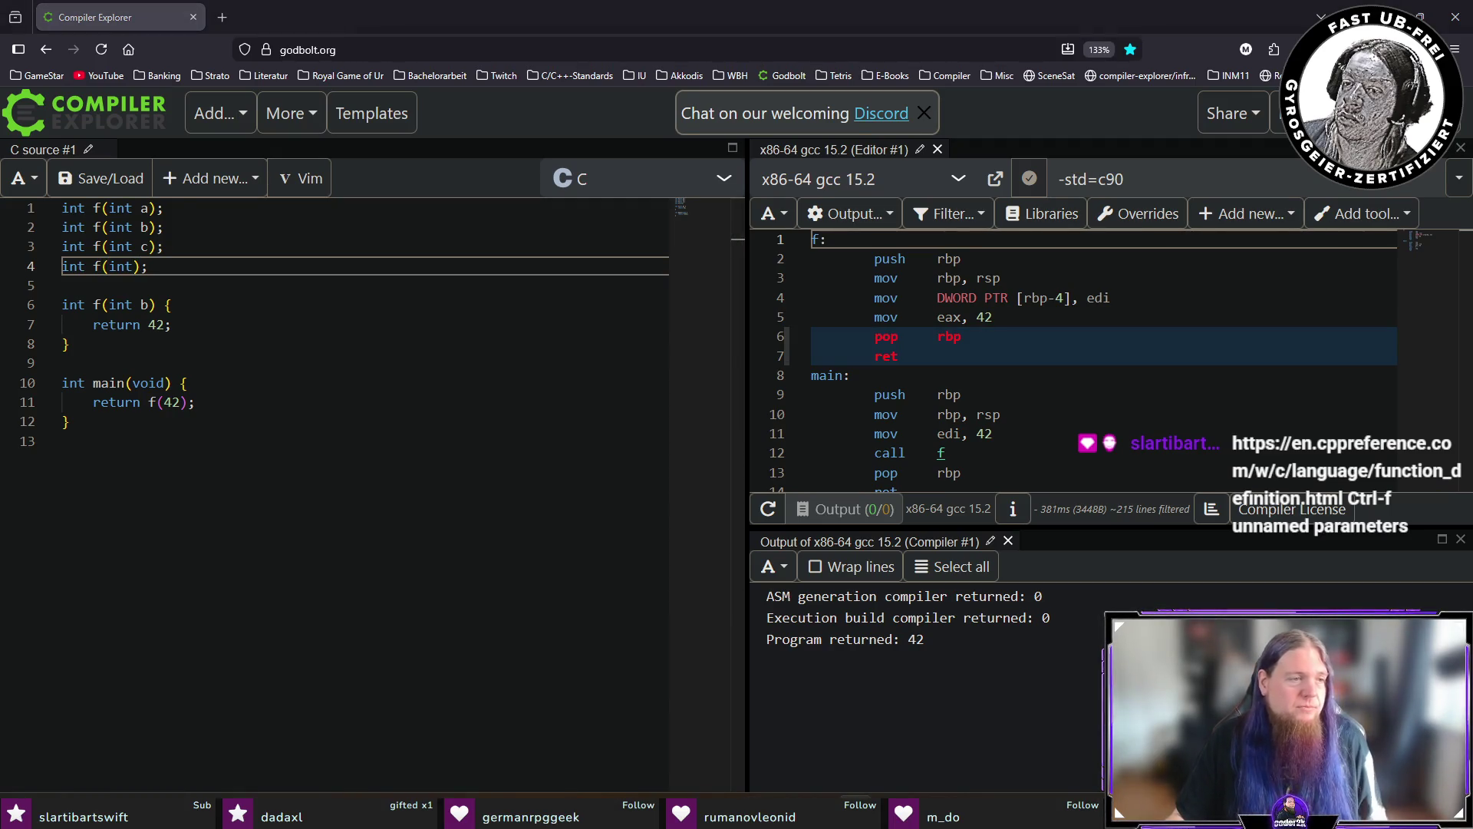
Search the Function definitions page for 'unnamed paramet', then switch back to TeXstudio.
{"action": "key", "text": "ctrl+f"}
{"action": "type", "text": "unnamed-"}
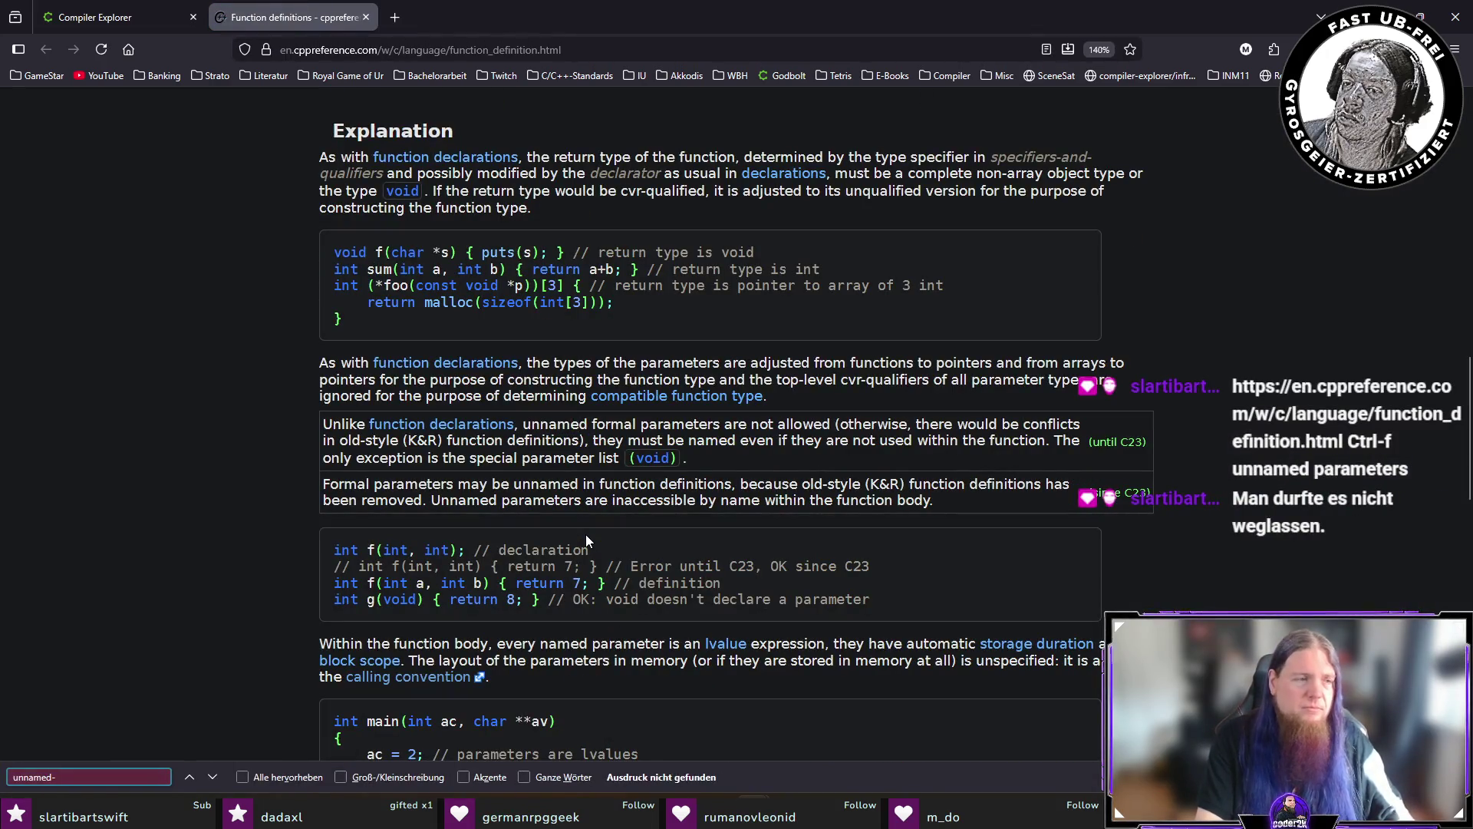
{"action": "key", "text": "BackSpace"}
{"action": "type", "text": "paramet"}
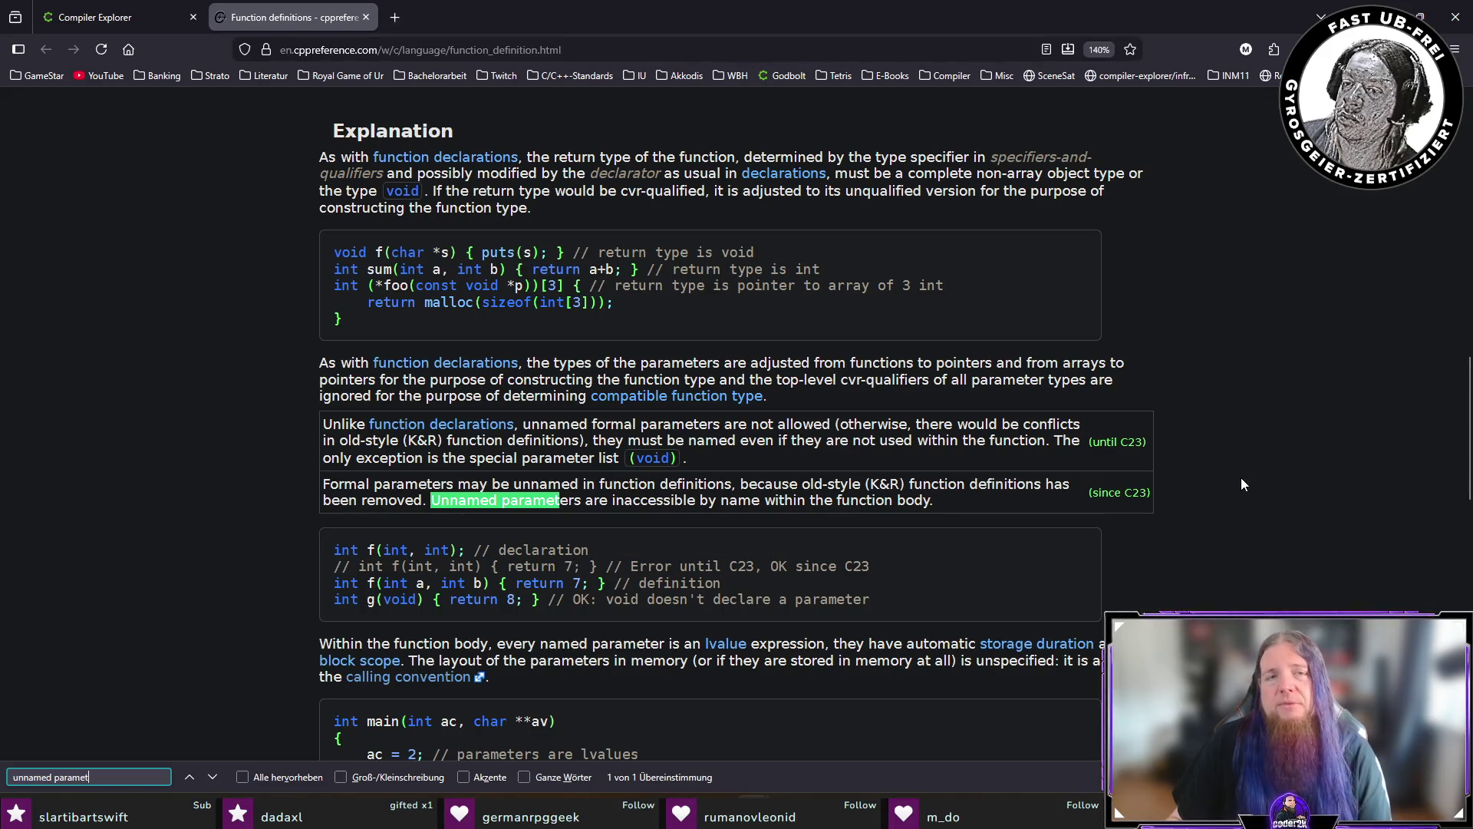
{"action": "key", "text": "Escape"}
{"action": "key", "text": "alt+Tab"}
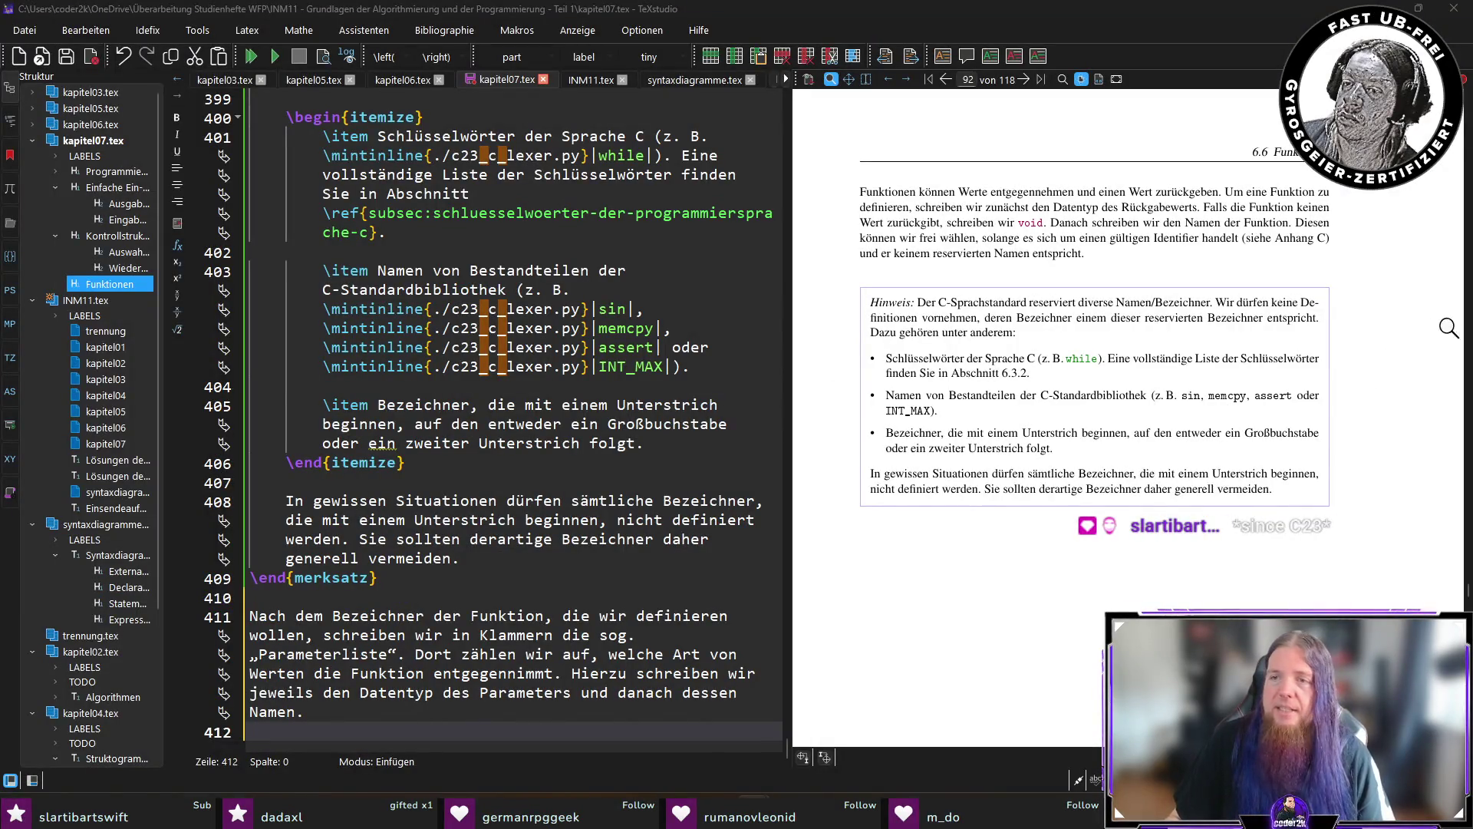
Scroll the PDF preview to page 104's ParameterTypeList, ParameterList and ParameterDeclaration diagrams.
{"action": "left_click", "coordinate": [1313, 238]}
{"action": "scroll", "coordinate": [1313, 237], "scroll_direction": "down", "scroll_amount": 5}
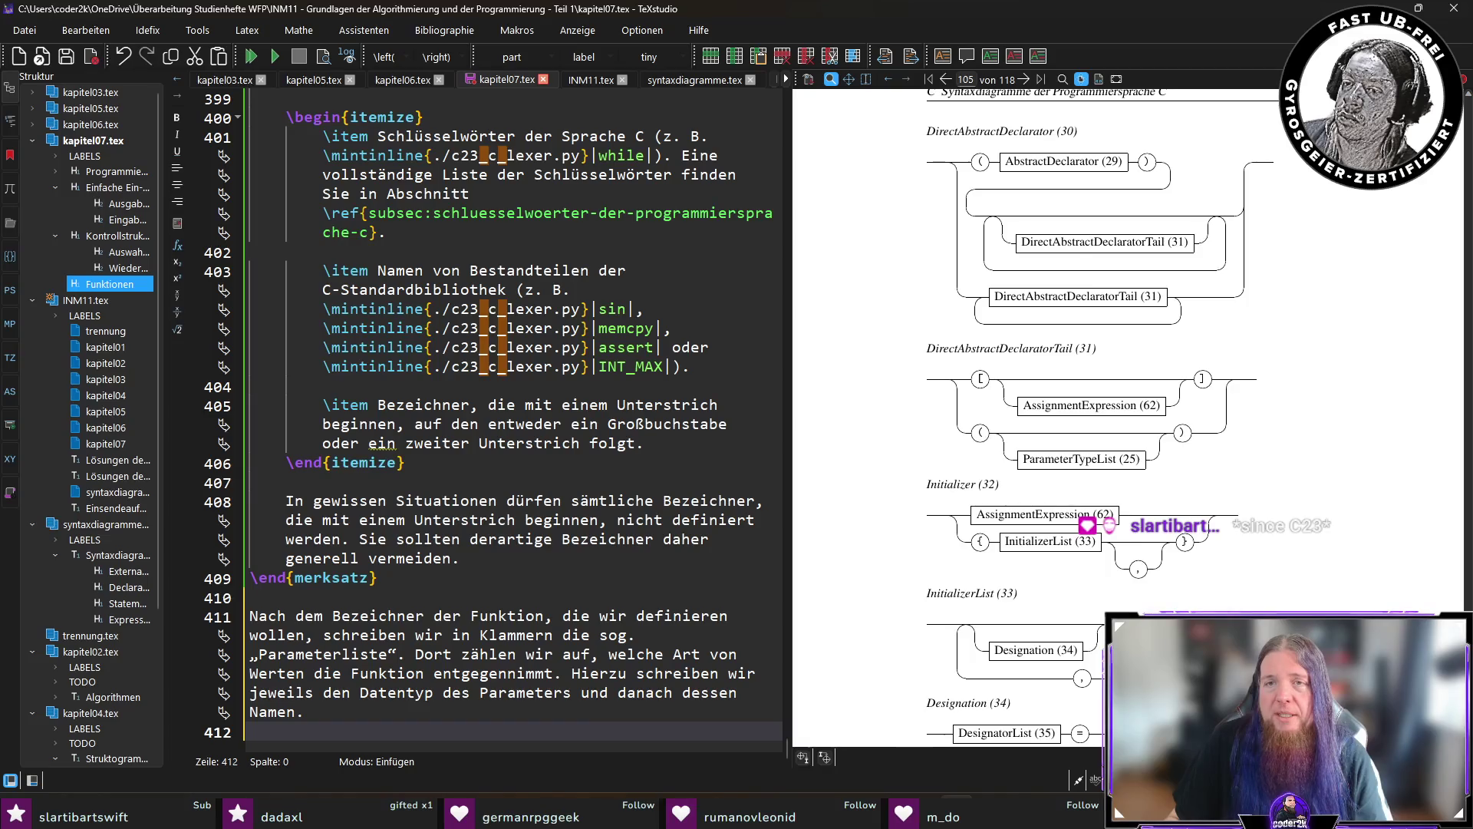
{"action": "scroll", "coordinate": [1128, 414], "scroll_direction": "up", "scroll_amount": 5}
{"action": "scroll", "coordinate": [1044, 414], "scroll_direction": "up", "scroll_amount": 3}
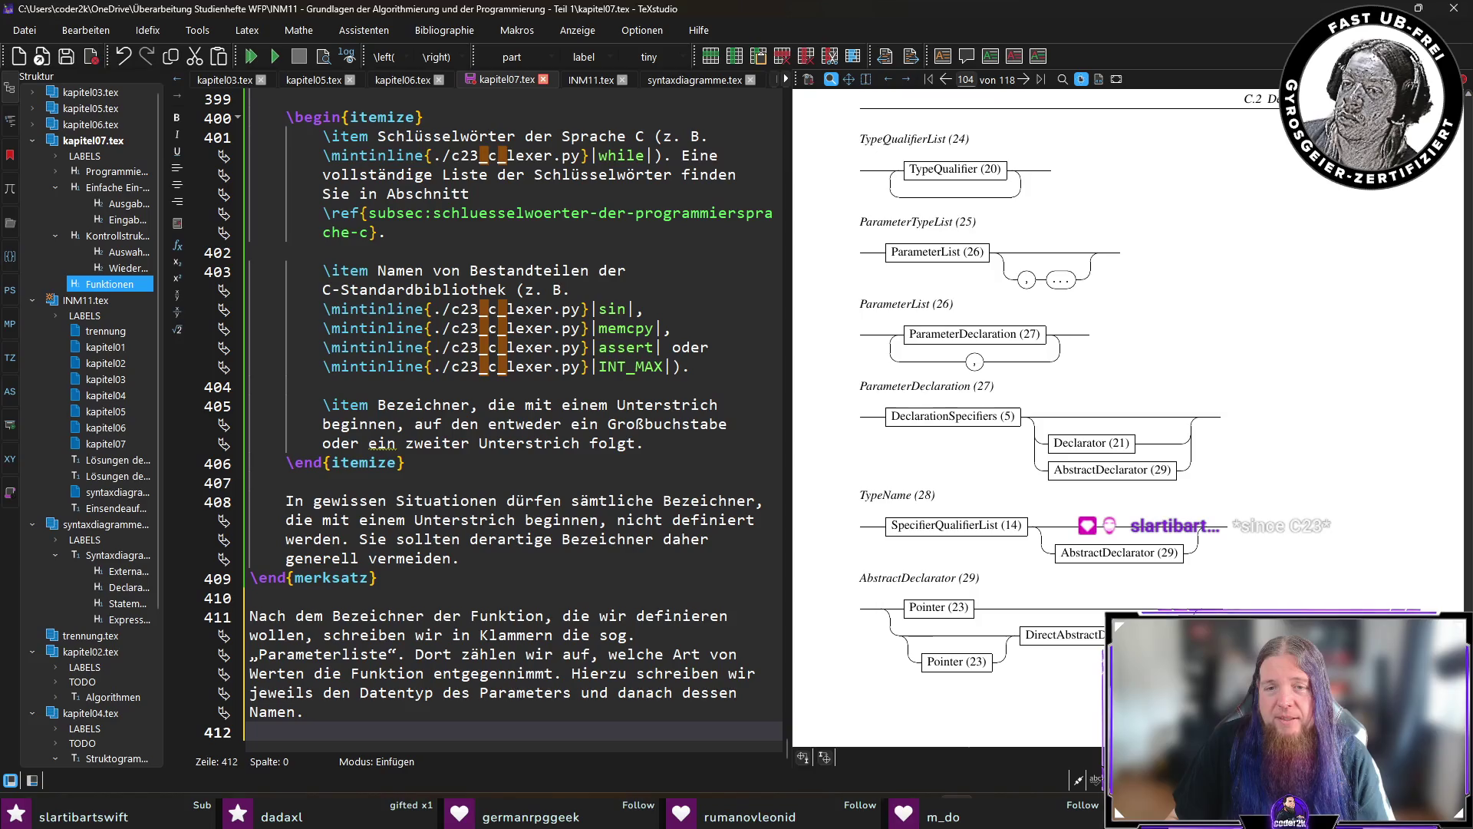
{"action": "scroll", "coordinate": [1128, 415], "scroll_direction": "up", "scroll_amount": 4}
{"action": "scroll", "coordinate": [1128, 414], "scroll_direction": "up", "scroll_amount": 4}
{"action": "scroll", "coordinate": [1127, 414], "scroll_direction": "up", "scroll_amount": 3}
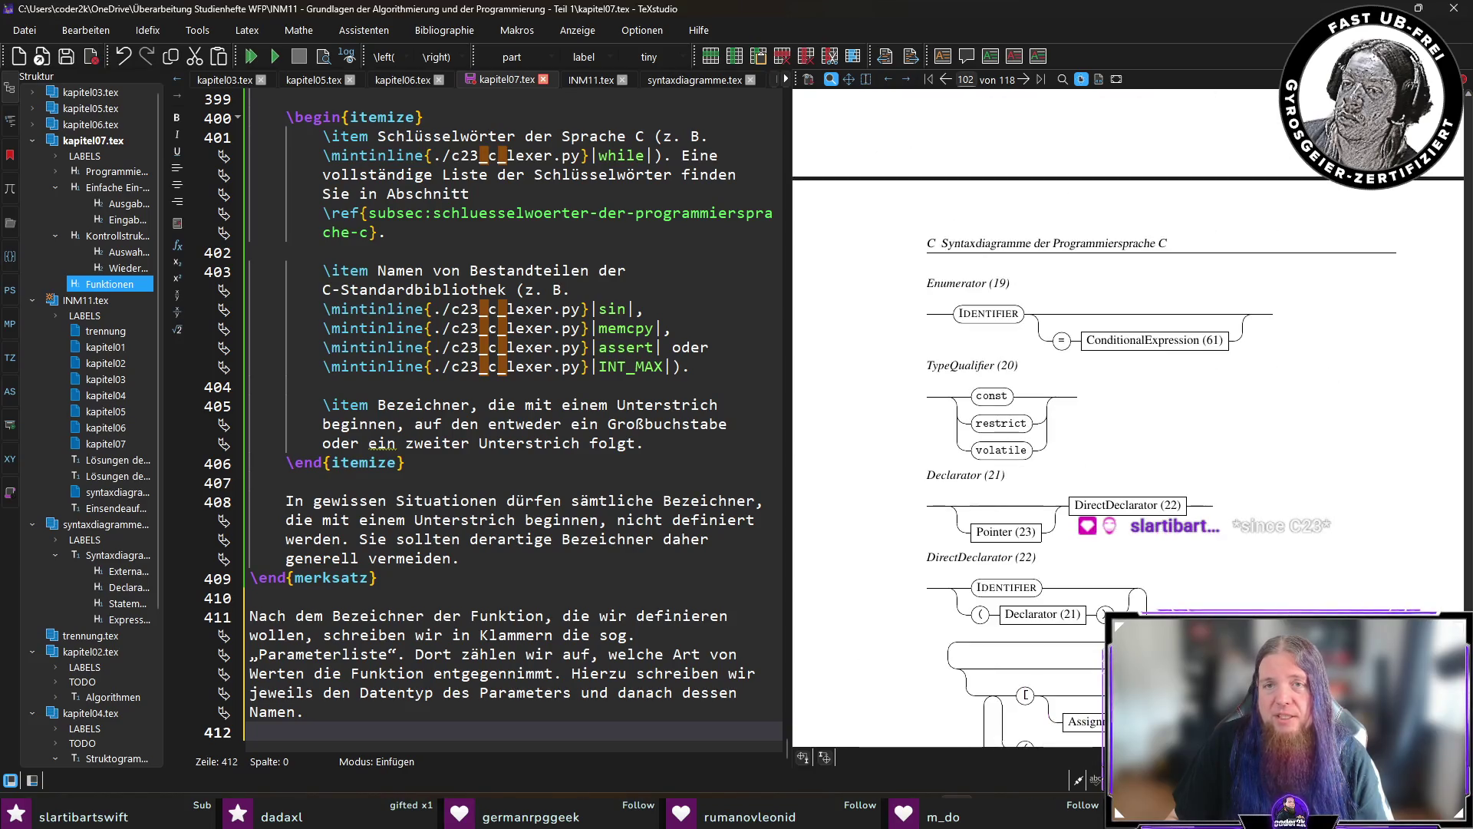
{"action": "scroll", "coordinate": [1128, 415], "scroll_direction": "up", "scroll_amount": 5}
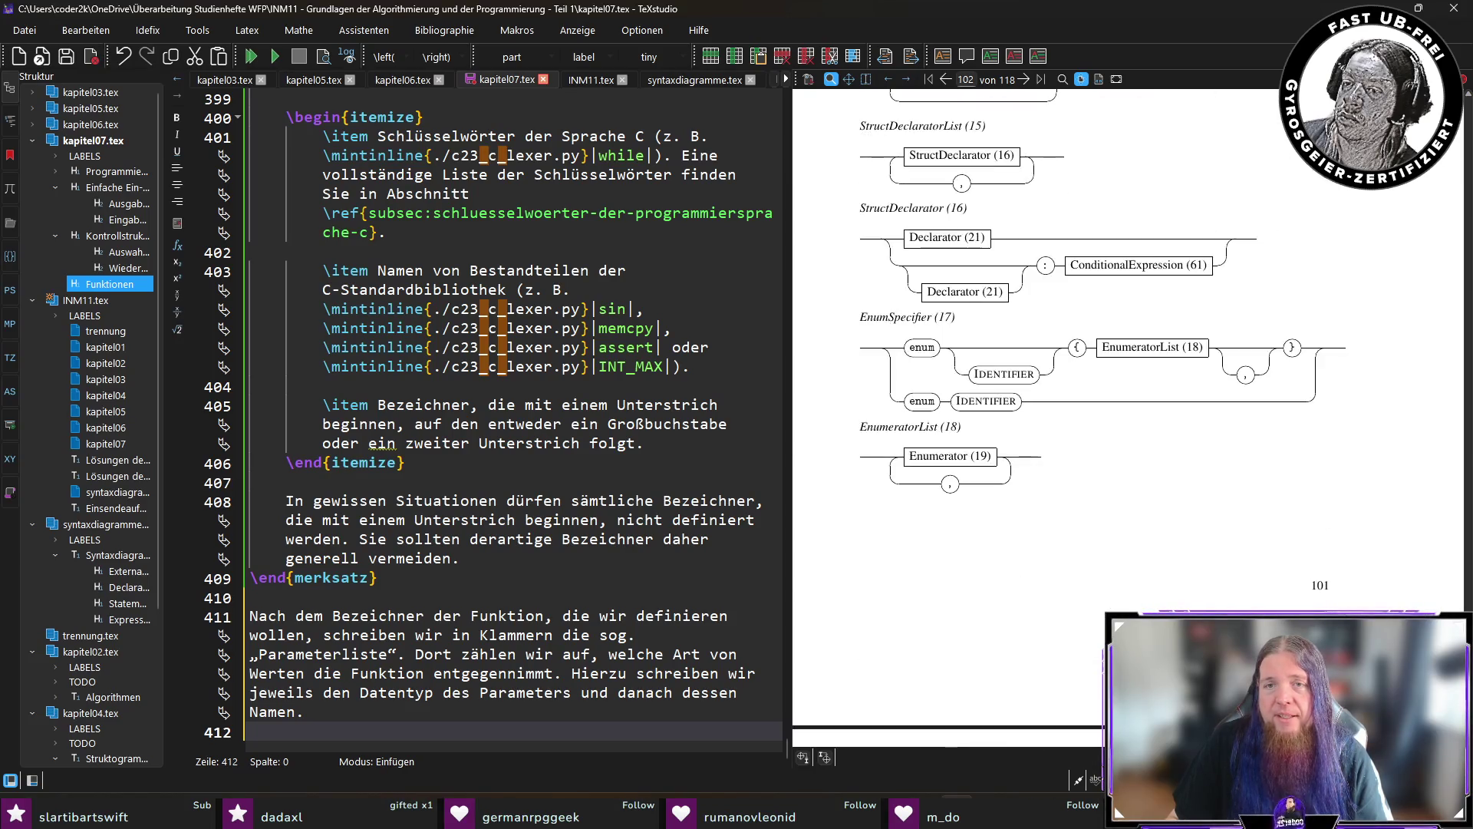
{"action": "scroll", "coordinate": [1128, 415], "scroll_direction": "up", "scroll_amount": 5}
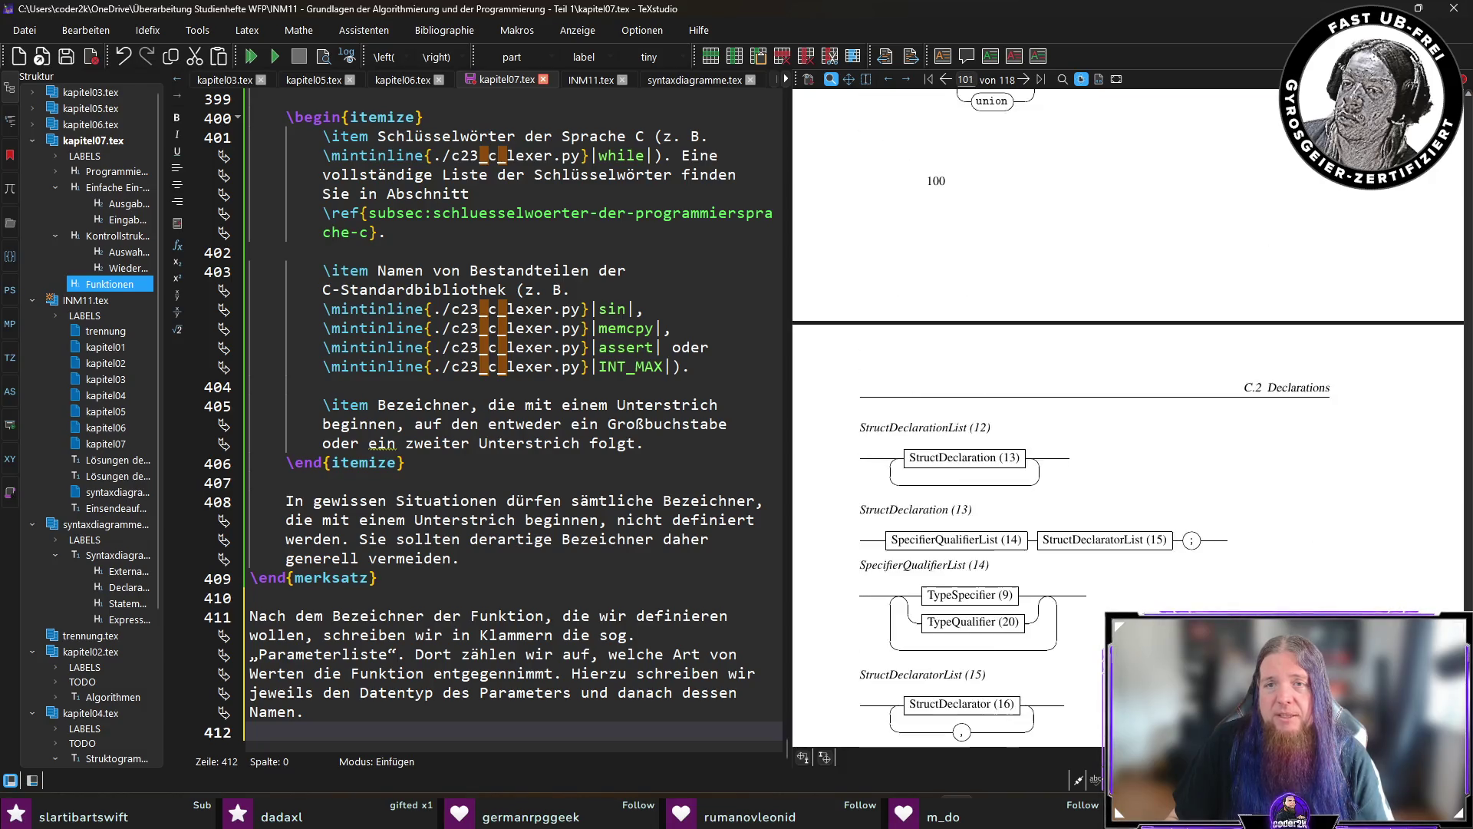
{"action": "scroll", "coordinate": [1128, 414], "scroll_direction": "up", "scroll_amount": 5}
{"action": "scroll", "coordinate": [1128, 414], "scroll_direction": "up", "scroll_amount": 10}
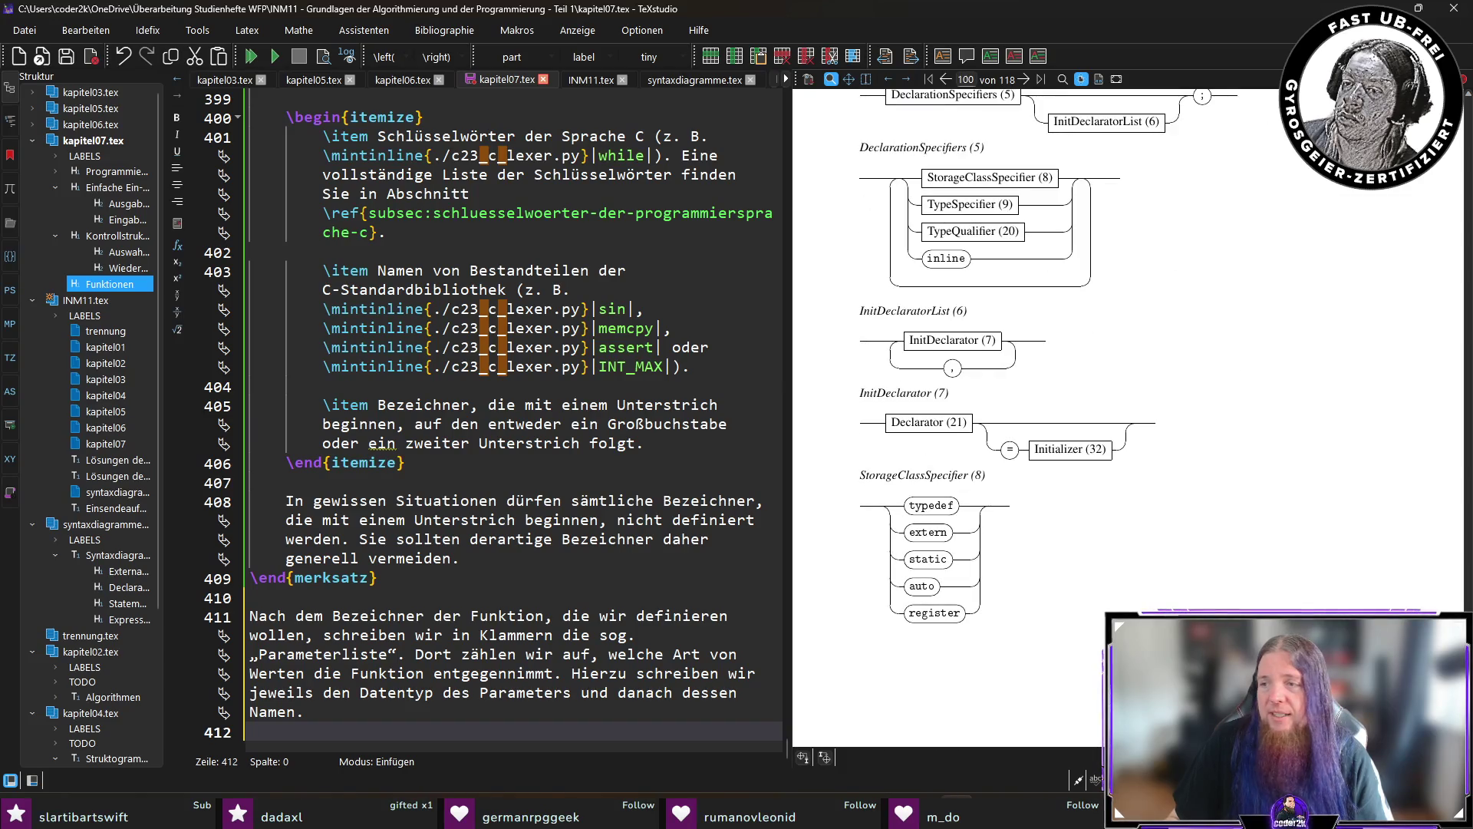
{"action": "scroll", "coordinate": [1128, 414], "scroll_direction": "down", "scroll_amount": 15}
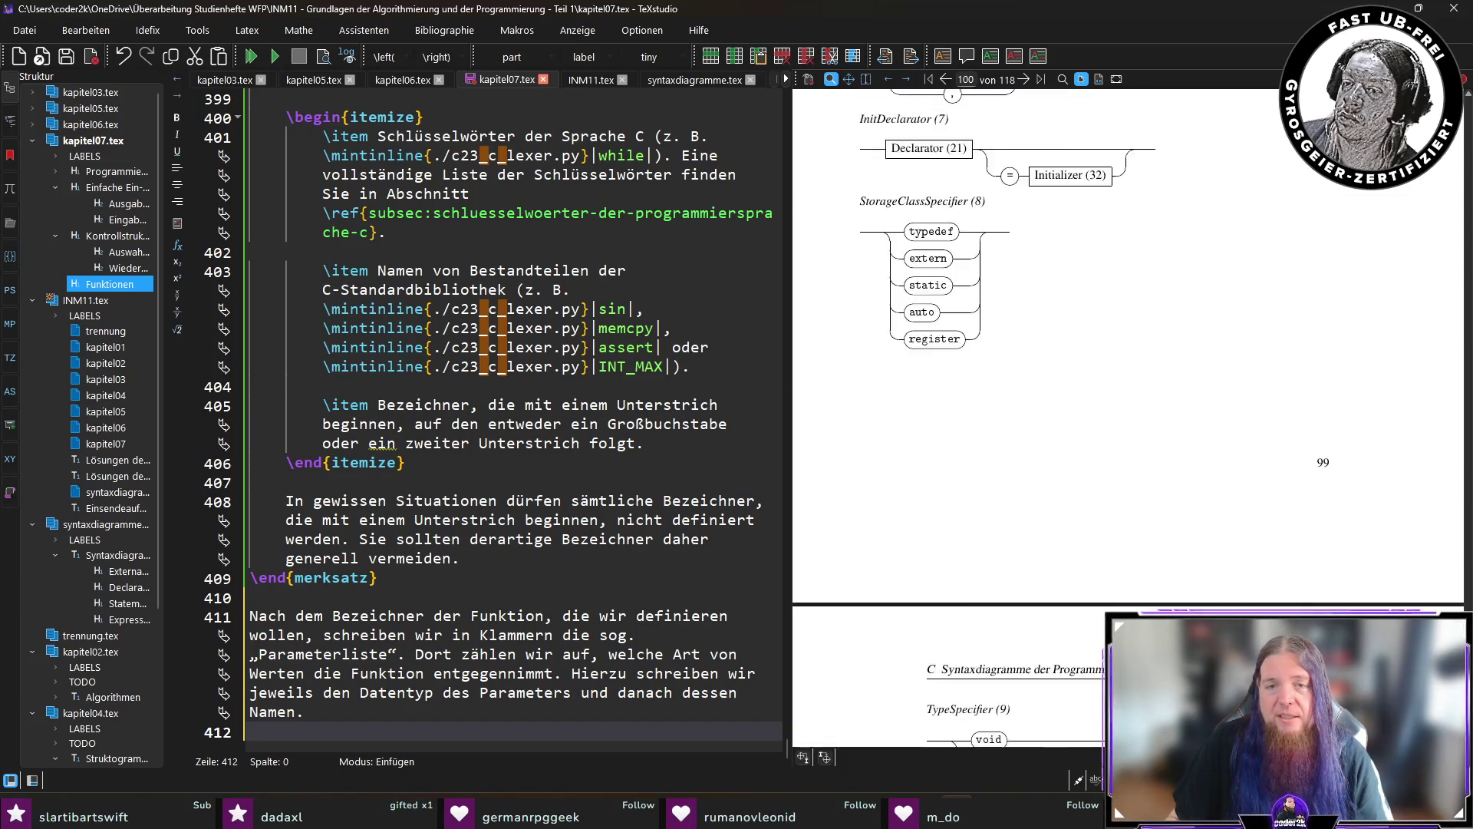
{"action": "scroll", "coordinate": [1128, 414], "scroll_direction": "down", "scroll_amount": 2}
{"action": "scroll", "coordinate": [1128, 415], "scroll_direction": "up", "scroll_amount": 3}
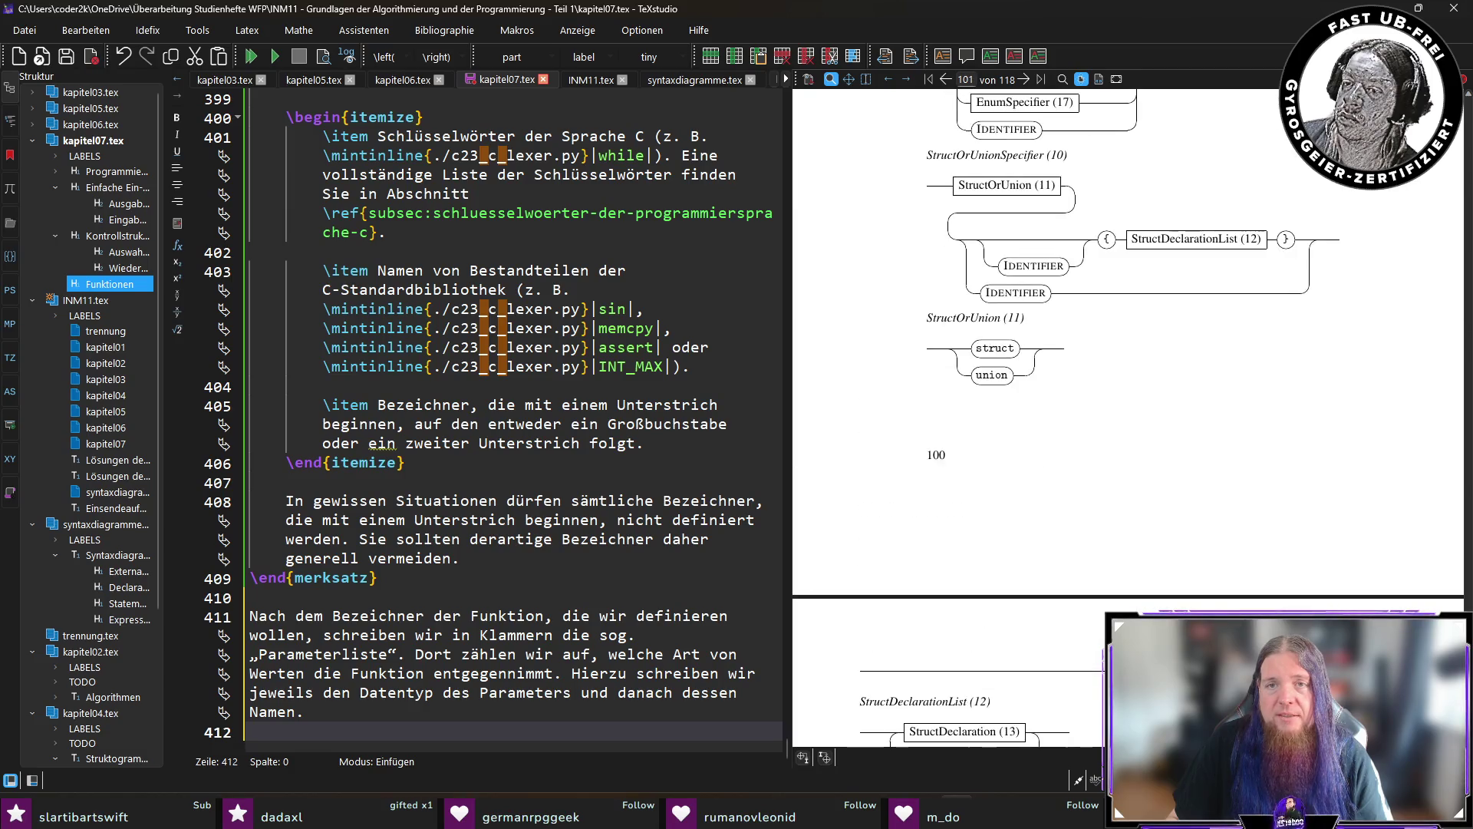
{"action": "scroll", "coordinate": [1128, 414], "scroll_direction": "down", "scroll_amount": 1}
{"action": "scroll", "coordinate": [1128, 414], "scroll_direction": "down", "scroll_amount": 5}
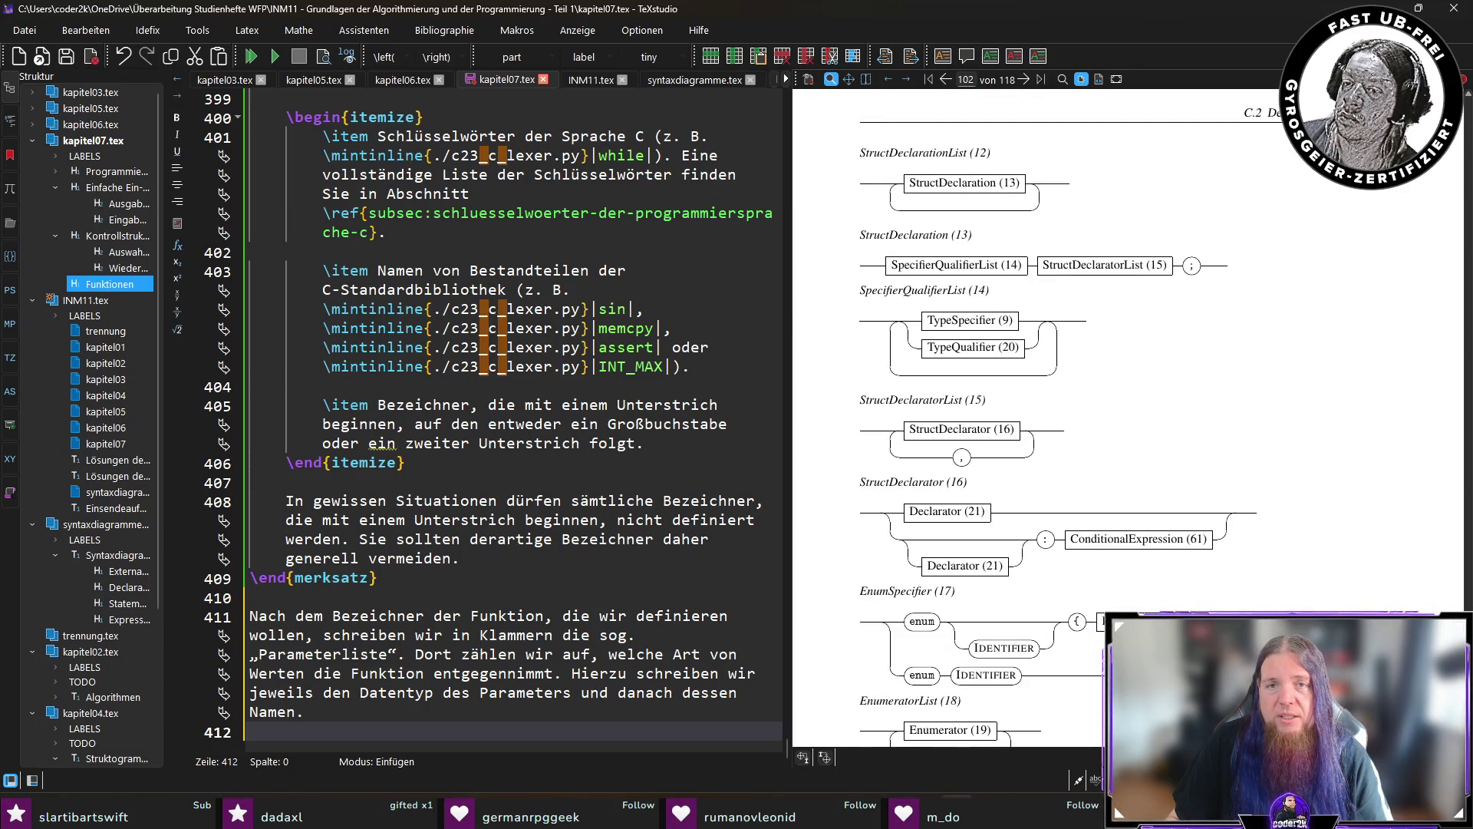
{"action": "scroll", "coordinate": [1127, 414], "scroll_direction": "down", "scroll_amount": 5}
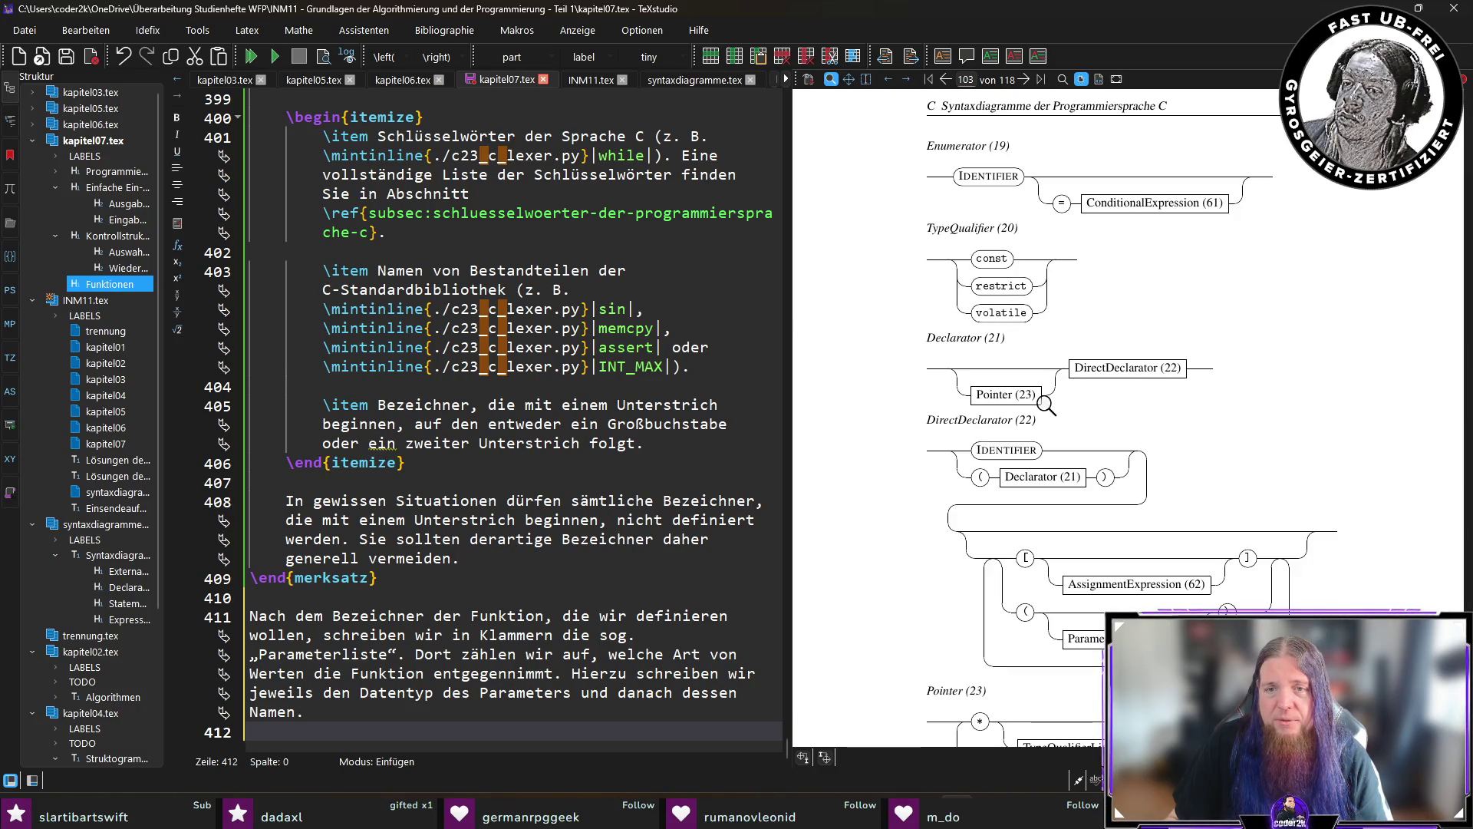
{"action": "scroll", "coordinate": [1226, 404], "scroll_direction": "down", "scroll_amount": 2}
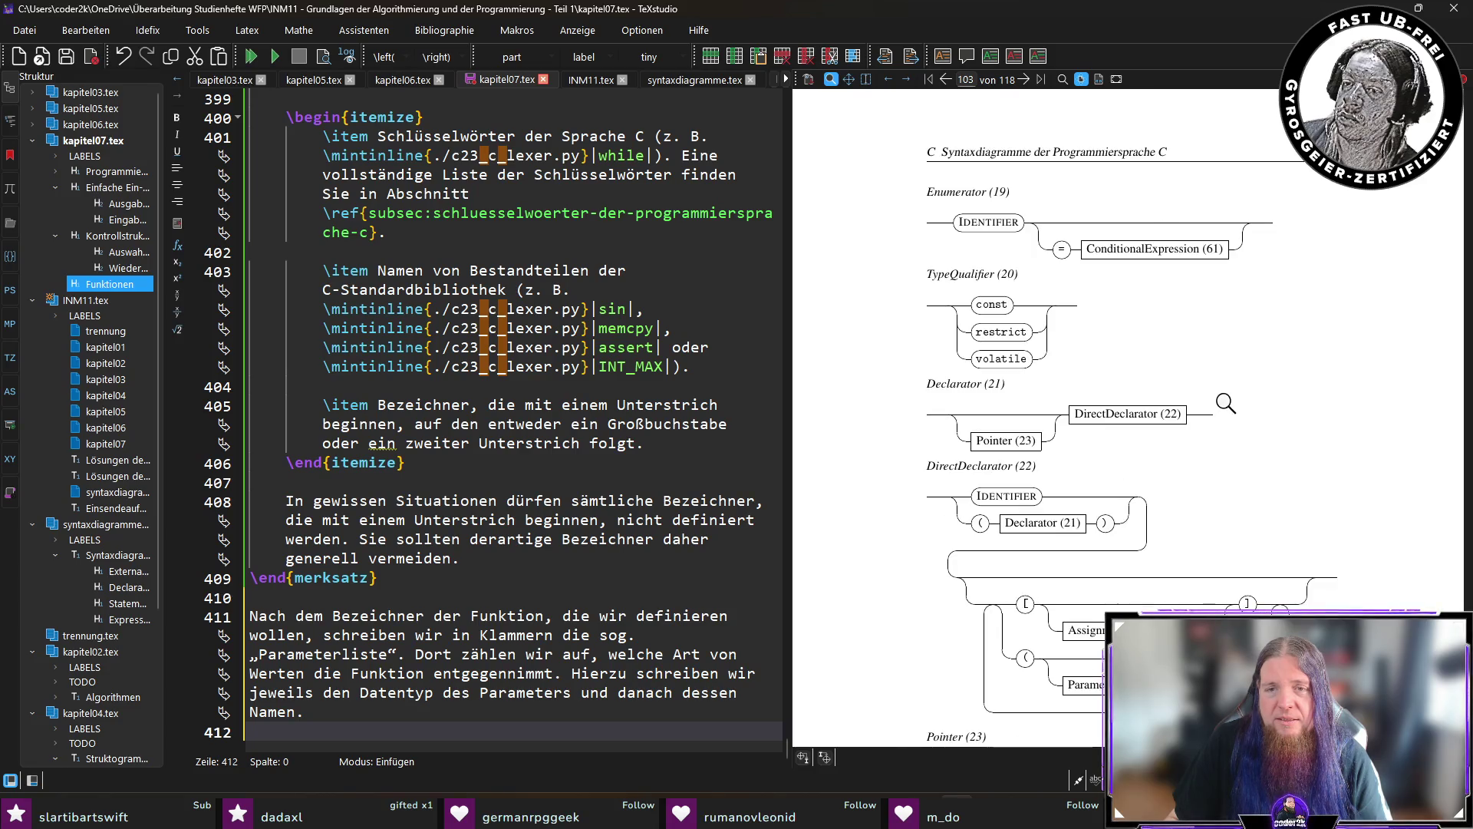
{"action": "scroll", "coordinate": [1225, 403], "scroll_direction": "down", "scroll_amount": 3}
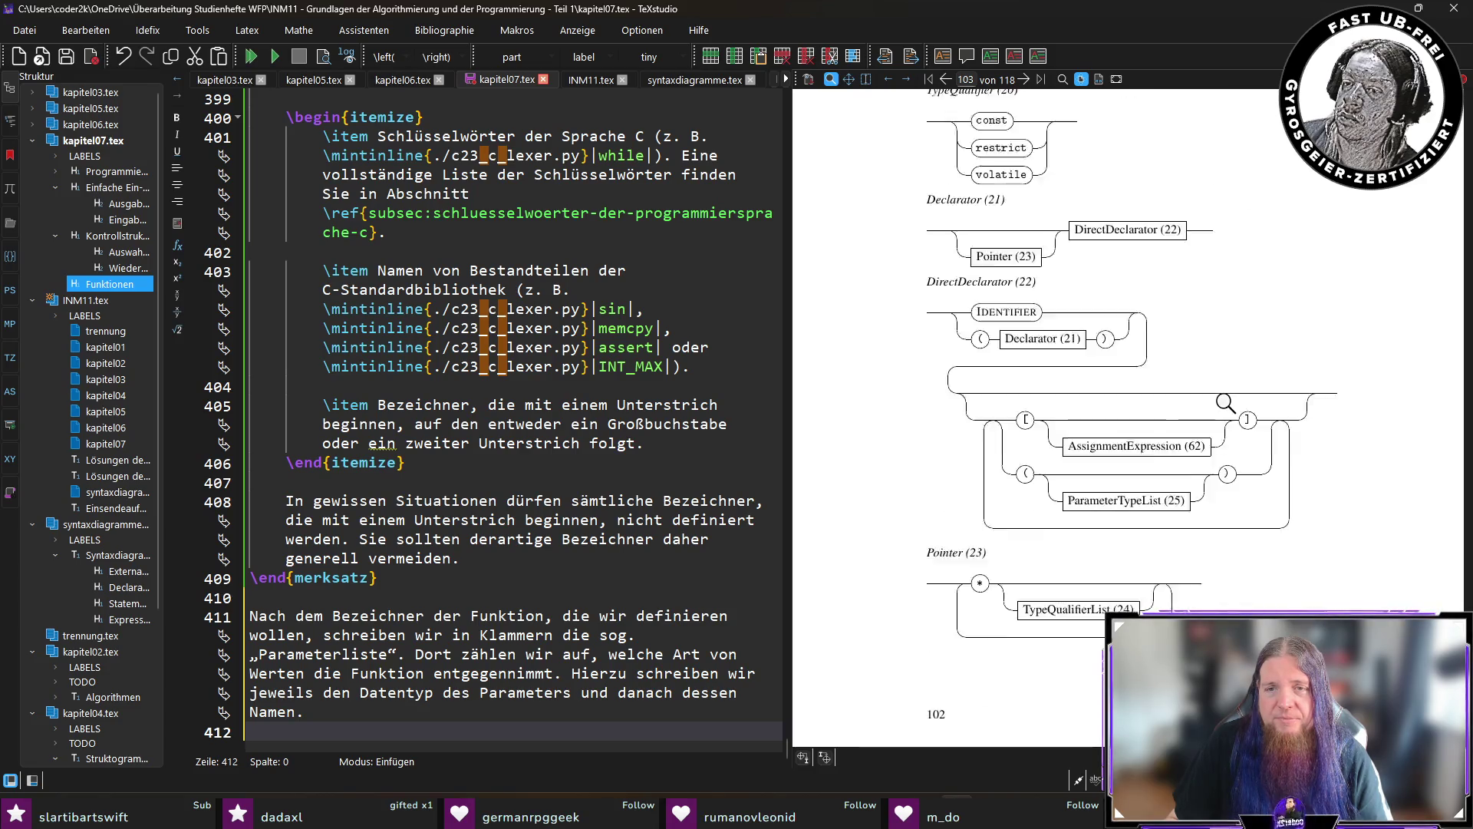
{"action": "scroll", "coordinate": [1280, 478], "scroll_direction": "down", "scroll_amount": 10}
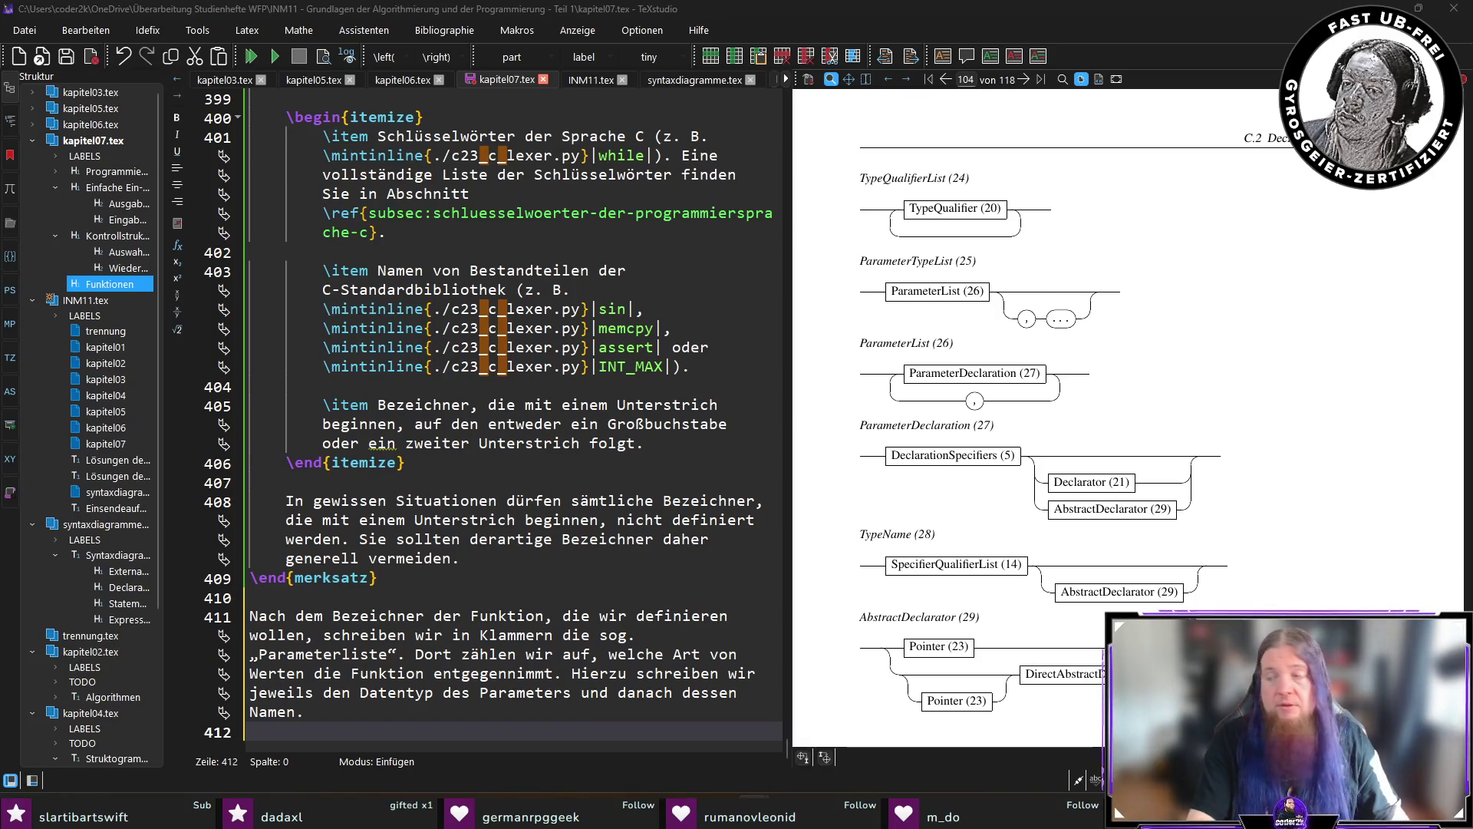
Insert -Wall -Wextra before -Wpedantic in the compiler options and recompile the example.
{"action": "key", "text": "alt+Tab"}
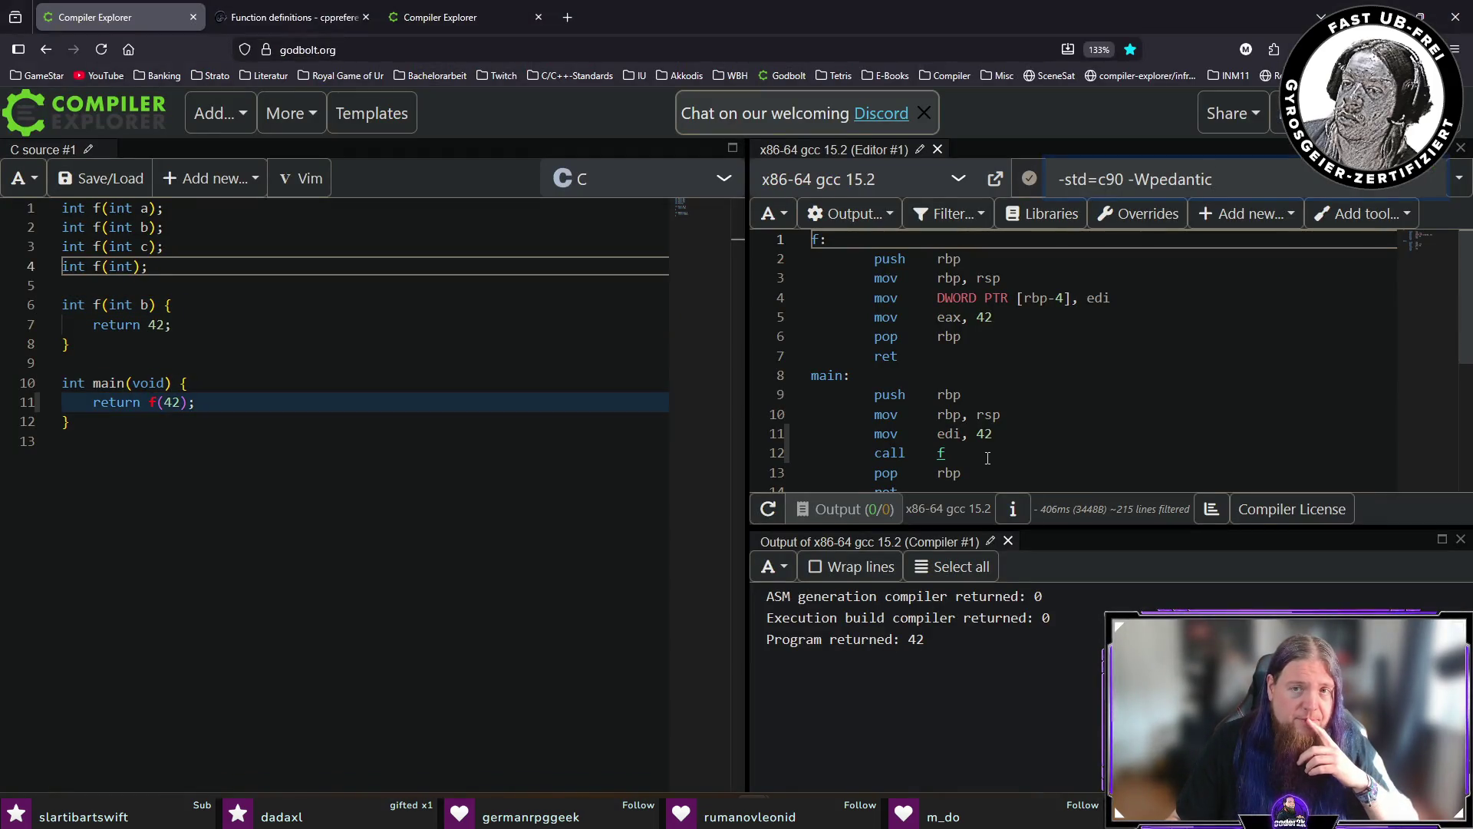
{"action": "left_click", "coordinate": [480, 388]}
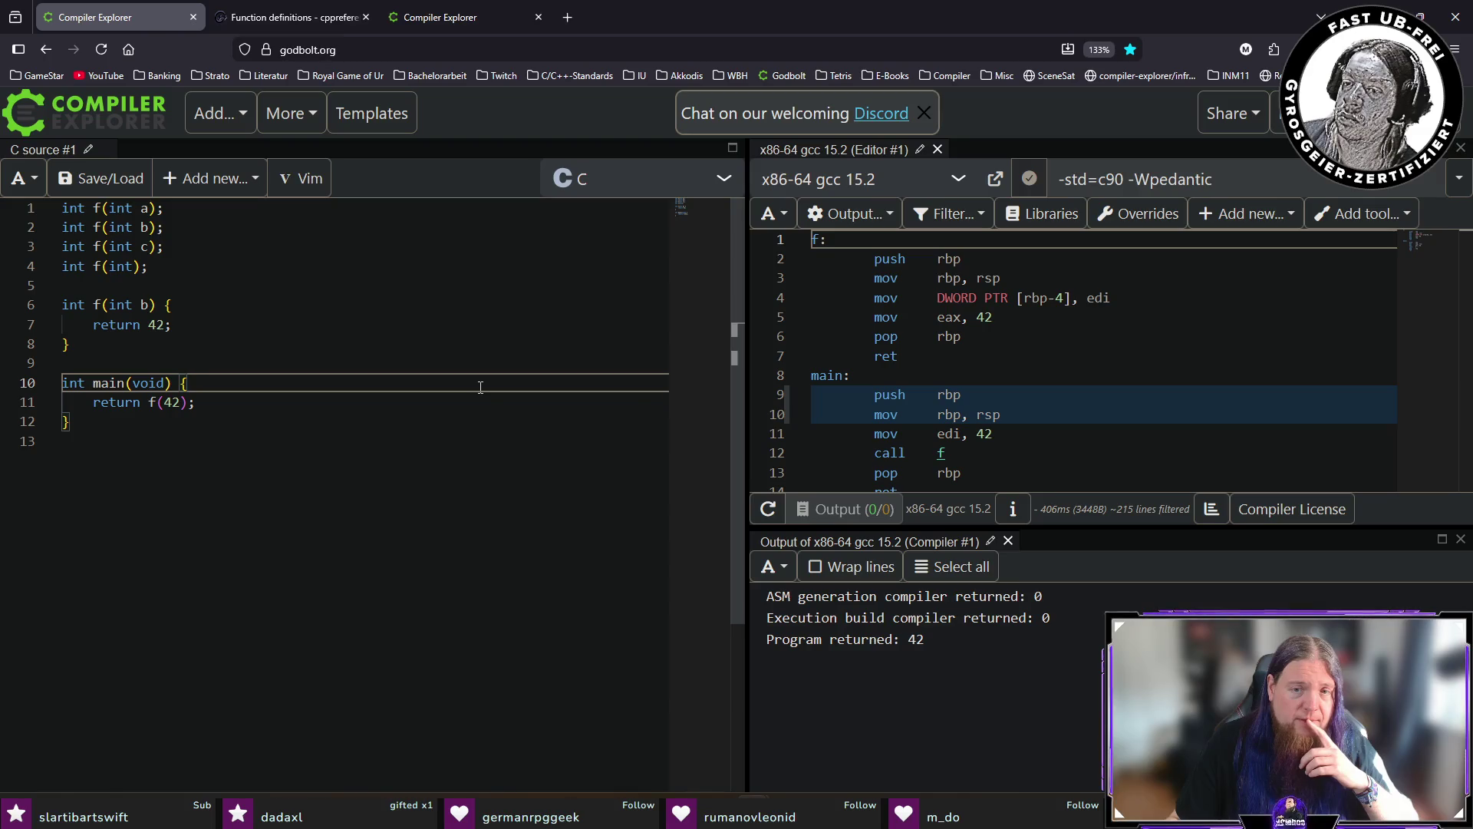
{"action": "left_click", "coordinate": [767, 511]}
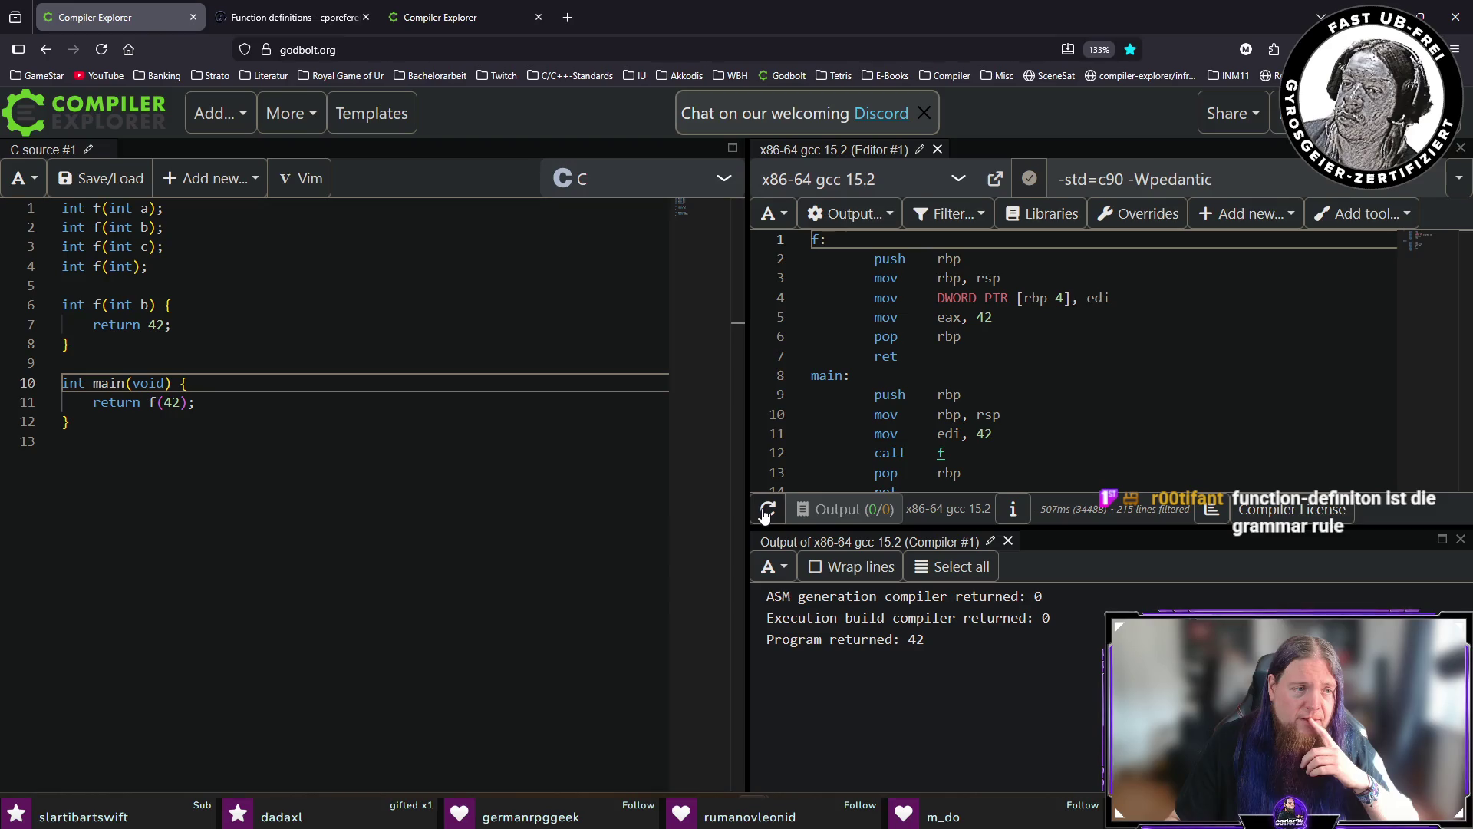
{"action": "left_click", "coordinate": [1063, 179]}
{"action": "left_click", "coordinate": [1130, 179]}
{"action": "type", "text": "-Wall -Wextra -W"}
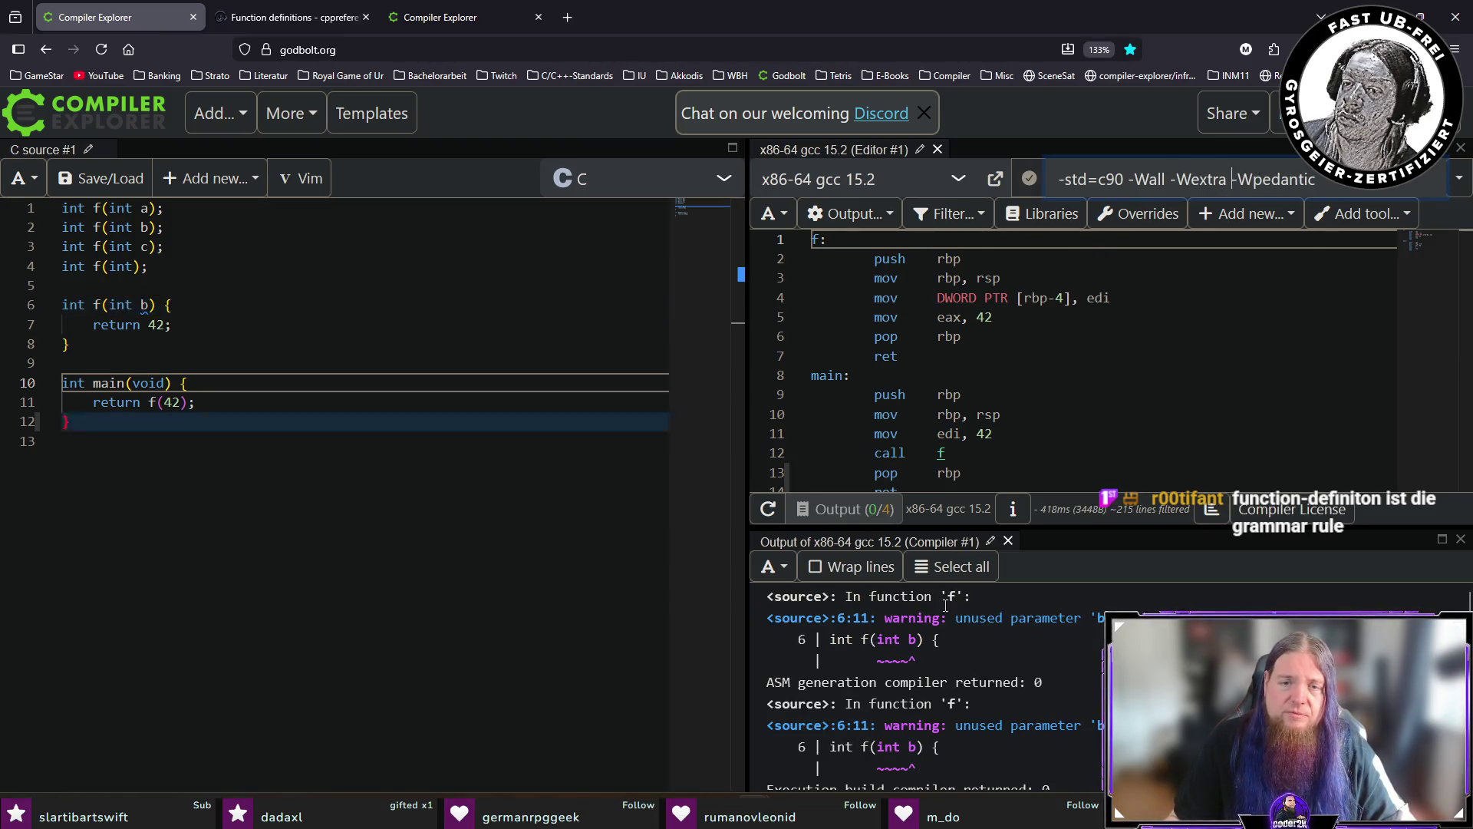
{"action": "scroll", "coordinate": [963, 653], "scroll_direction": "down", "scroll_amount": 1}
{"action": "scroll", "coordinate": [988, 671], "scroll_direction": "up", "scroll_amount": 1}
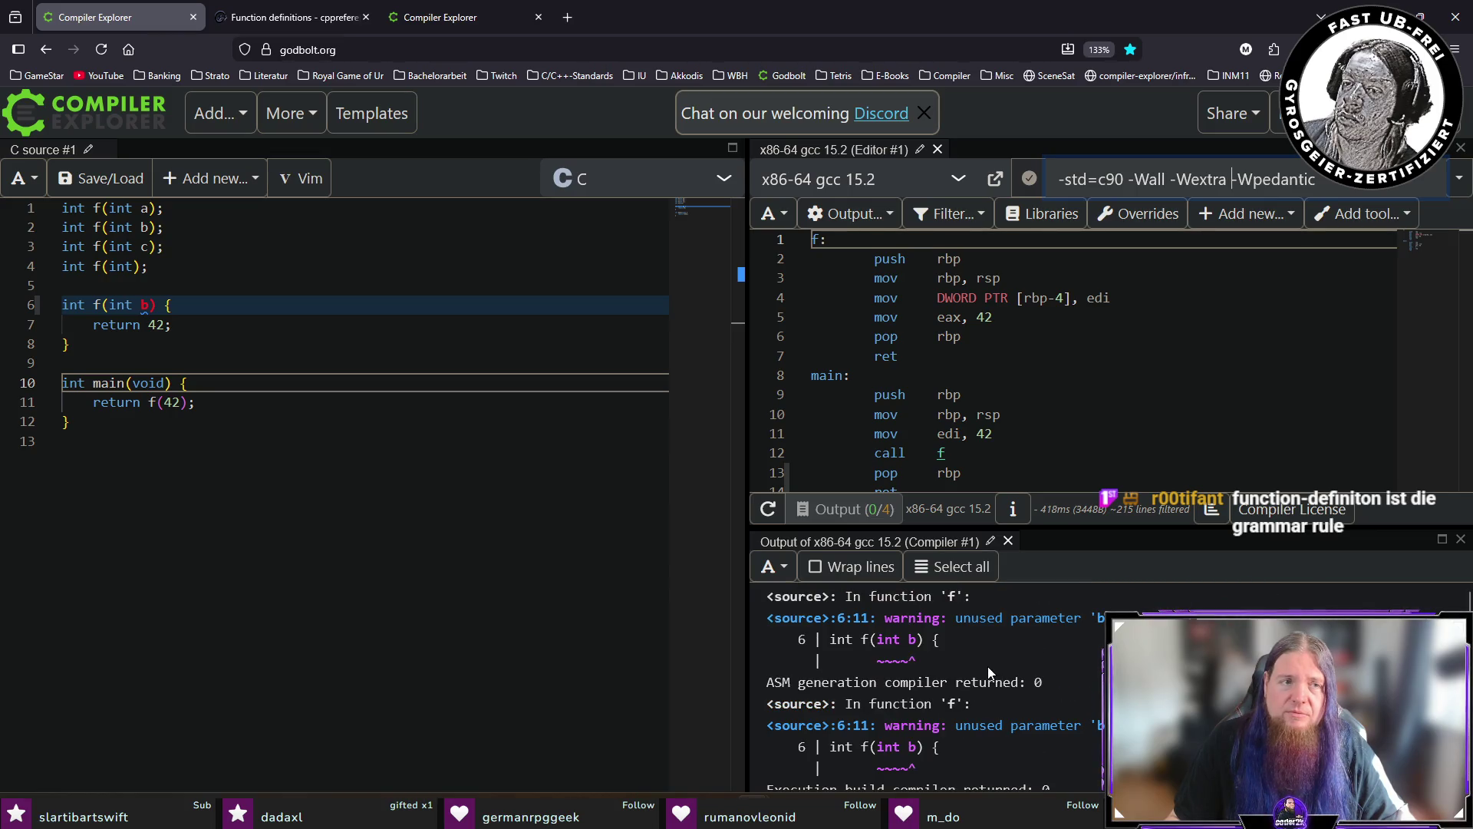
Show the separate f(int) example with its omitted-parameter-name warning.
{"action": "left_click", "coordinate": [404, 29]}
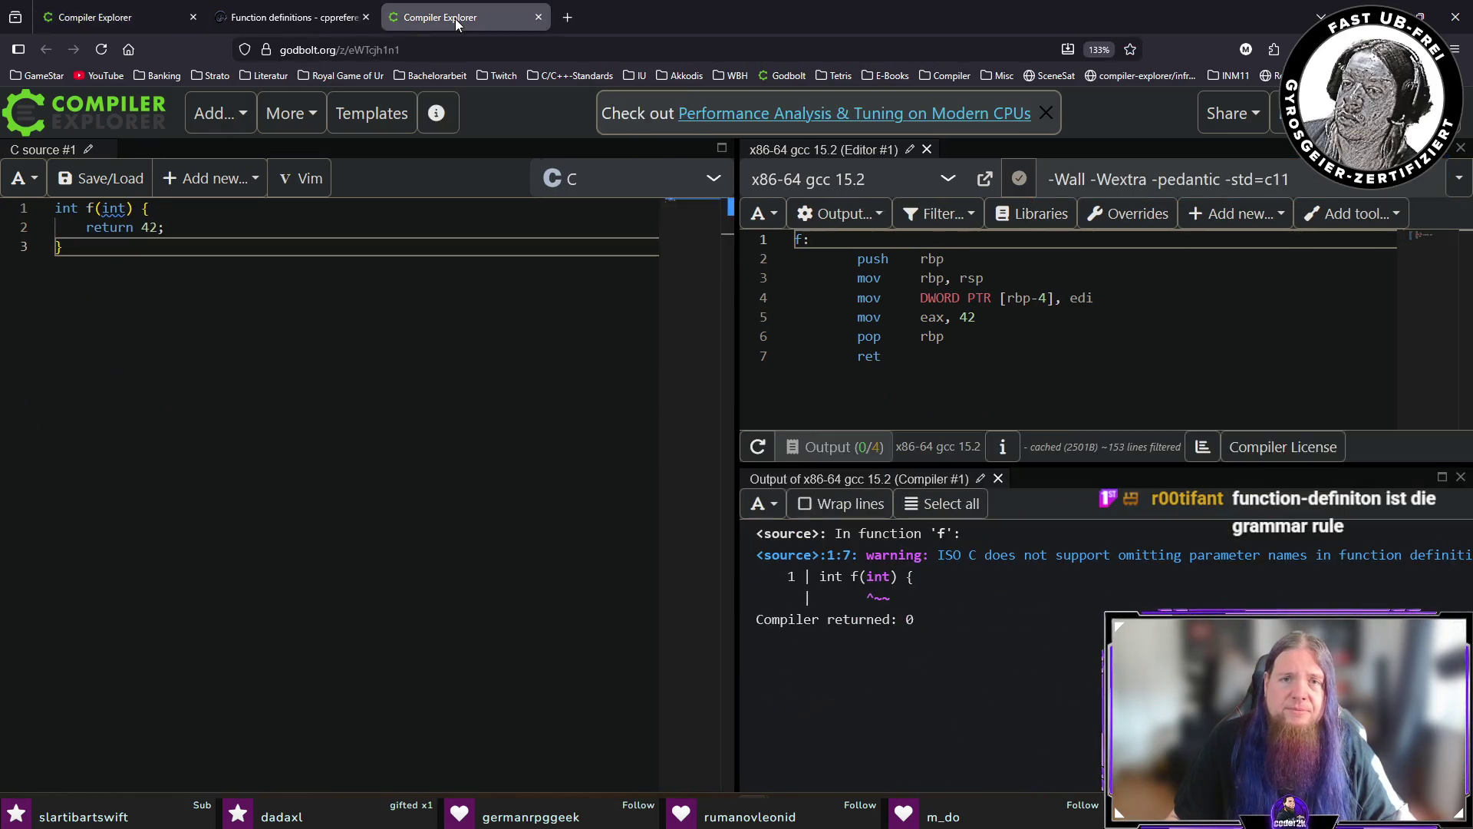
{"action": "left_click", "coordinate": [113, 22]}
{"action": "left_click", "coordinate": [461, 22]}
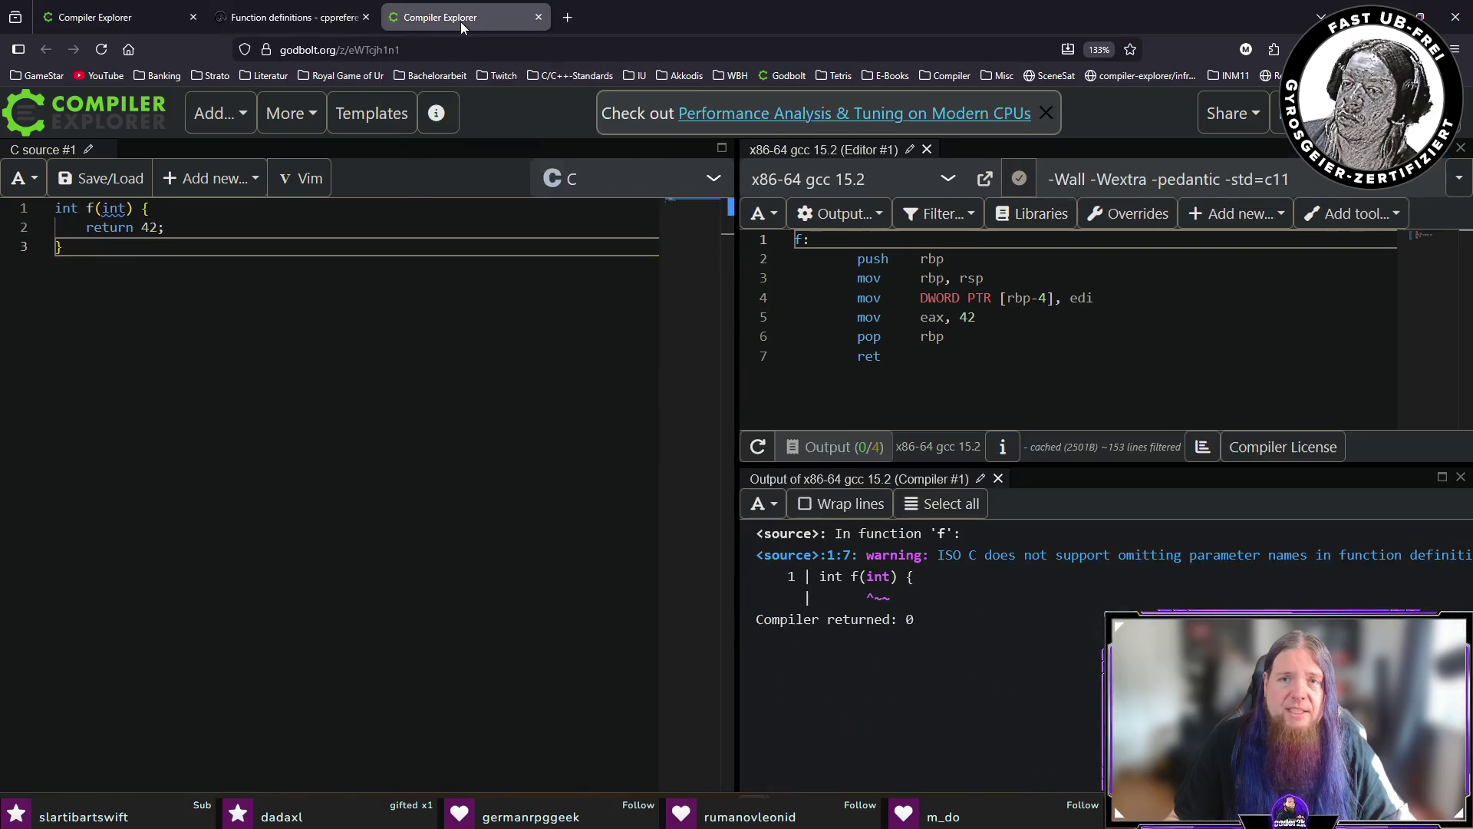
Compile with -std=c11 and remove the name b from f's definition, leaving int f(int).
{"action": "left_click", "coordinate": [154, 18]}
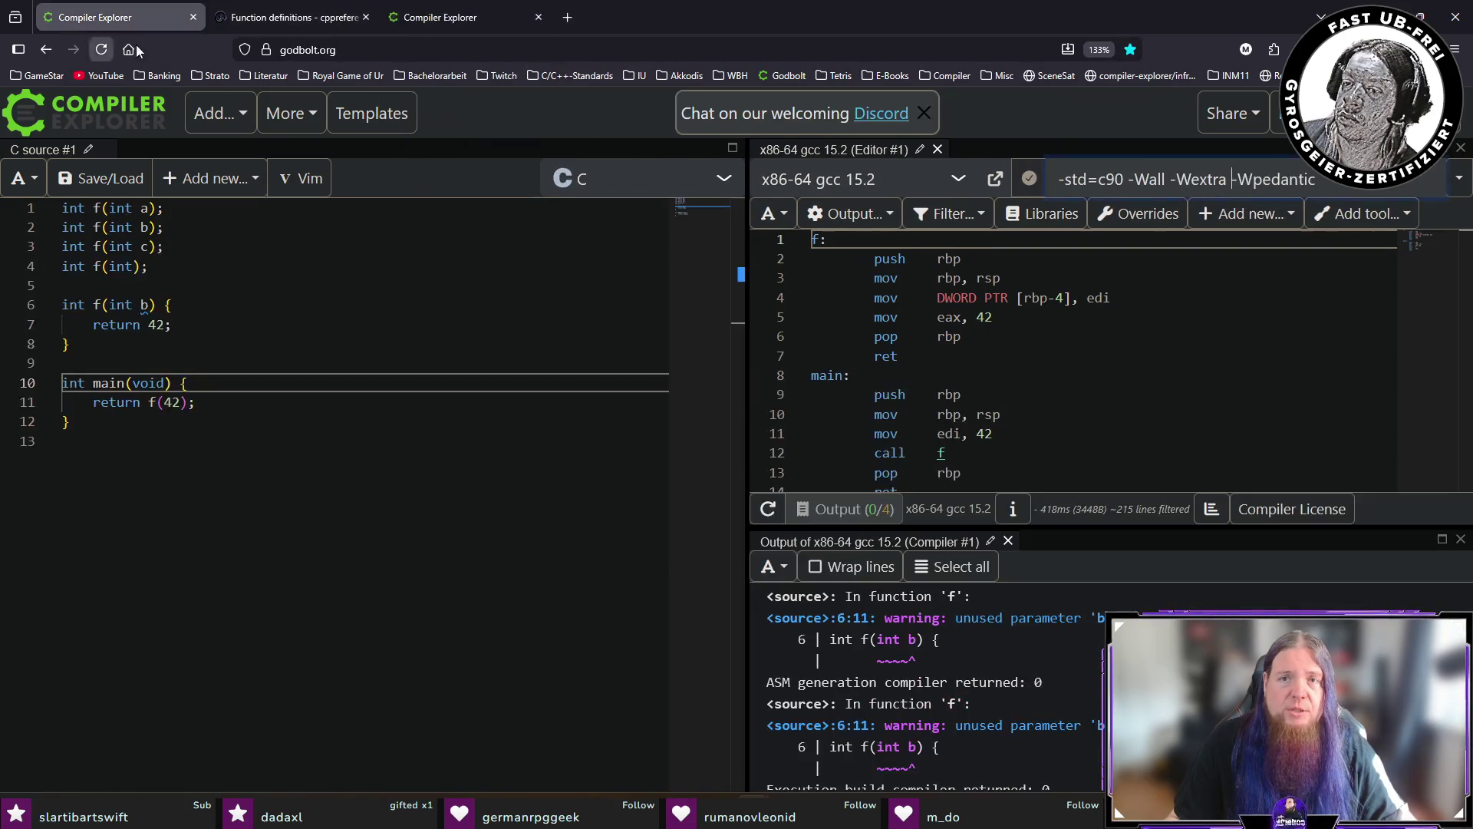
{"action": "type", "text": "11"}
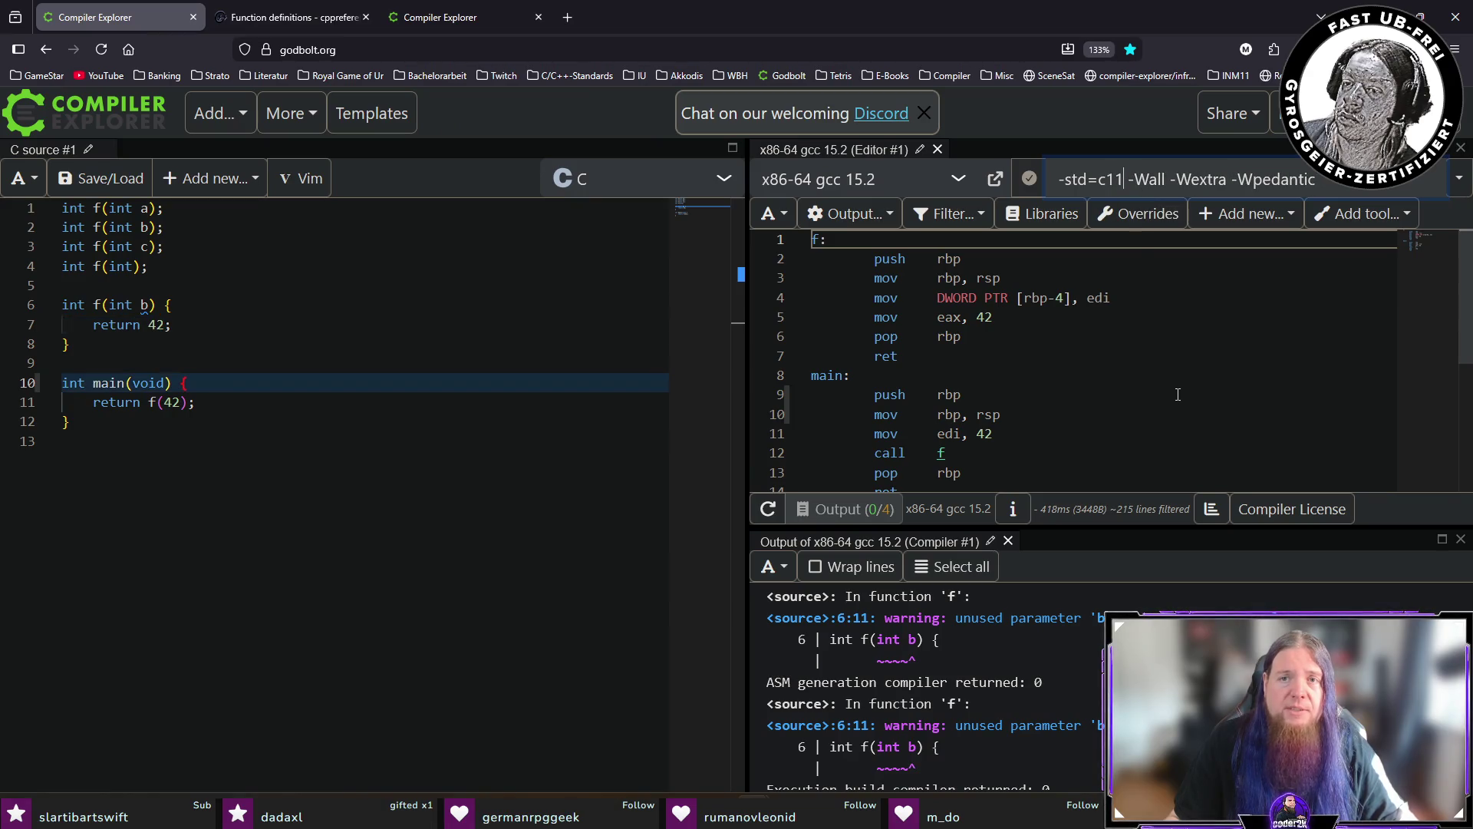
{"action": "left_click", "coordinate": [454, 25]}
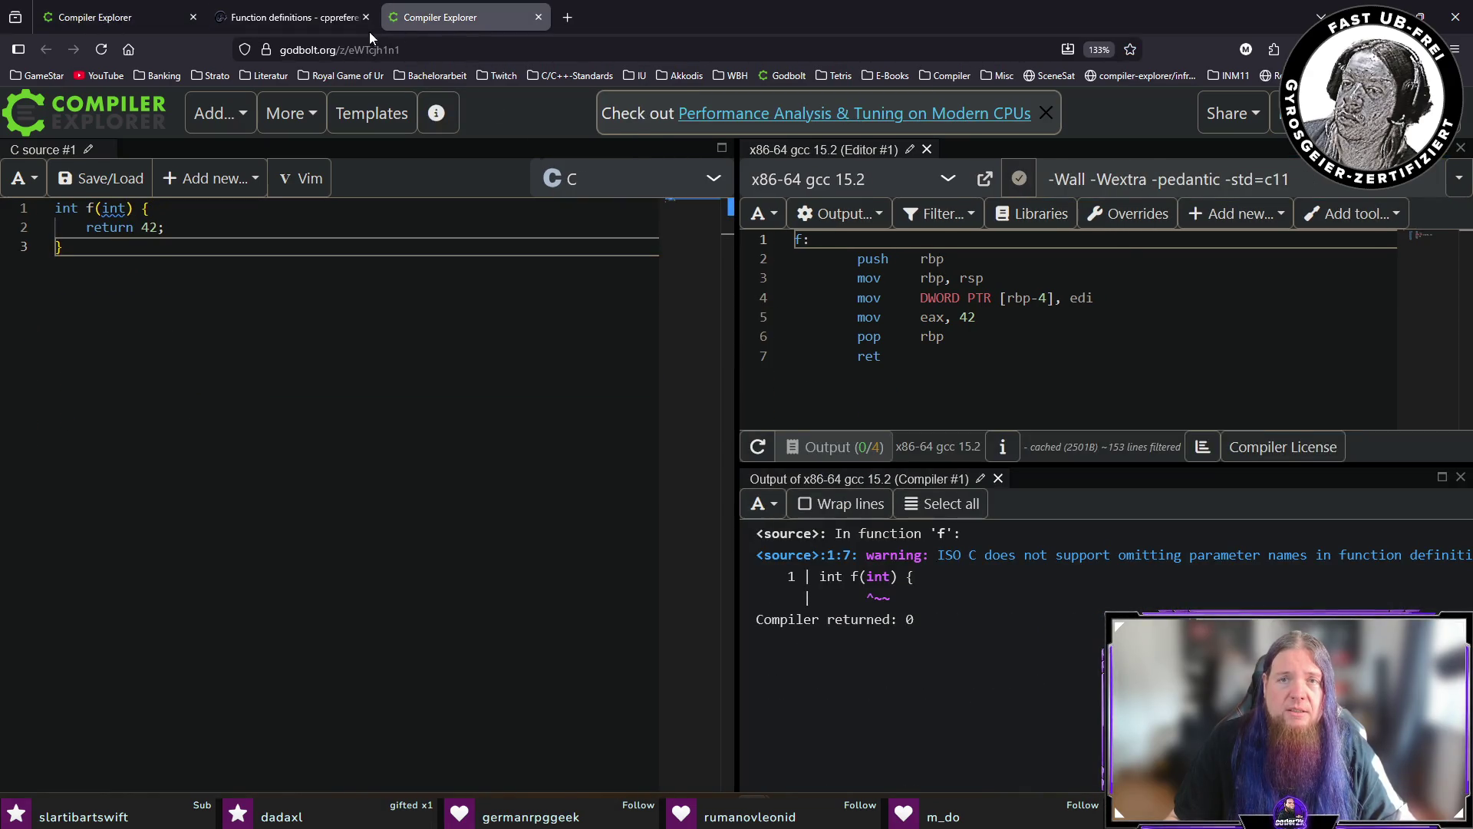
{"action": "left_click", "coordinate": [115, 17]}
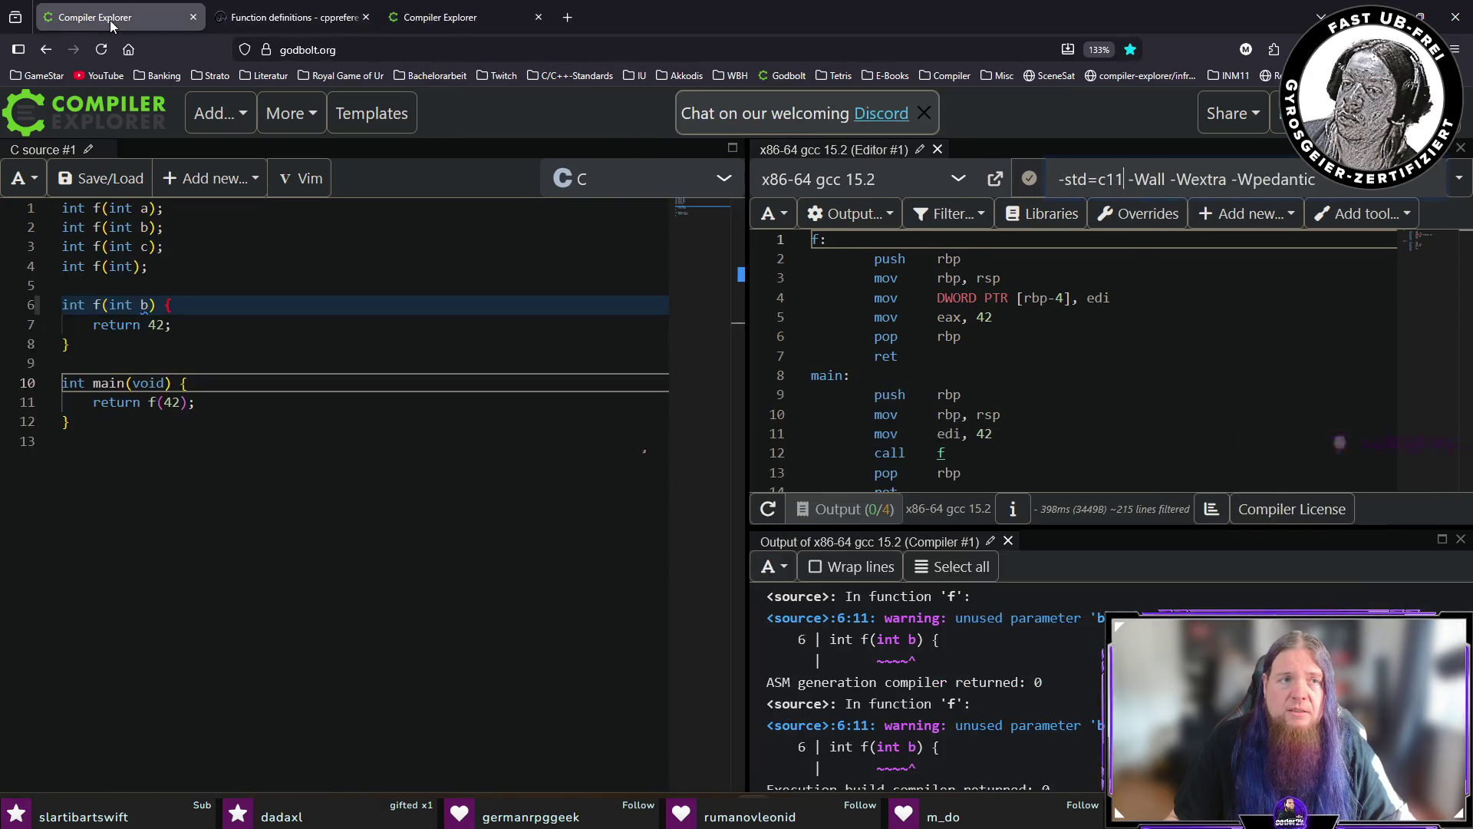
{"action": "left_click", "coordinate": [145, 304]}
{"action": "key", "text": "BackSpace"}
{"action": "key", "text": "BackSpace"}
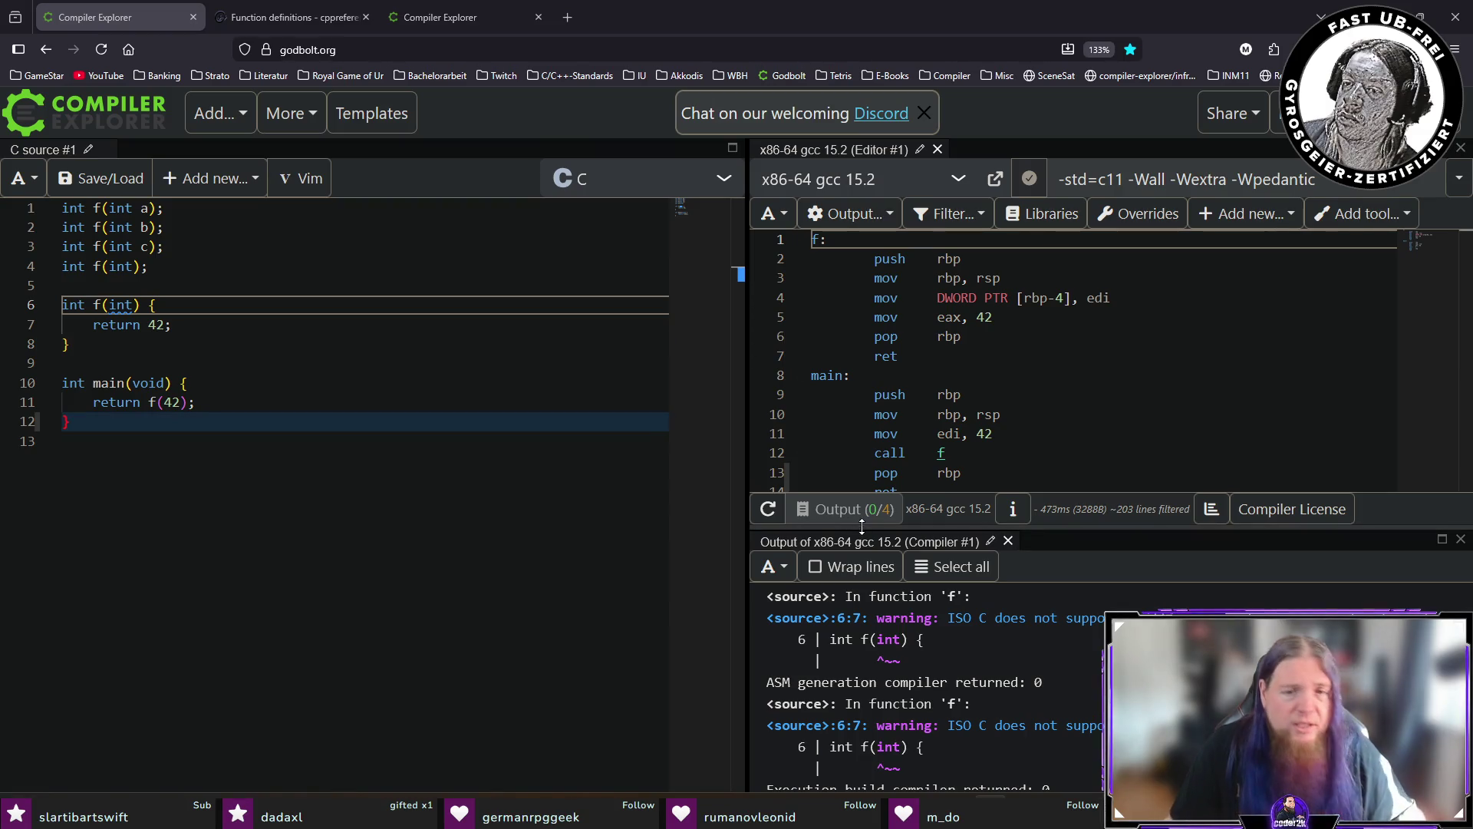
Back in TeXstudio, jump from the parameter diagram to its rail source in syntaxdiagramme.tex.
{"action": "key", "text": "alt+Tab"}
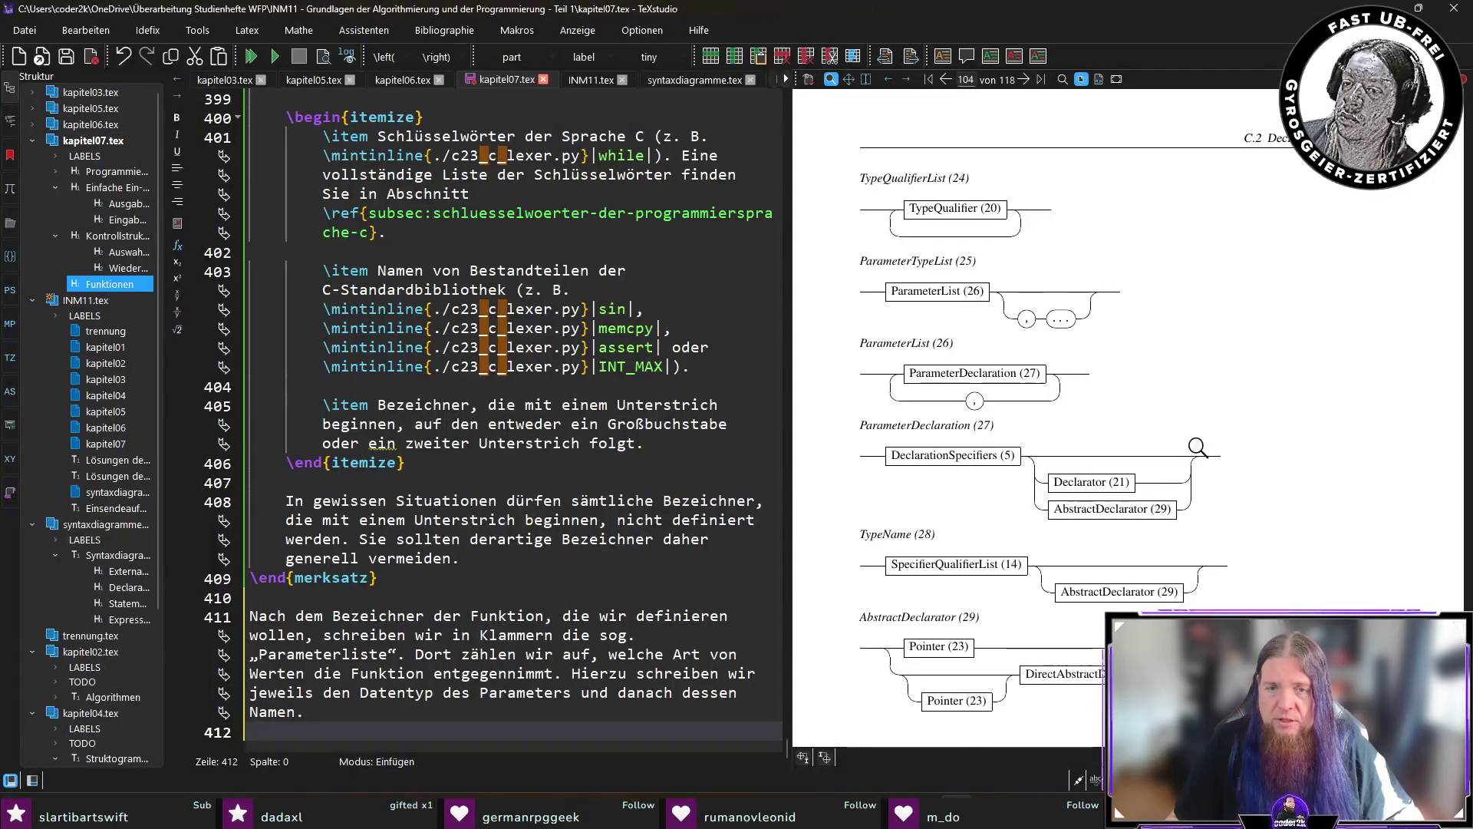
{"action": "scroll", "coordinate": [998, 410], "scroll_direction": "down", "scroll_amount": 6}
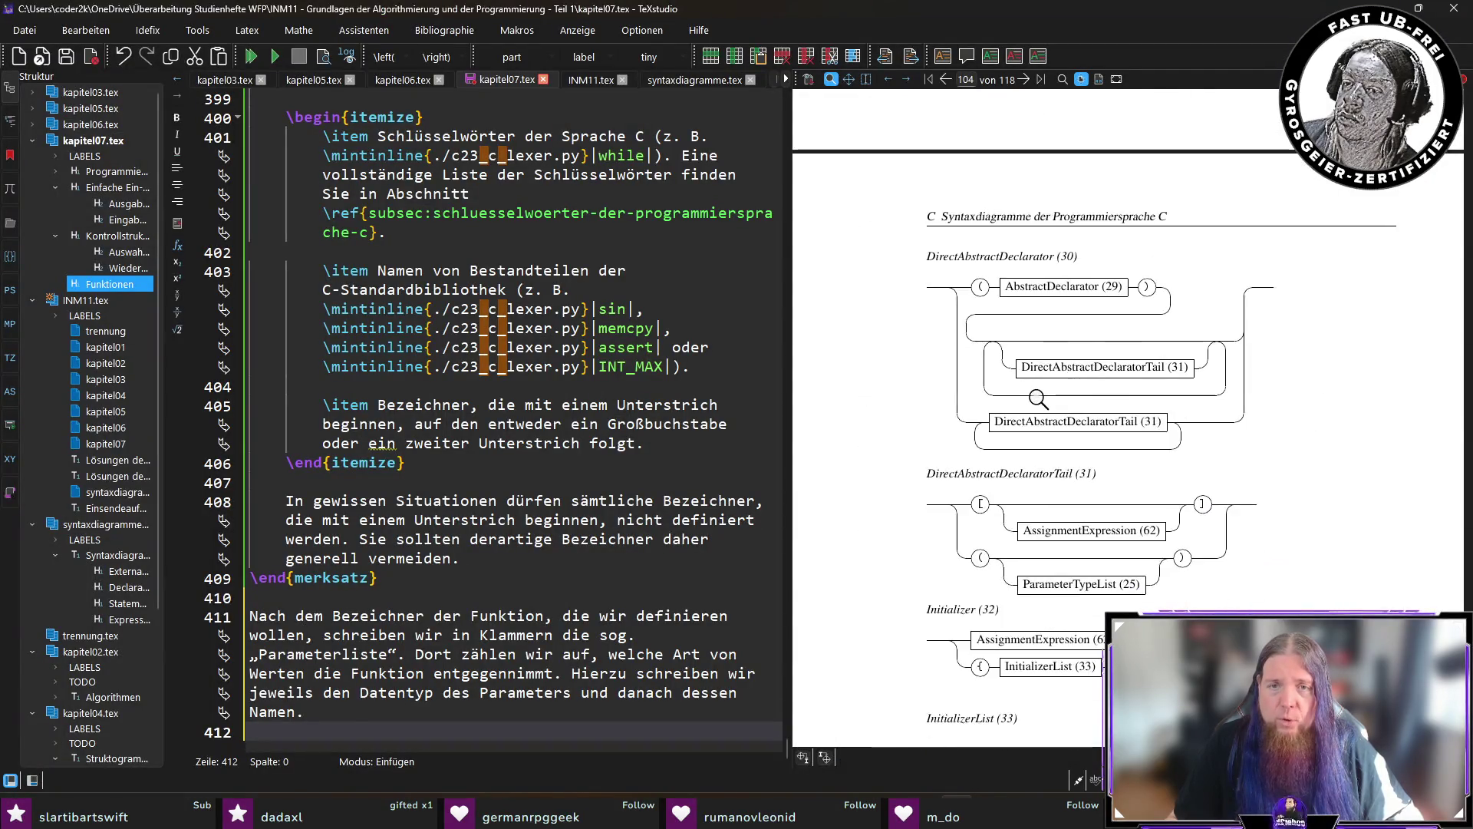
{"action": "left_click", "coordinate": [874, 399]}
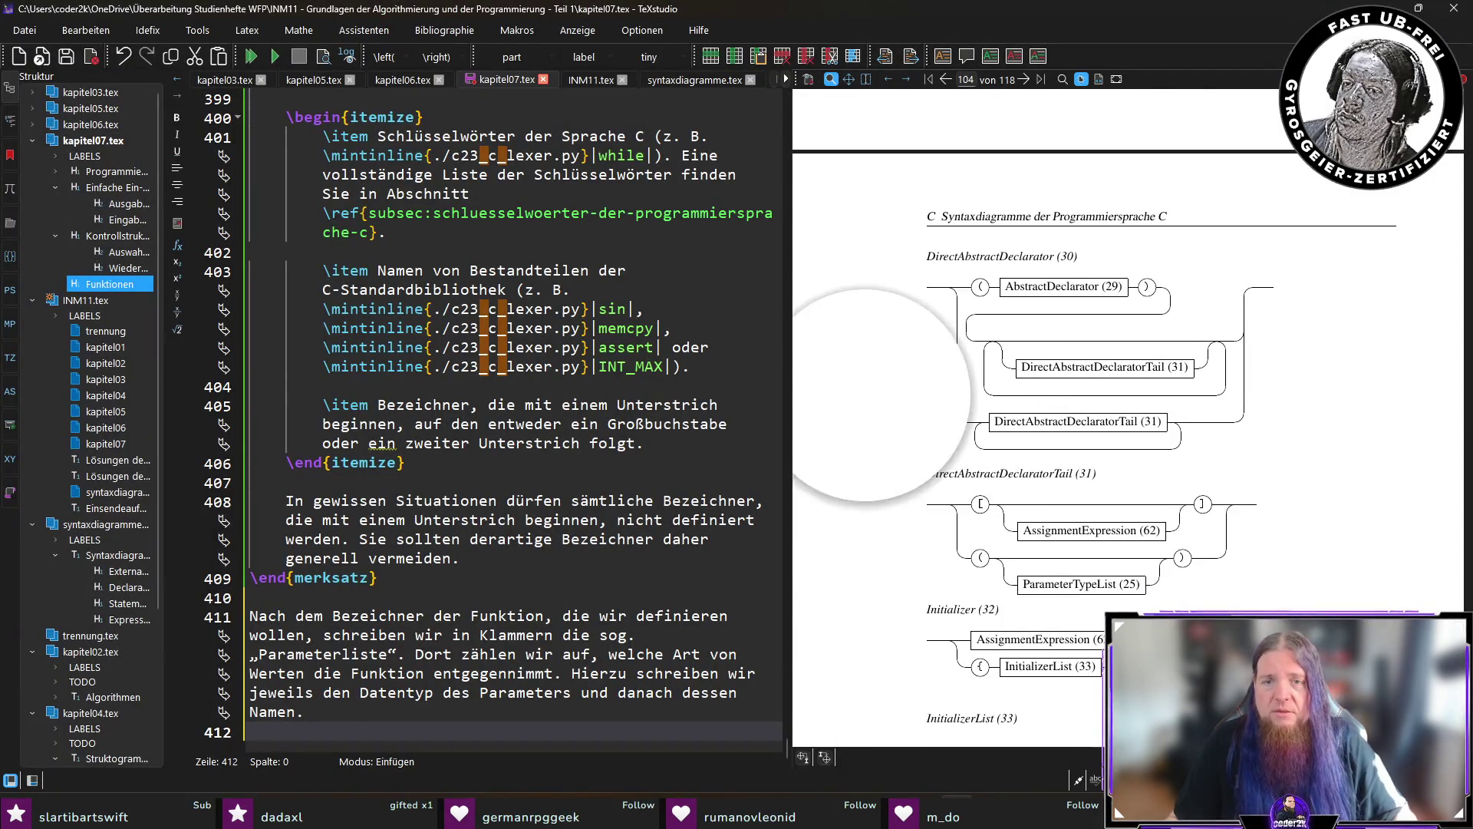
{"action": "key", "text": "ctrl+f"}
{"action": "left_click", "coordinate": [950, 709], "text": "ctrl"}
Remove the stray u before \end{rail}, then search the PDF for 'functionde' to reach FunctionDefinition (3).
{"action": "type", "text": "u\\end{rail"}
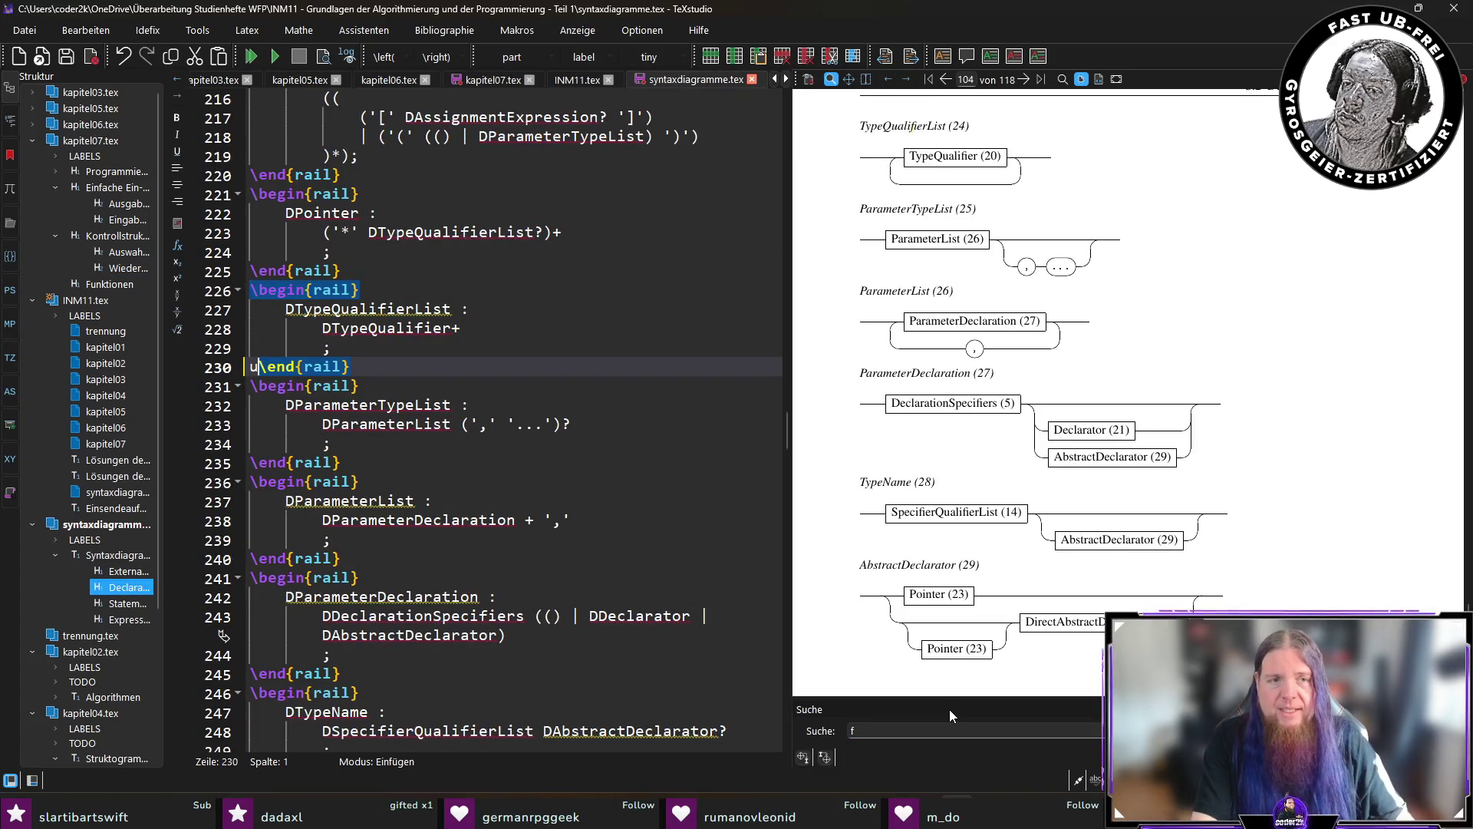
{"action": "key", "text": "BackSpace"}
{"action": "left_click", "coordinate": [874, 729]}
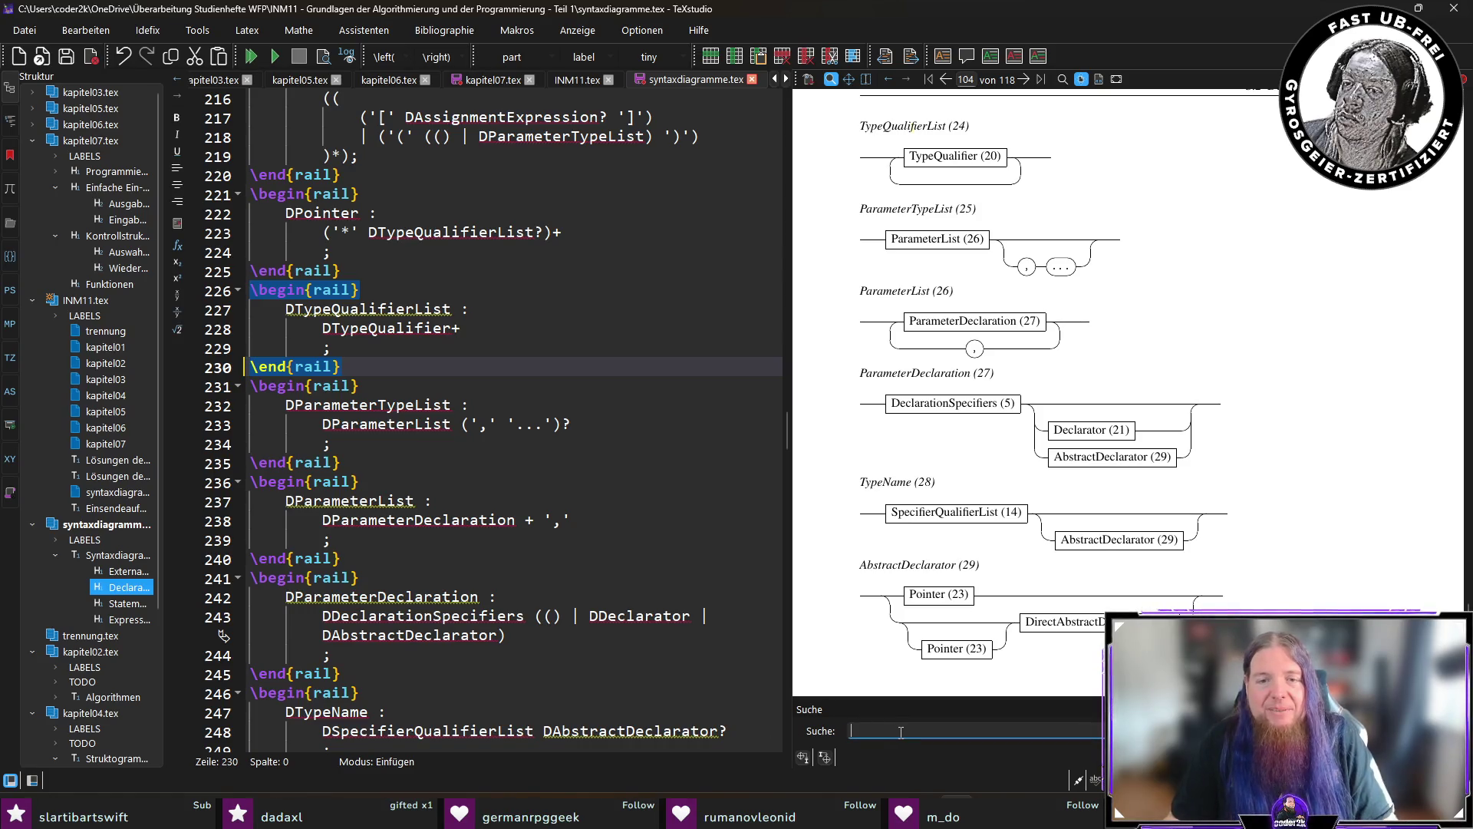
{"action": "type", "text": "fu"}
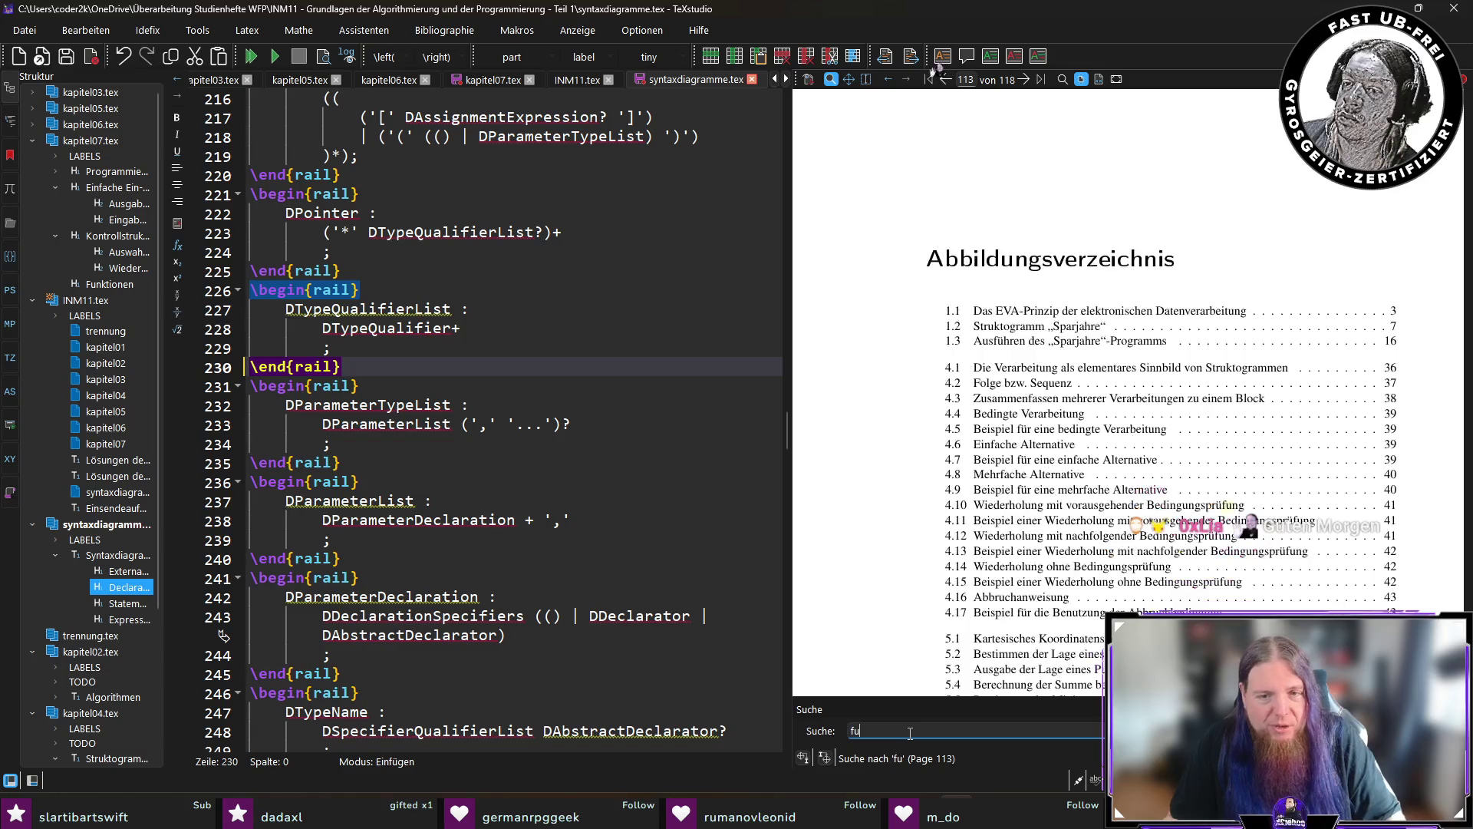
{"action": "type", "text": "n"}
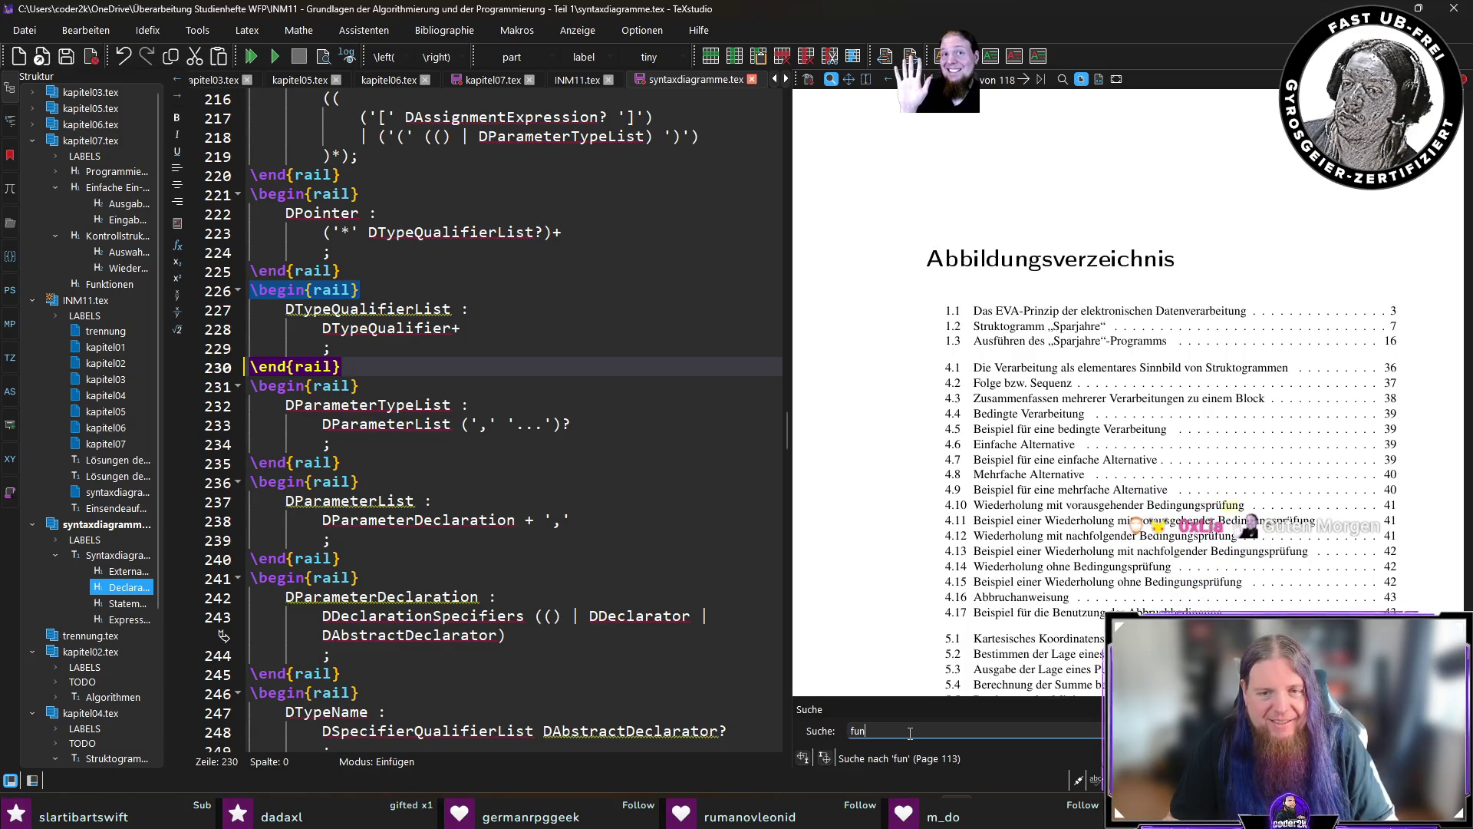
{"action": "type", "text": "ct"}
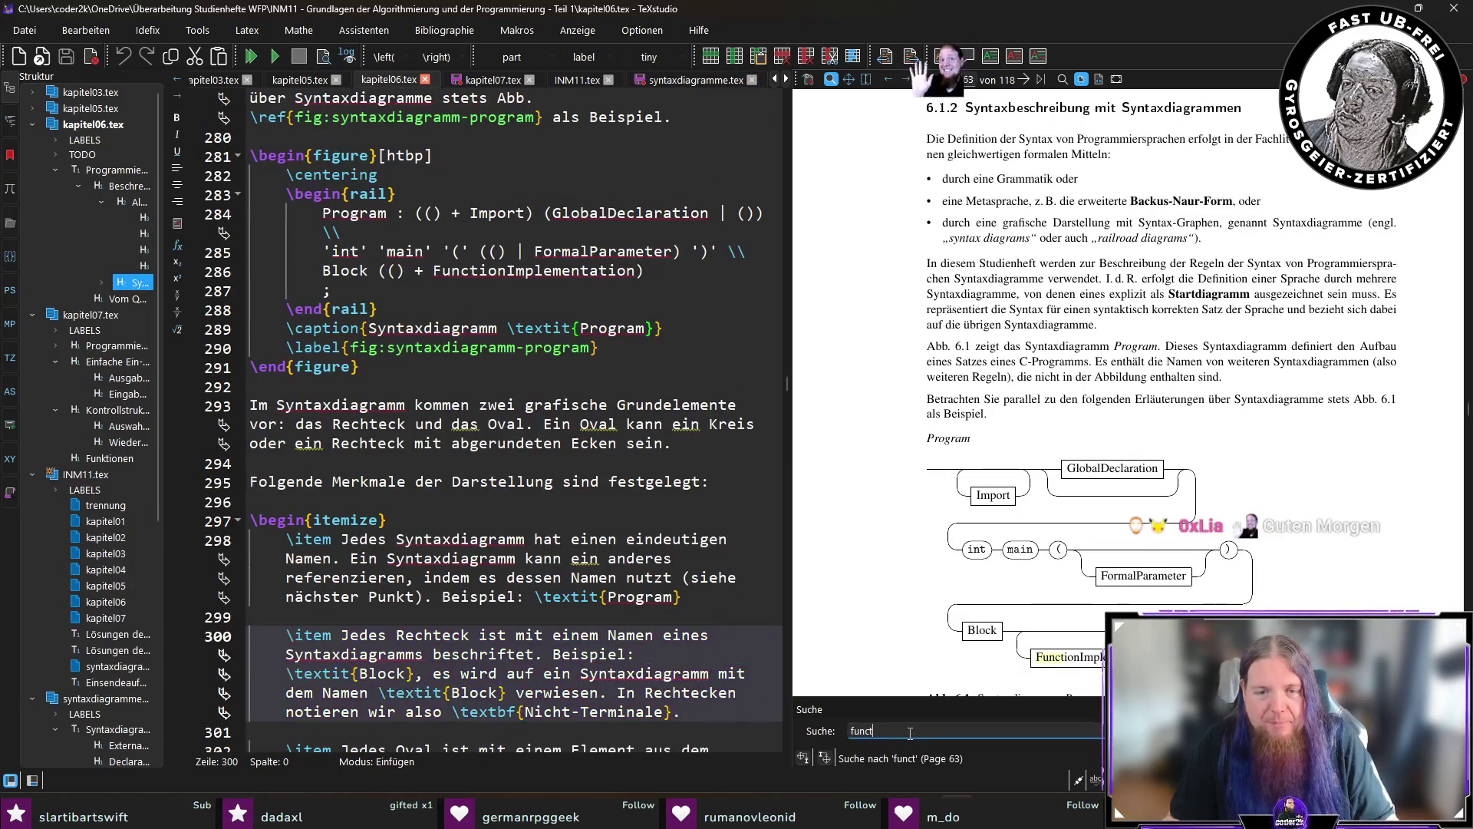
{"action": "type", "text": "io"}
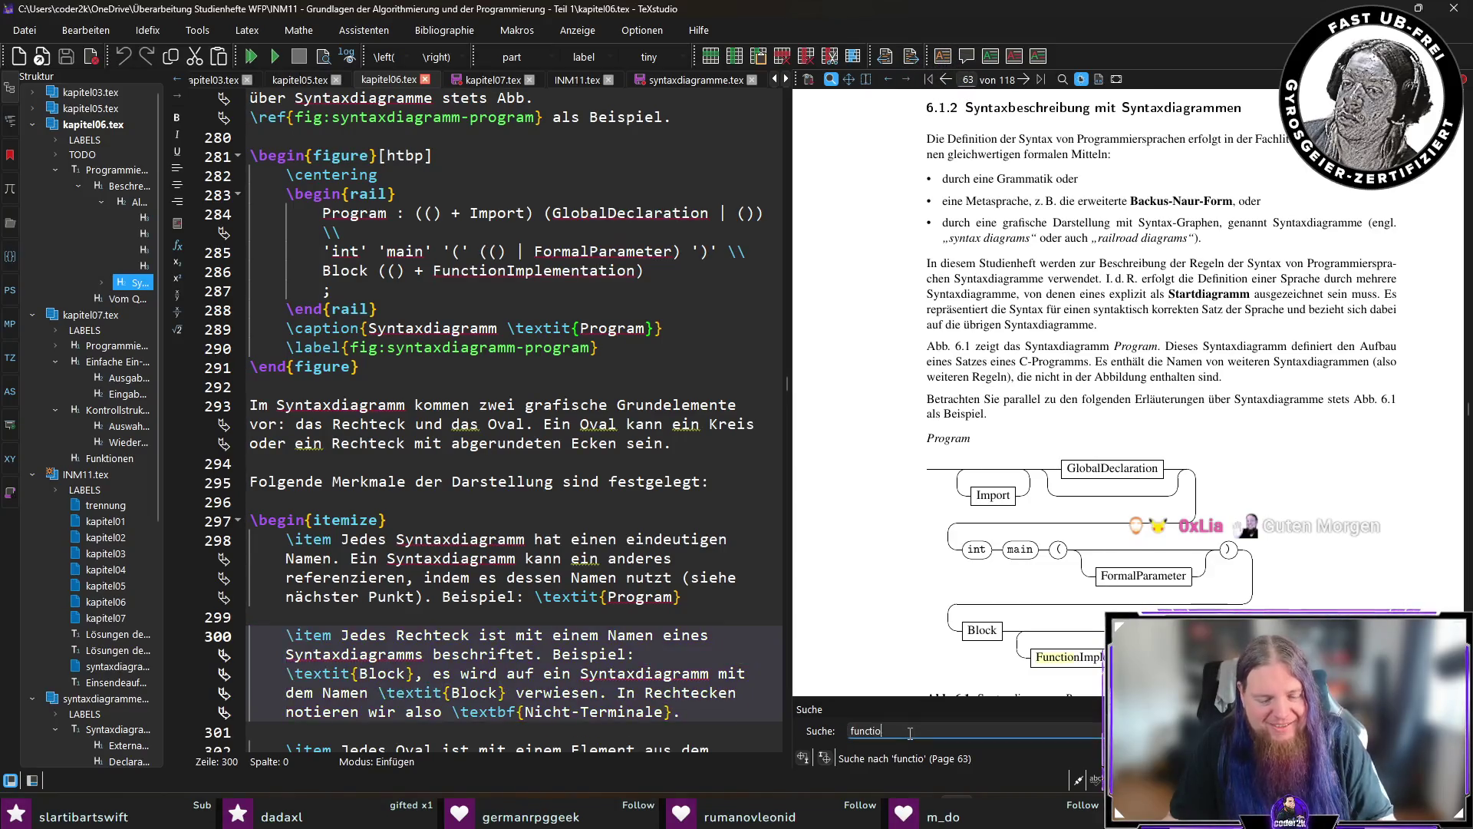
{"action": "type", "text": "n"}
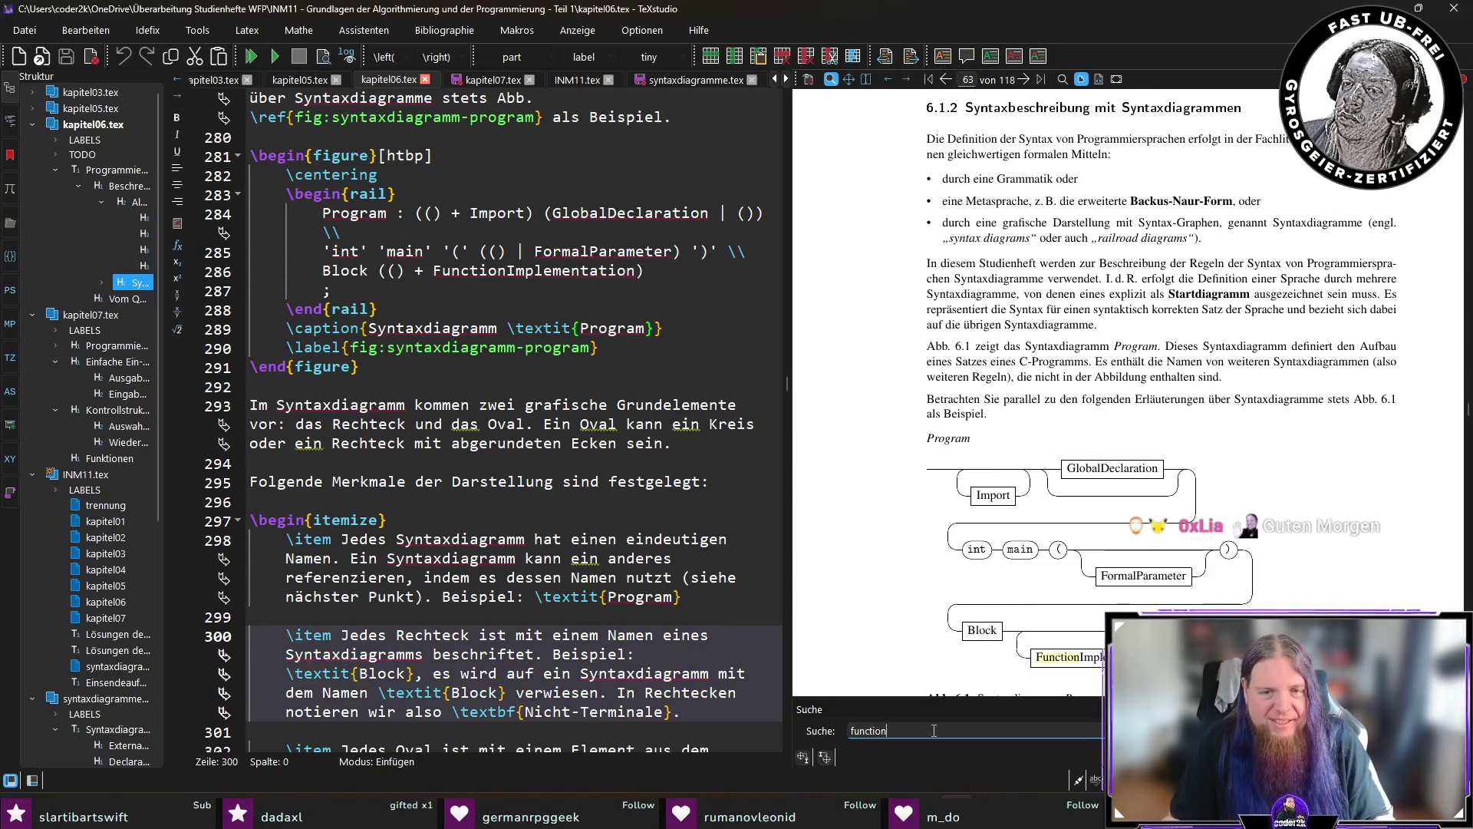
{"action": "type", "text": "-d"}
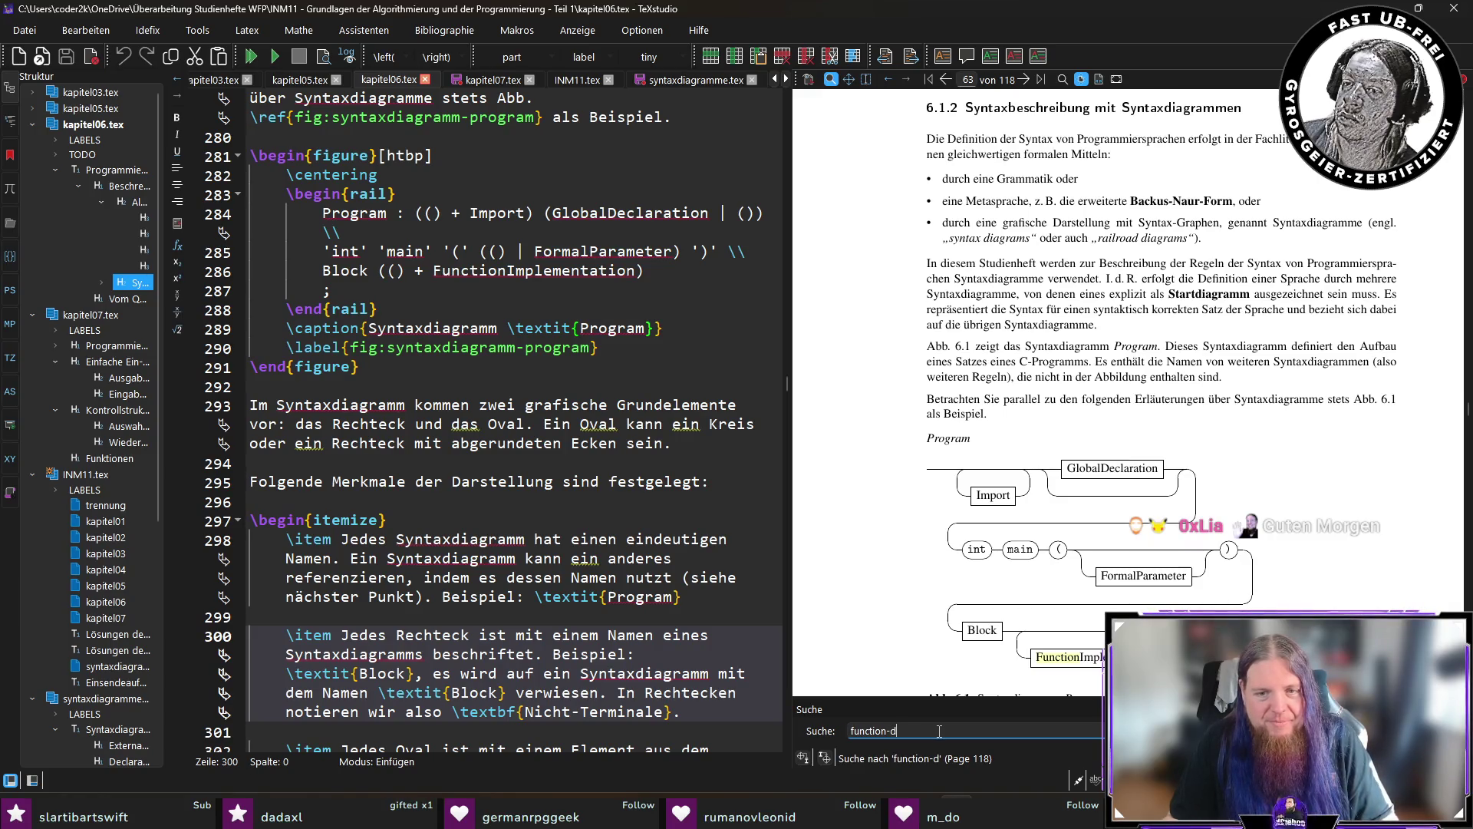
{"action": "type", "text": "e"}
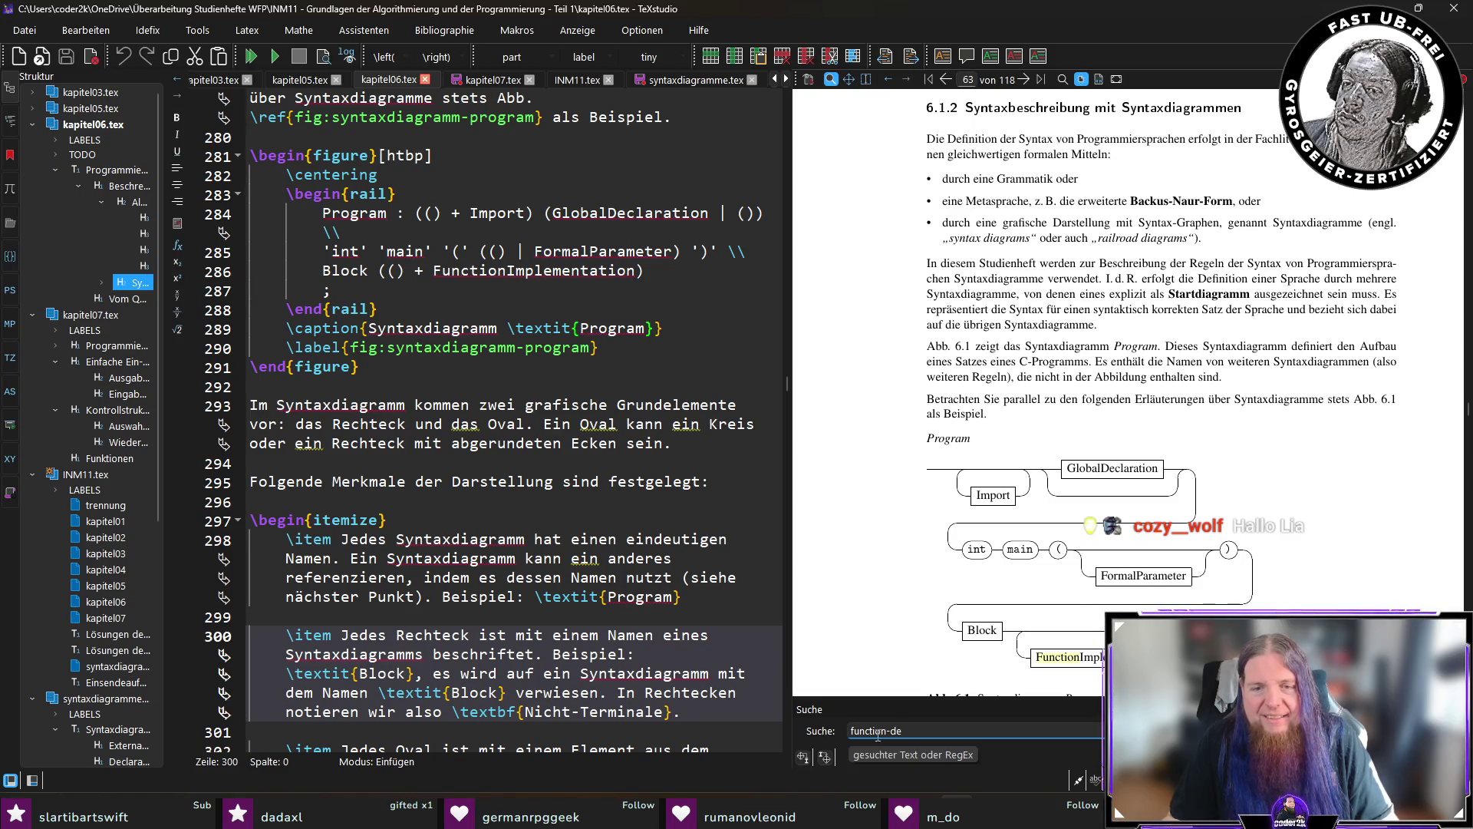
{"action": "key", "text": "BackSpace"}
{"action": "key", "text": "BackSpace"}
{"action": "key", "text": "BackSpace"}
{"action": "type", "text": "de"}
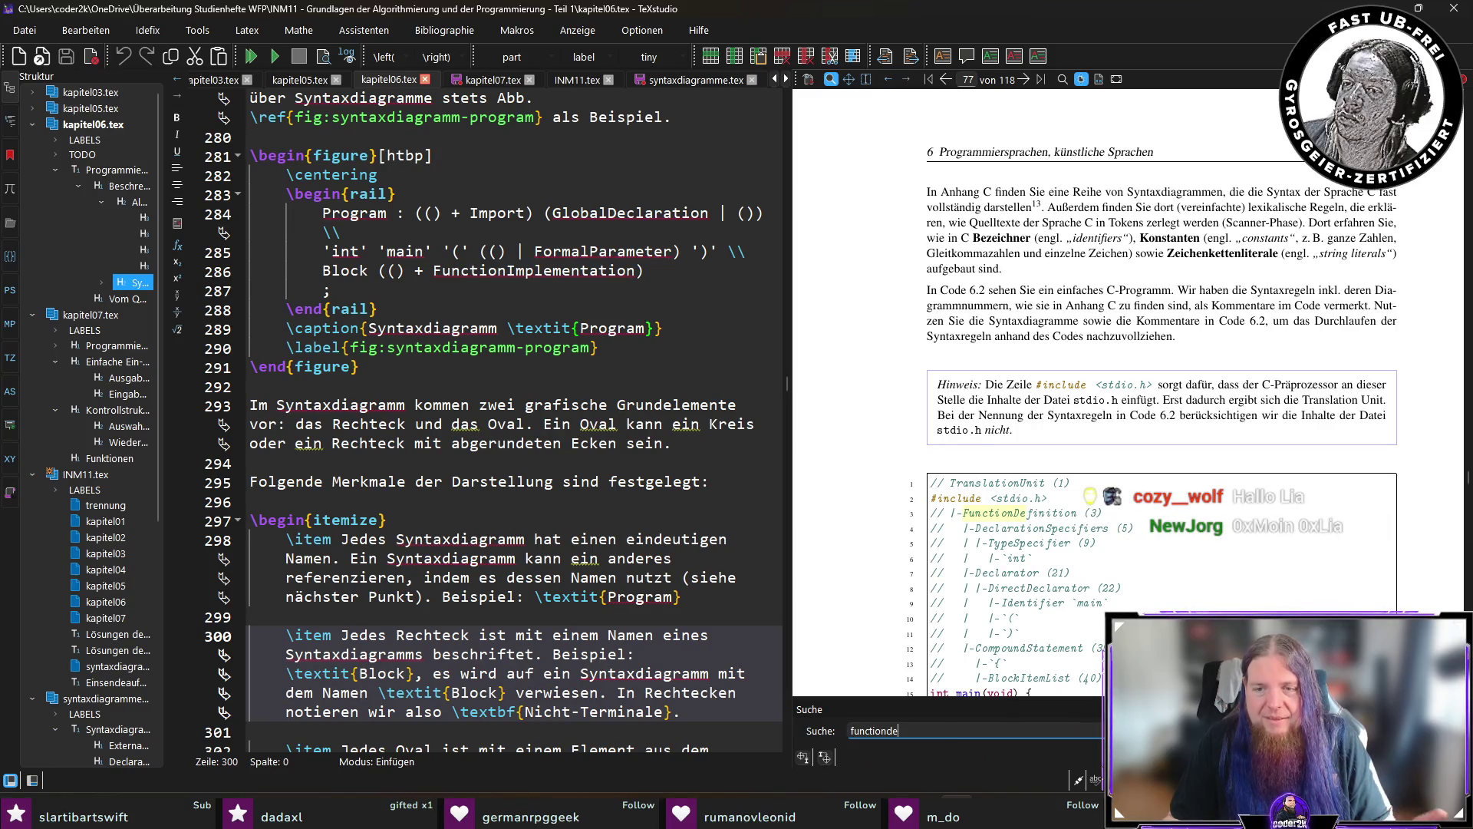
{"action": "key", "text": "Return"}
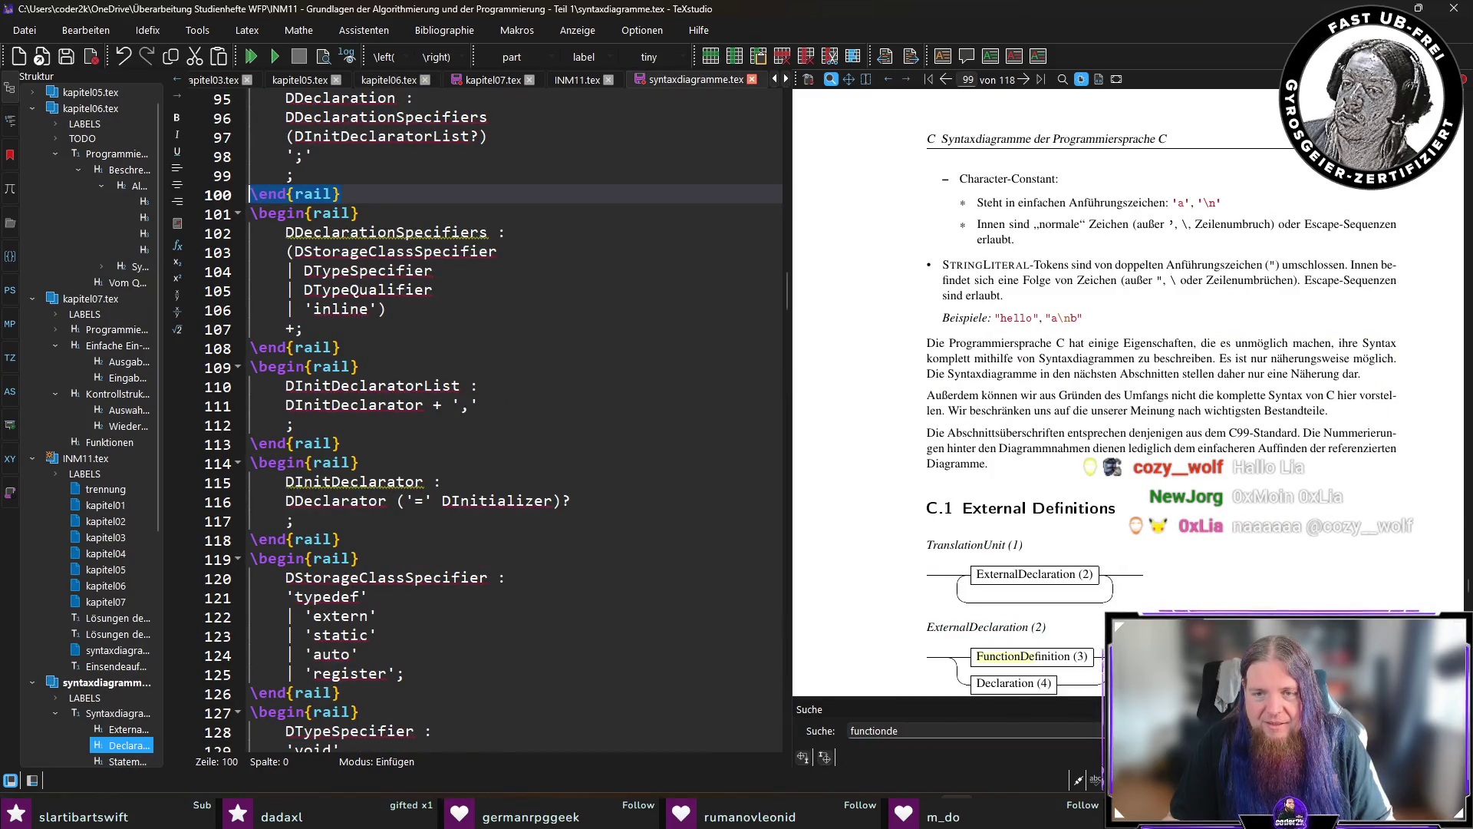
{"action": "key", "text": "Return"}
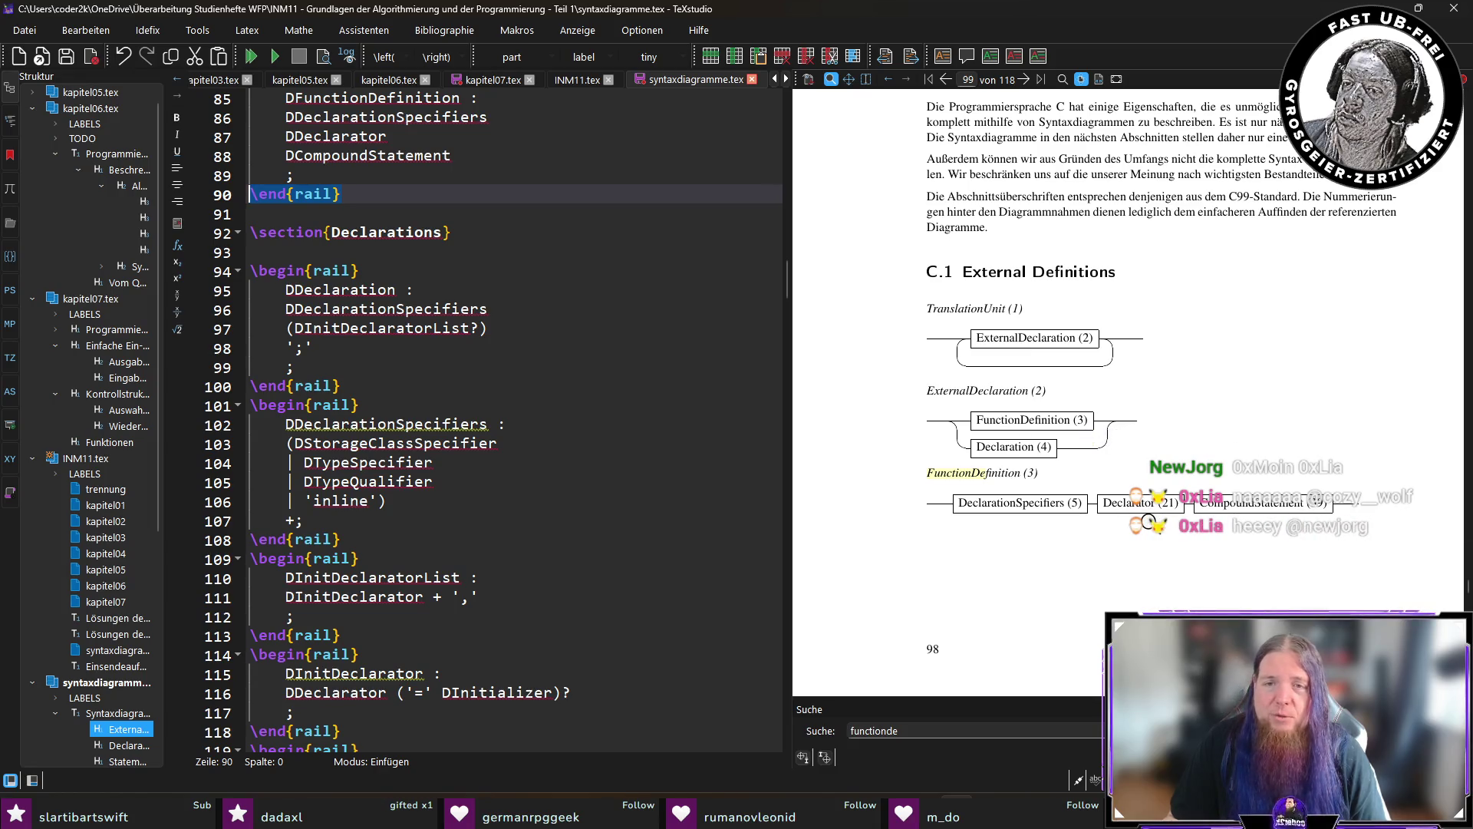
Scroll the preview to page 103 and magnify the Declarator (21) and DirectDeclarator (22) diagrams.
{"action": "scroll", "coordinate": [1149, 522], "scroll_direction": "down", "scroll_amount": 1}
{"action": "scroll", "coordinate": [1149, 522], "scroll_direction": "down", "scroll_amount": 15}
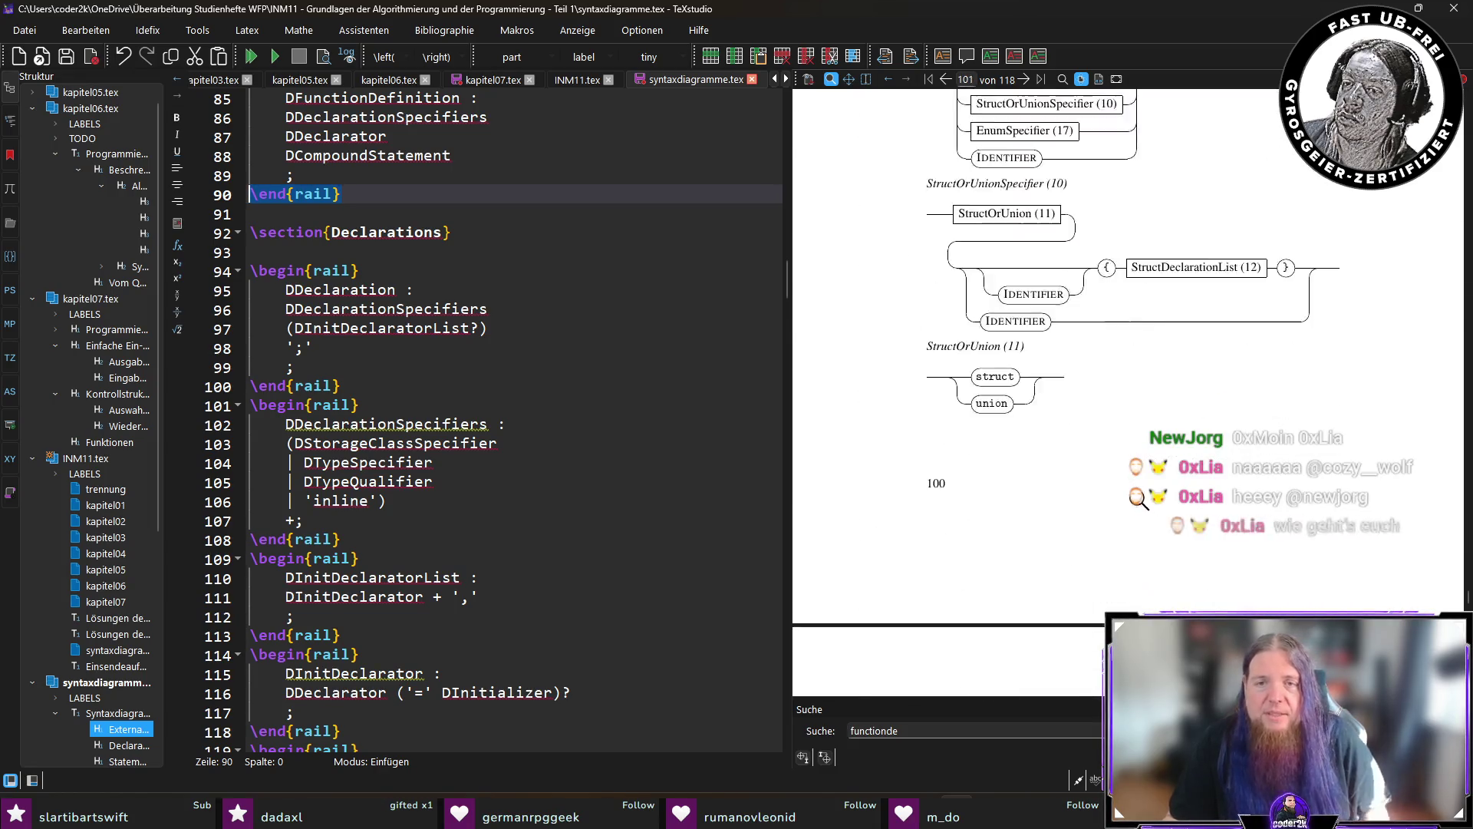
{"action": "scroll", "coordinate": [1141, 507], "scroll_direction": "down", "scroll_amount": 5}
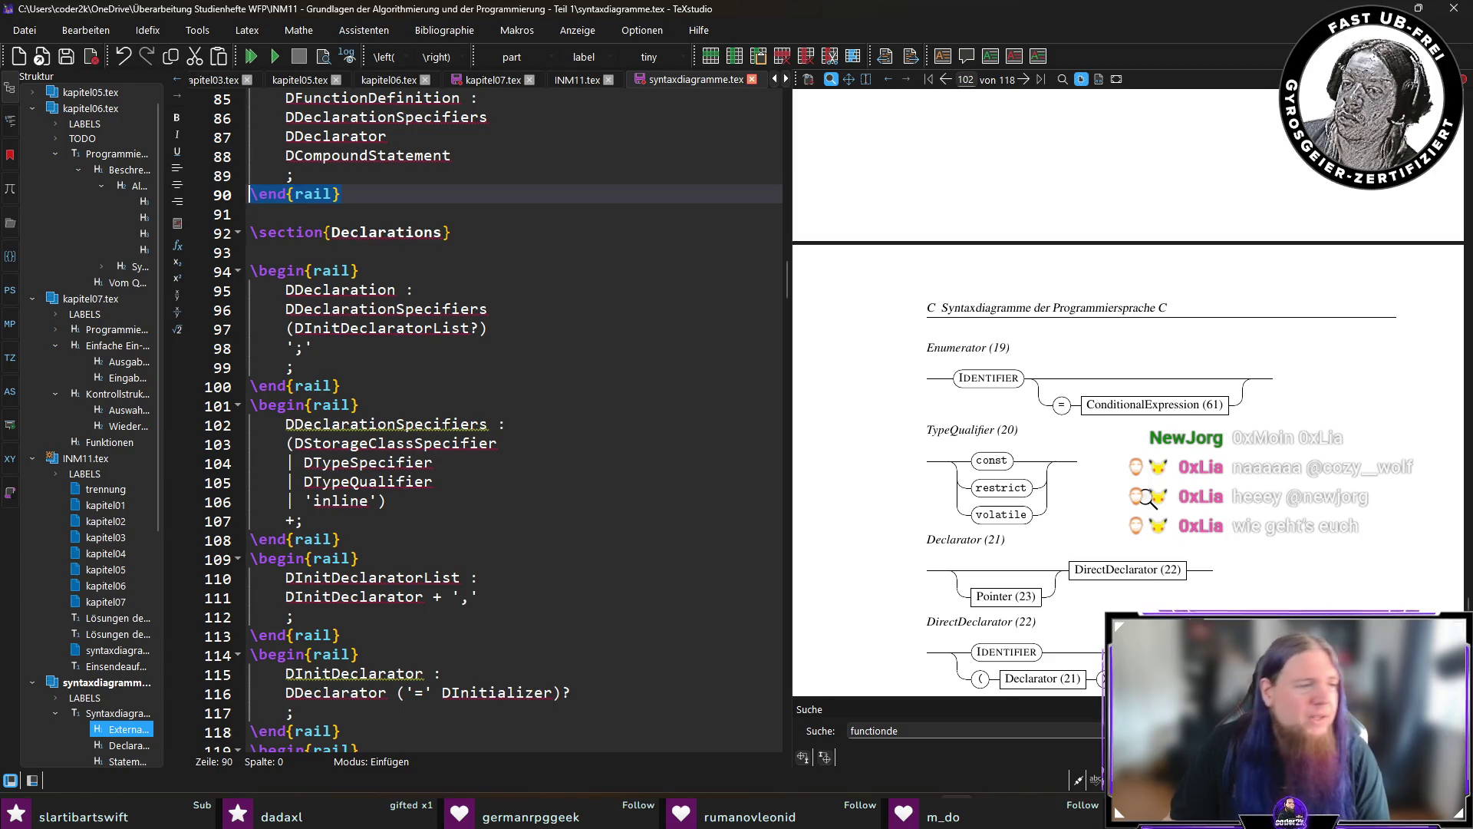
{"action": "scroll", "coordinate": [1145, 497], "scroll_direction": "down", "scroll_amount": 5}
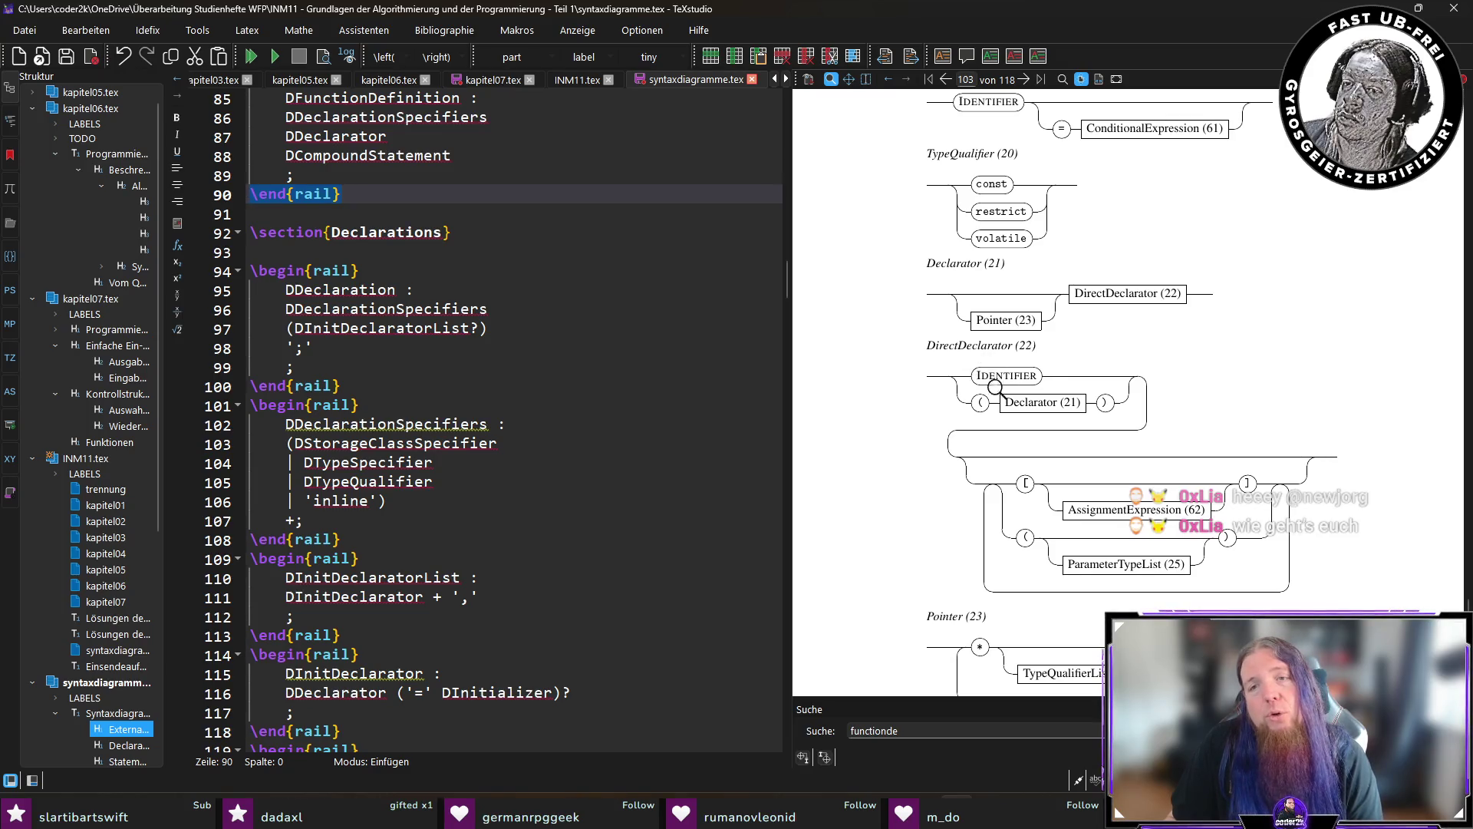
{"action": "scroll", "coordinate": [1074, 412], "scroll_direction": "down", "scroll_amount": 3}
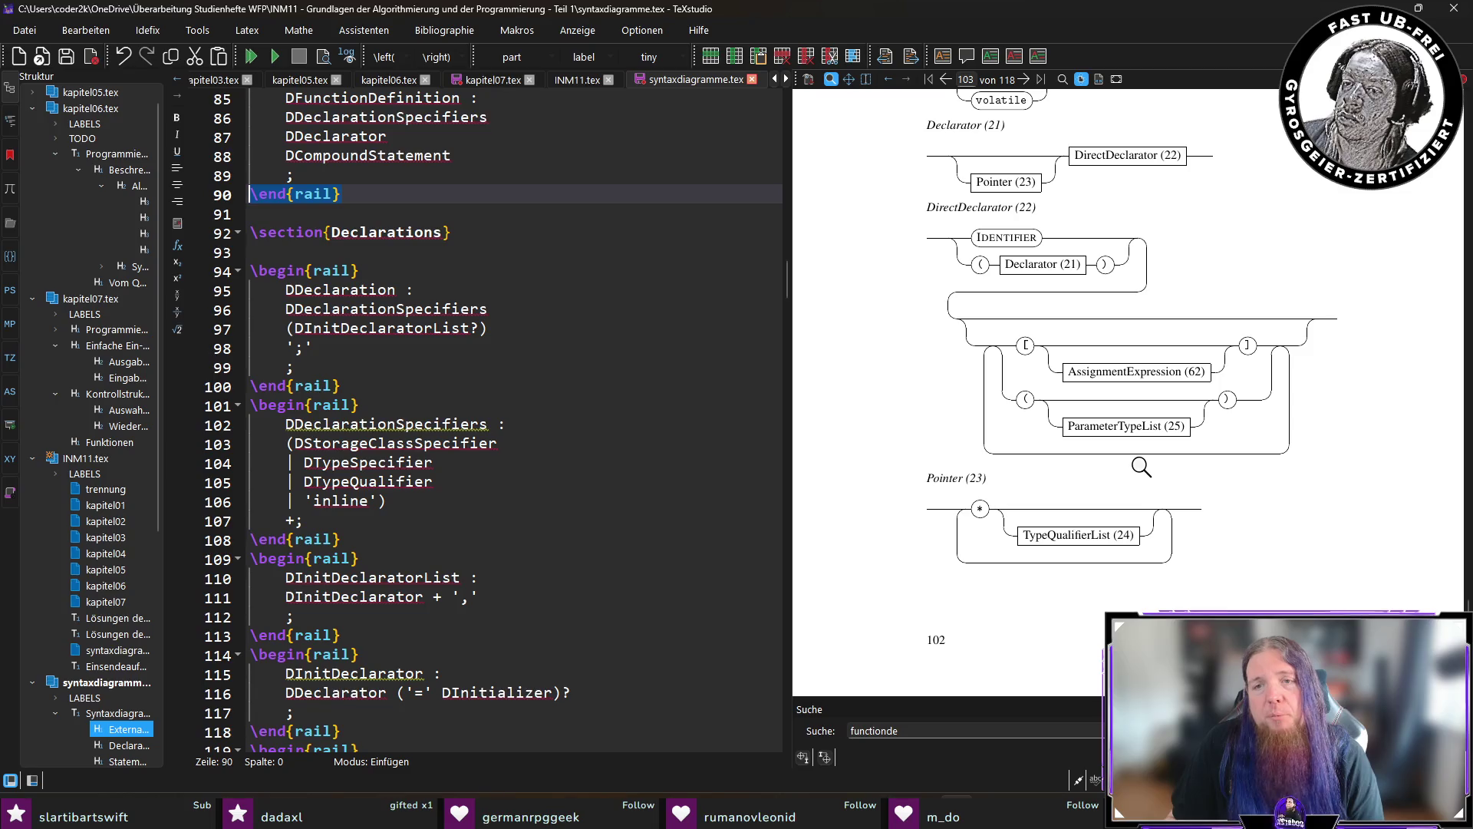
{"action": "scroll", "coordinate": [1151, 436], "scroll_direction": "down", "scroll_amount": 10}
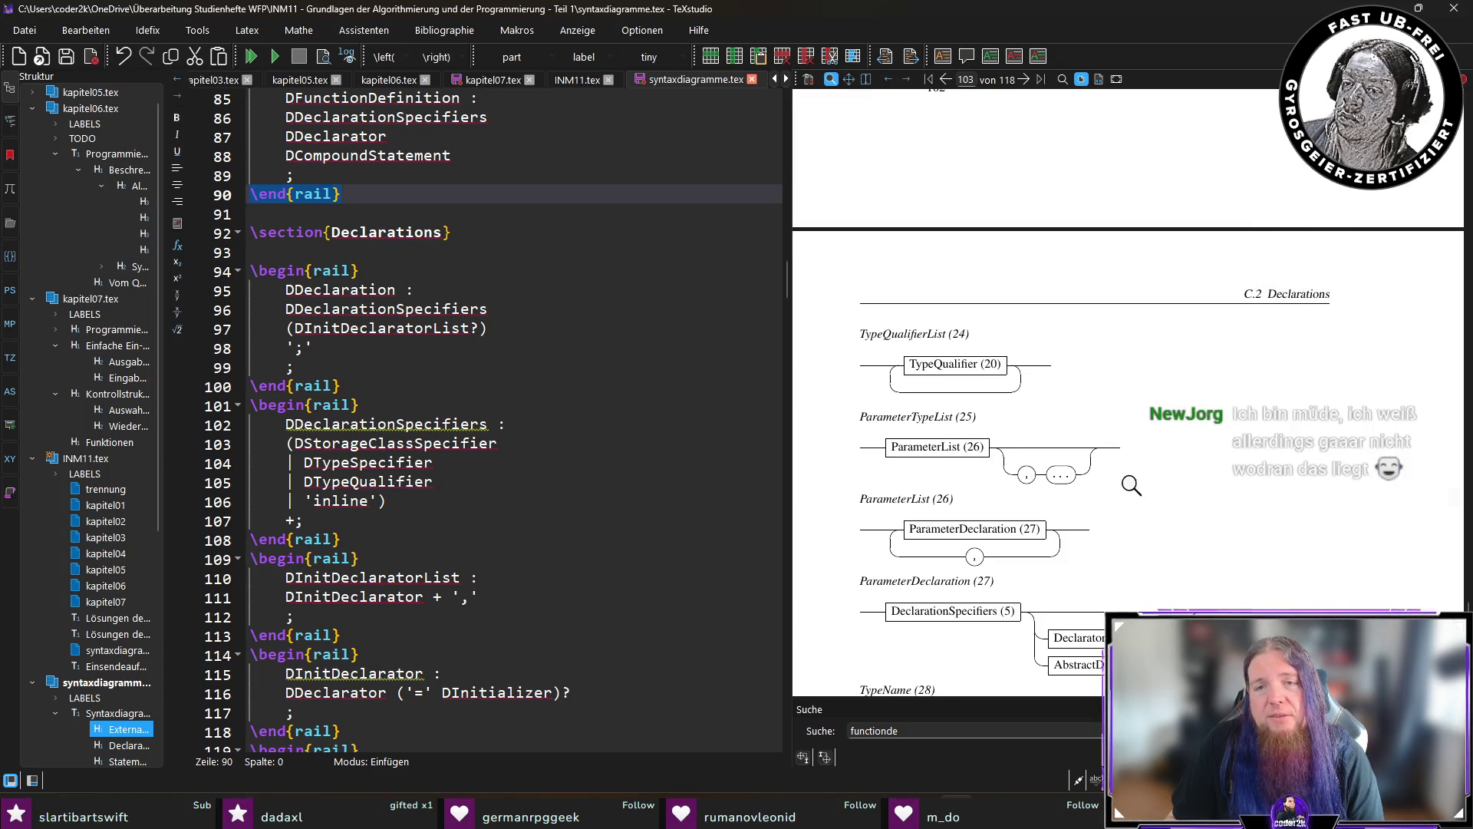
{"action": "scroll", "coordinate": [968, 460], "scroll_direction": "down", "scroll_amount": 2}
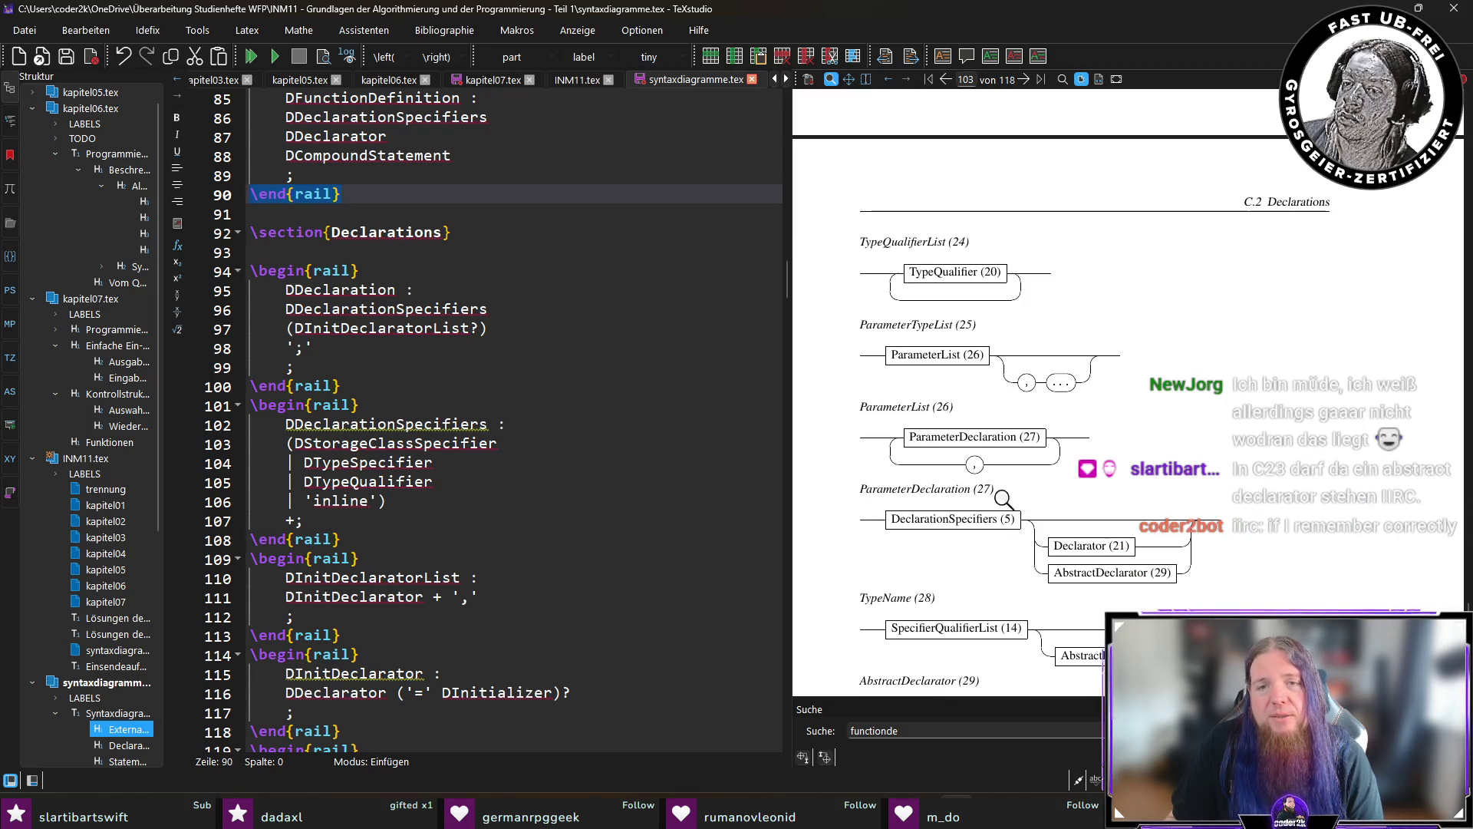
{"action": "scroll", "coordinate": [1045, 437], "scroll_direction": "down", "scroll_amount": 2}
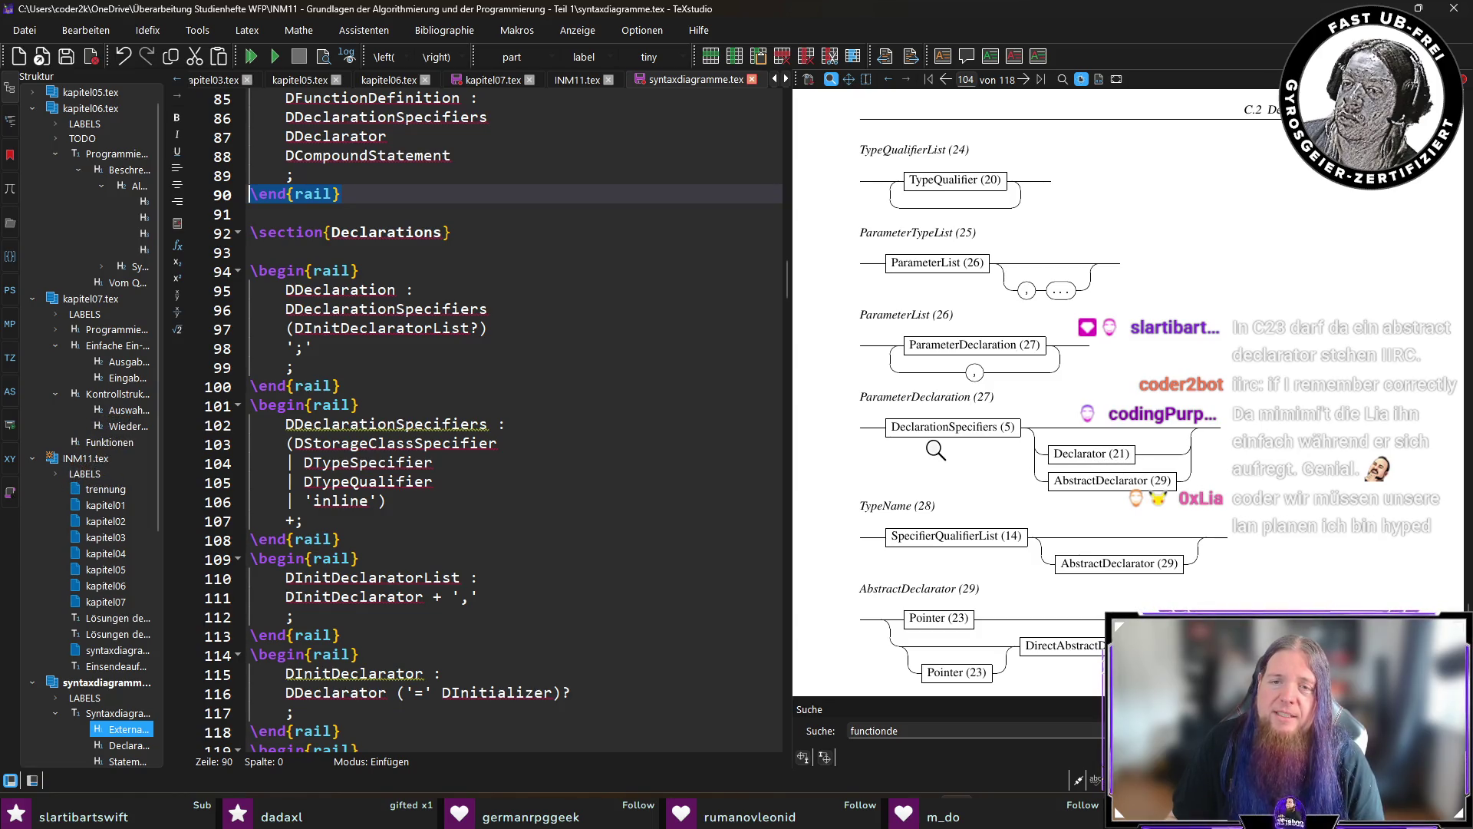
{"action": "scroll", "coordinate": [967, 446], "scroll_direction": "up", "scroll_amount": 15}
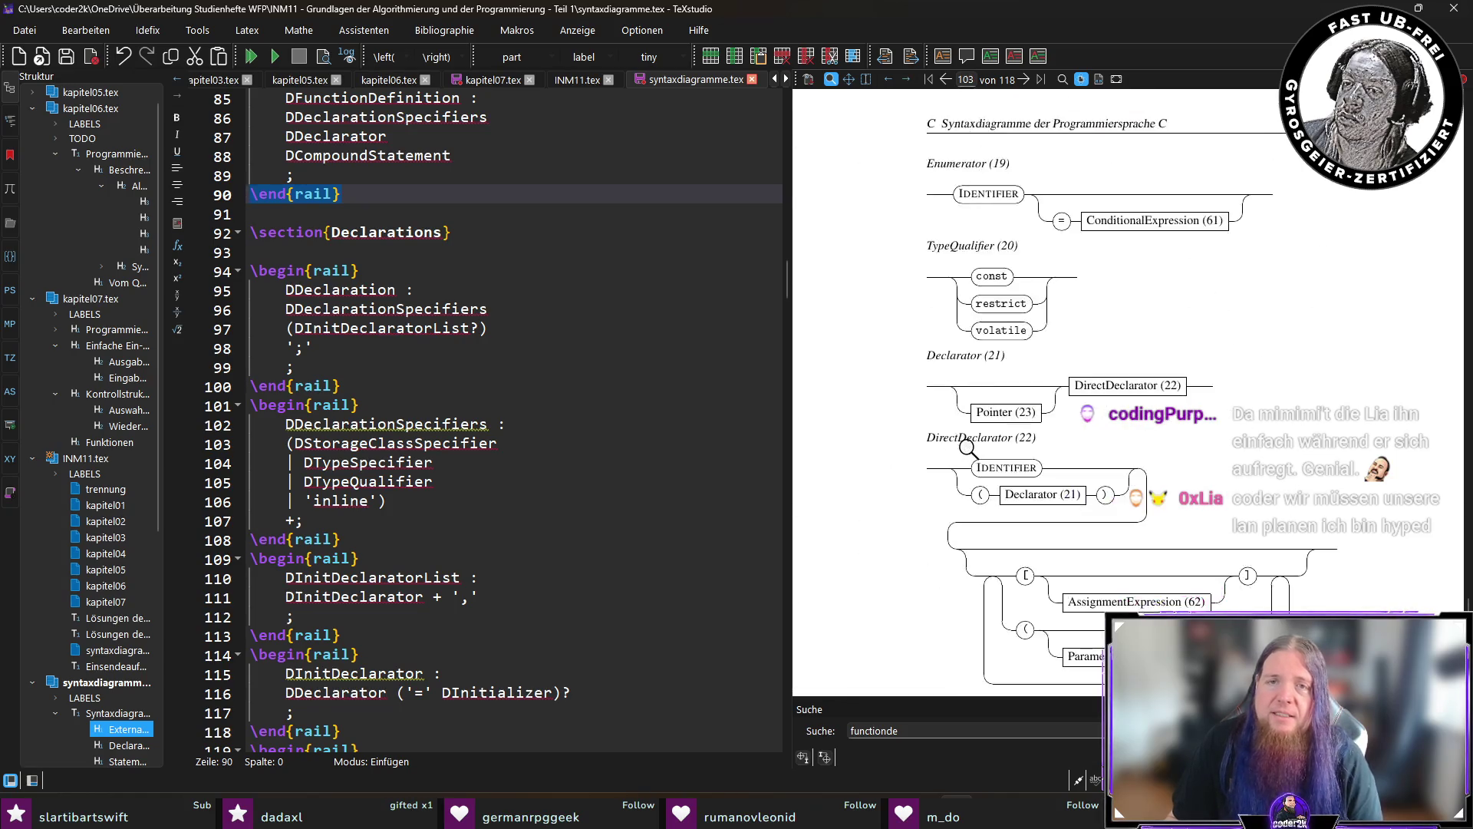
{"action": "scroll", "coordinate": [968, 448], "scroll_direction": "up", "scroll_amount": 20}
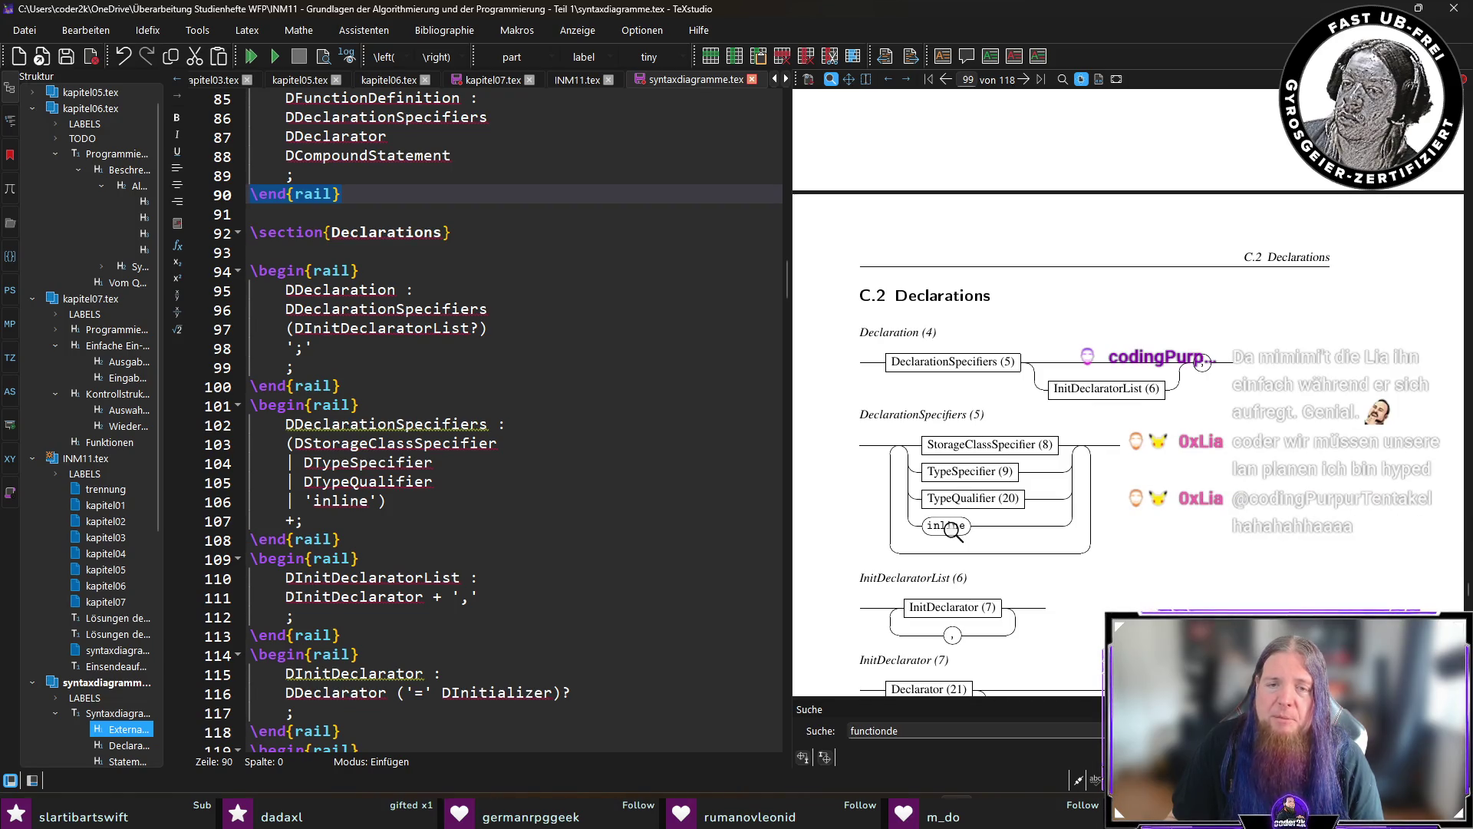
{"action": "scroll", "coordinate": [1096, 469], "scroll_direction": "down", "scroll_amount": 4}
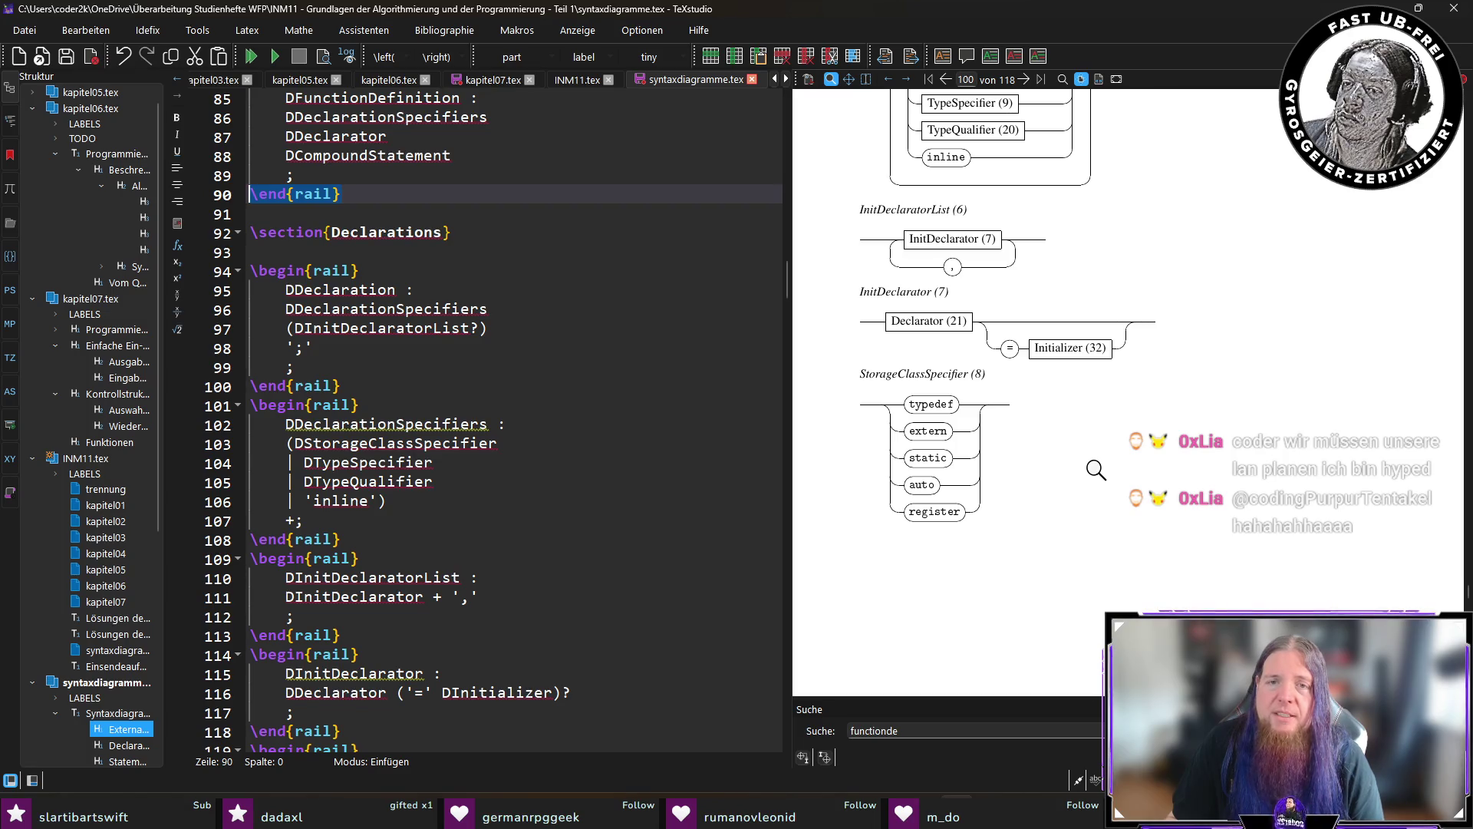
{"action": "scroll", "coordinate": [1096, 470], "scroll_direction": "down", "scroll_amount": 10}
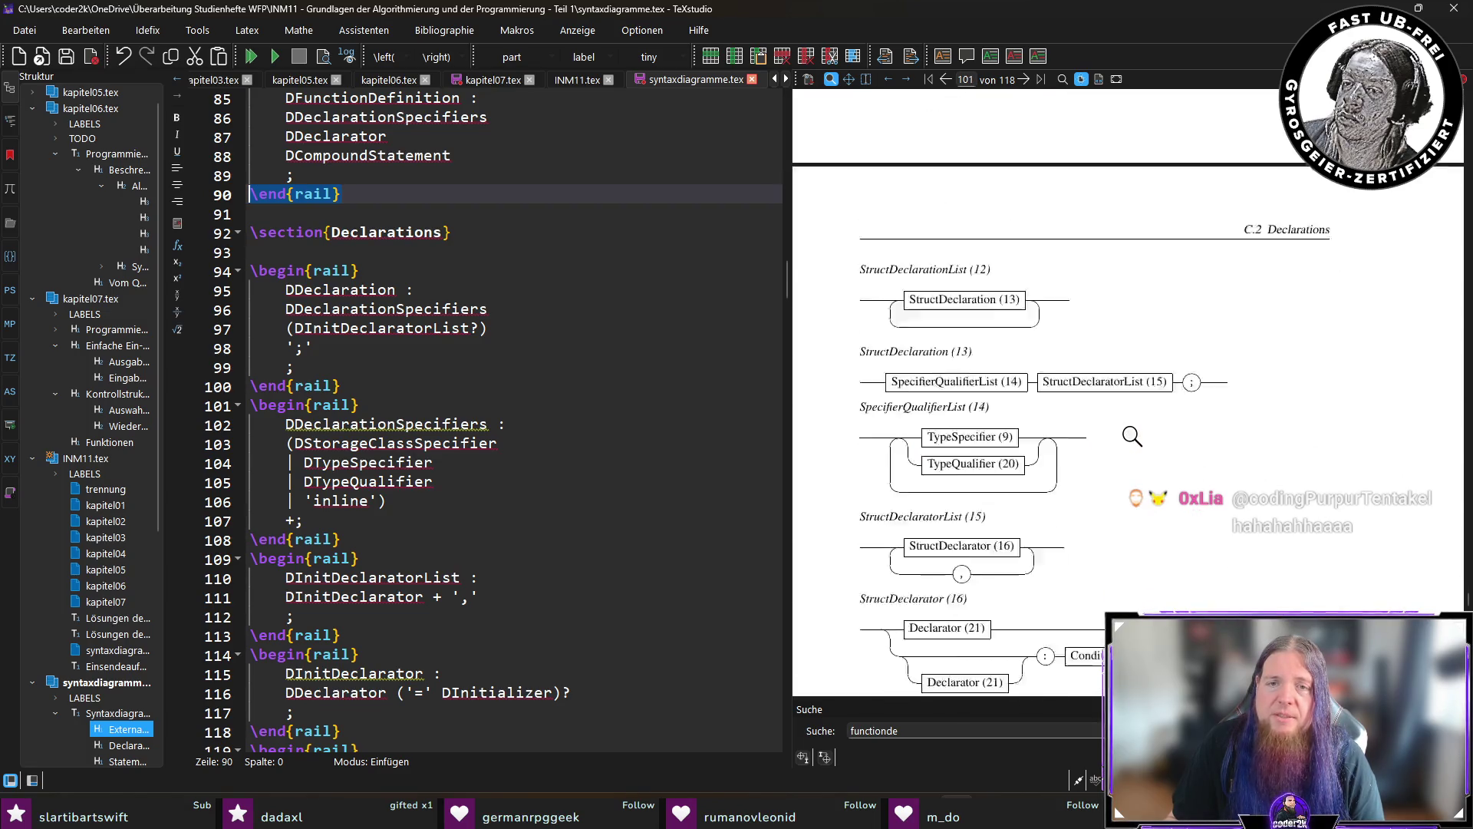
{"action": "scroll", "coordinate": [1131, 441], "scroll_direction": "down", "scroll_amount": 4}
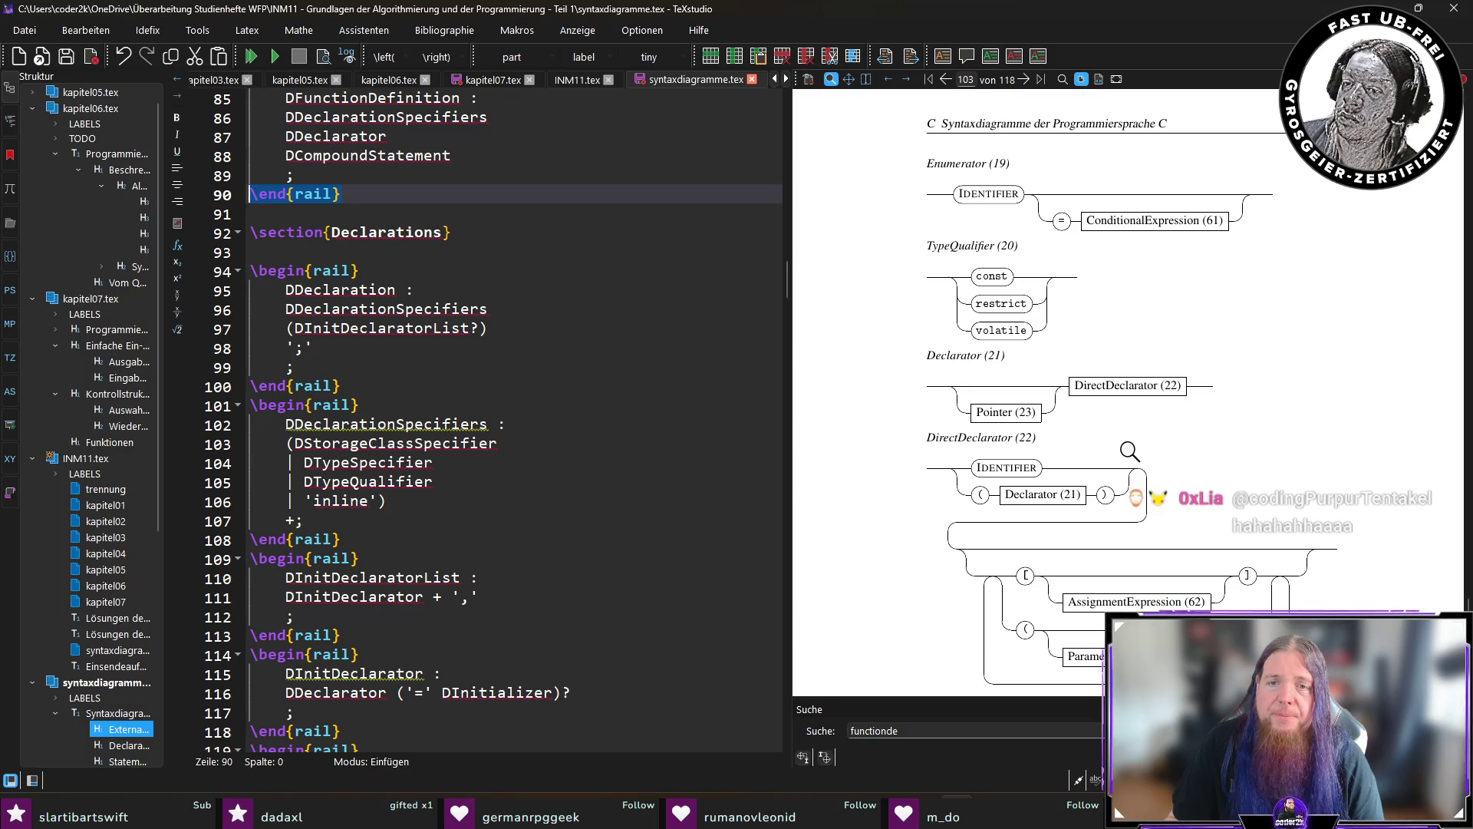
{"action": "scroll", "coordinate": [1130, 451], "scroll_direction": "down", "scroll_amount": 1}
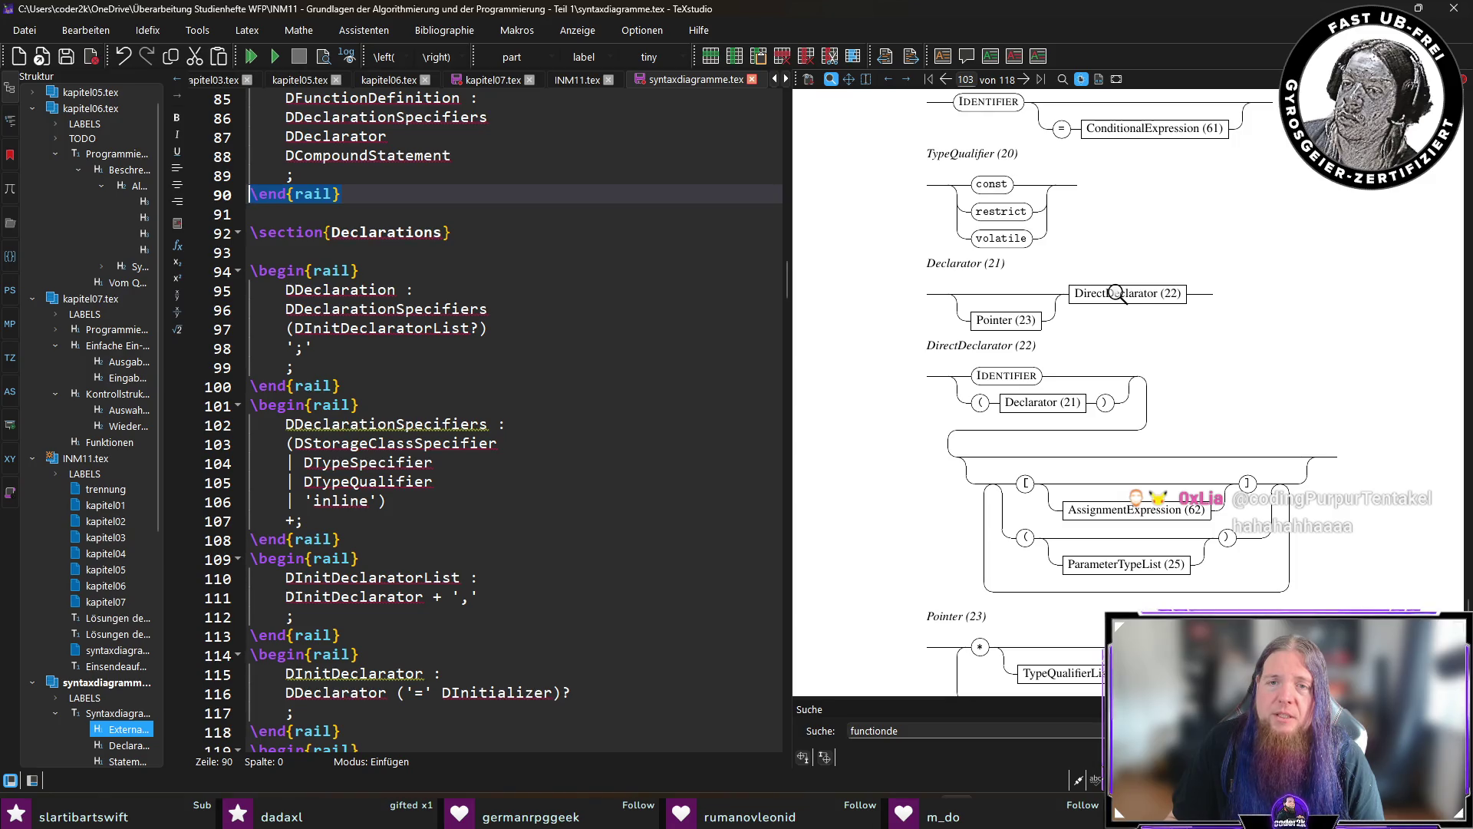
{"action": "left_click_drag", "start_coordinate": [974, 376], "coordinate": [1013, 376]}
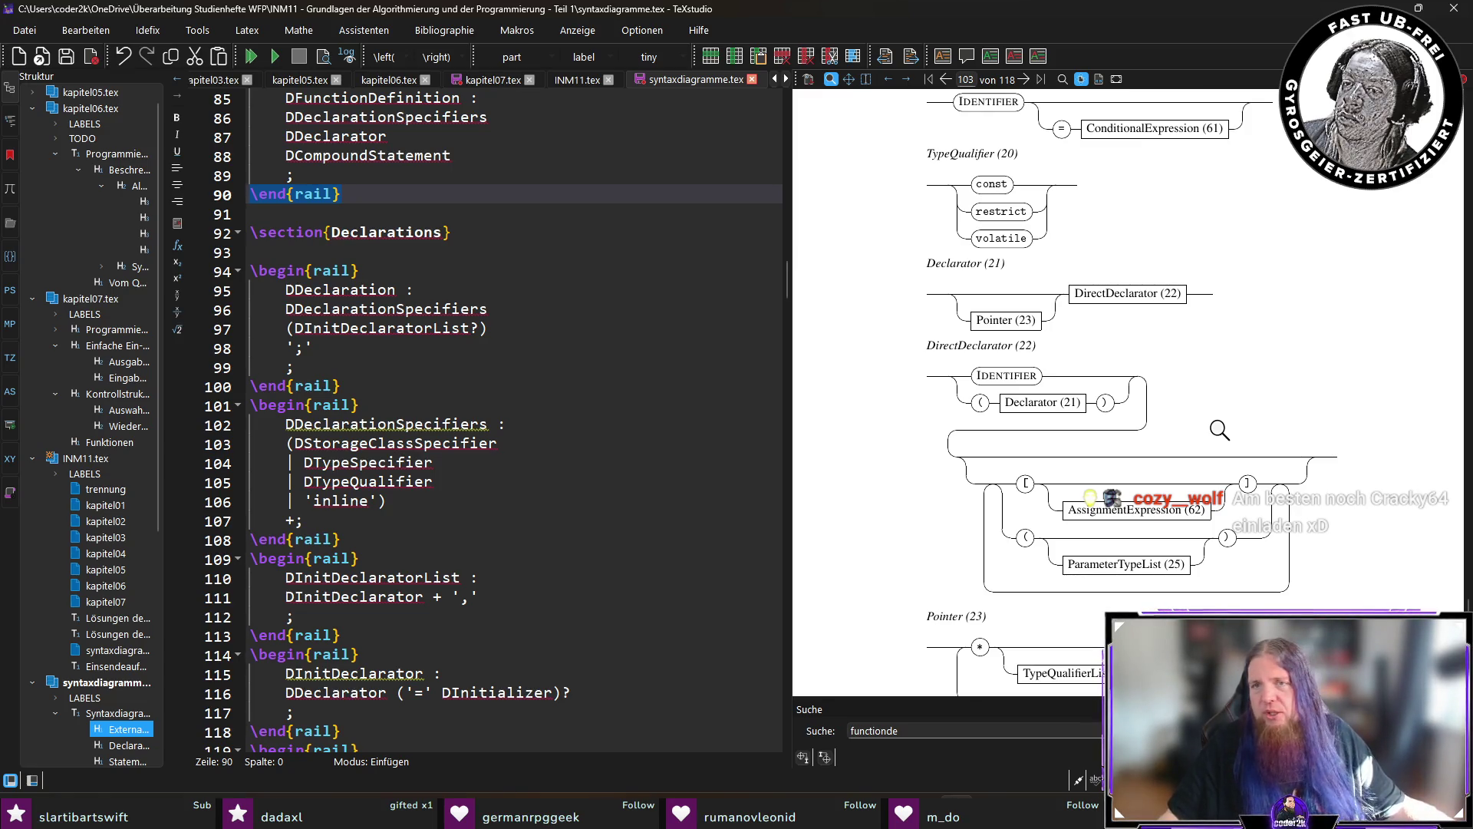
Scroll the PDF preview to inspect the DirectDeclarator syntax diagram.
{"action": "scroll", "coordinate": [1220, 424], "scroll_direction": "down", "scroll_amount": 10}
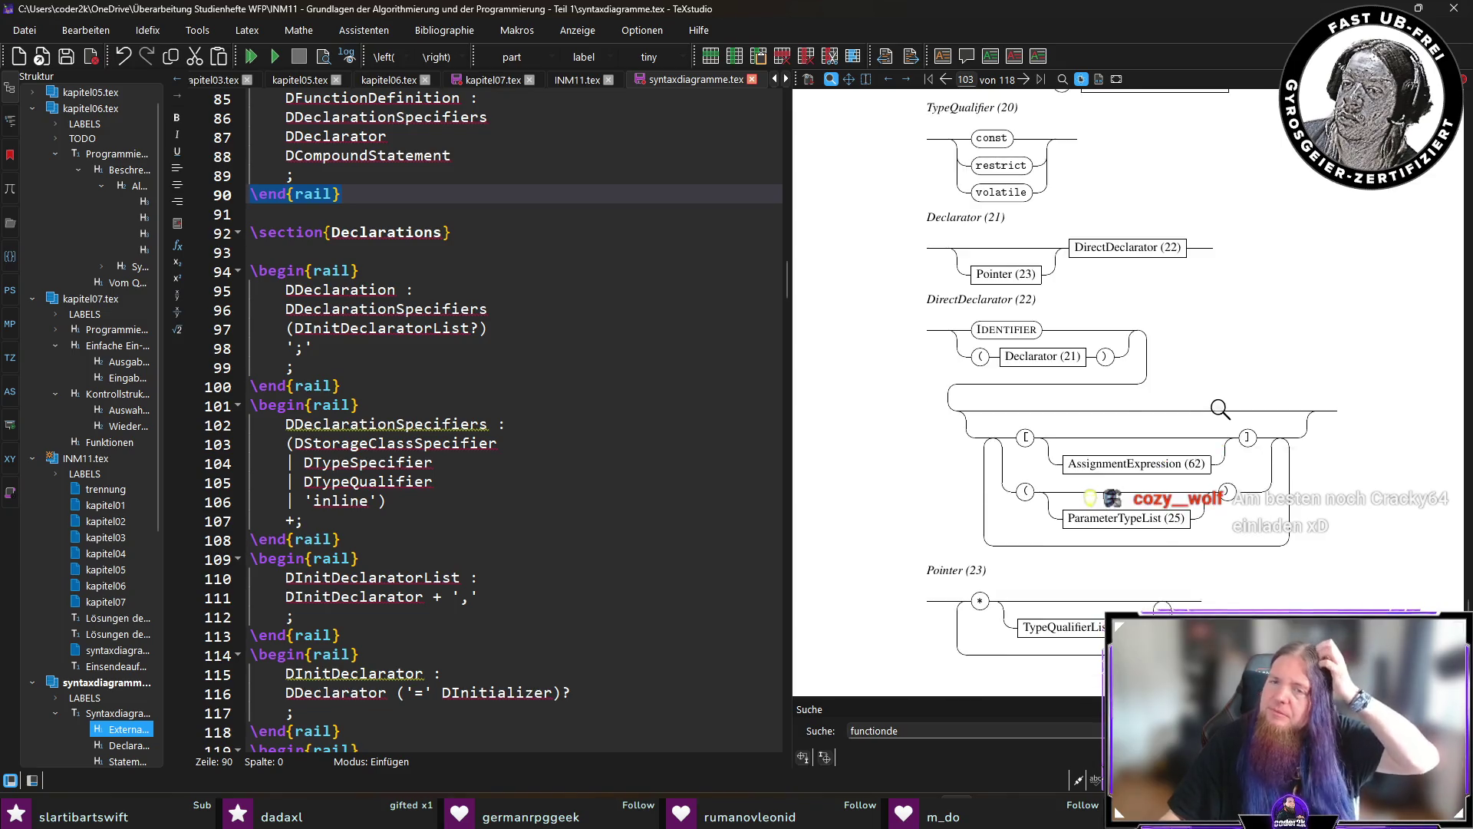
{"action": "scroll", "coordinate": [1224, 422], "scroll_direction": "down", "scroll_amount": 3}
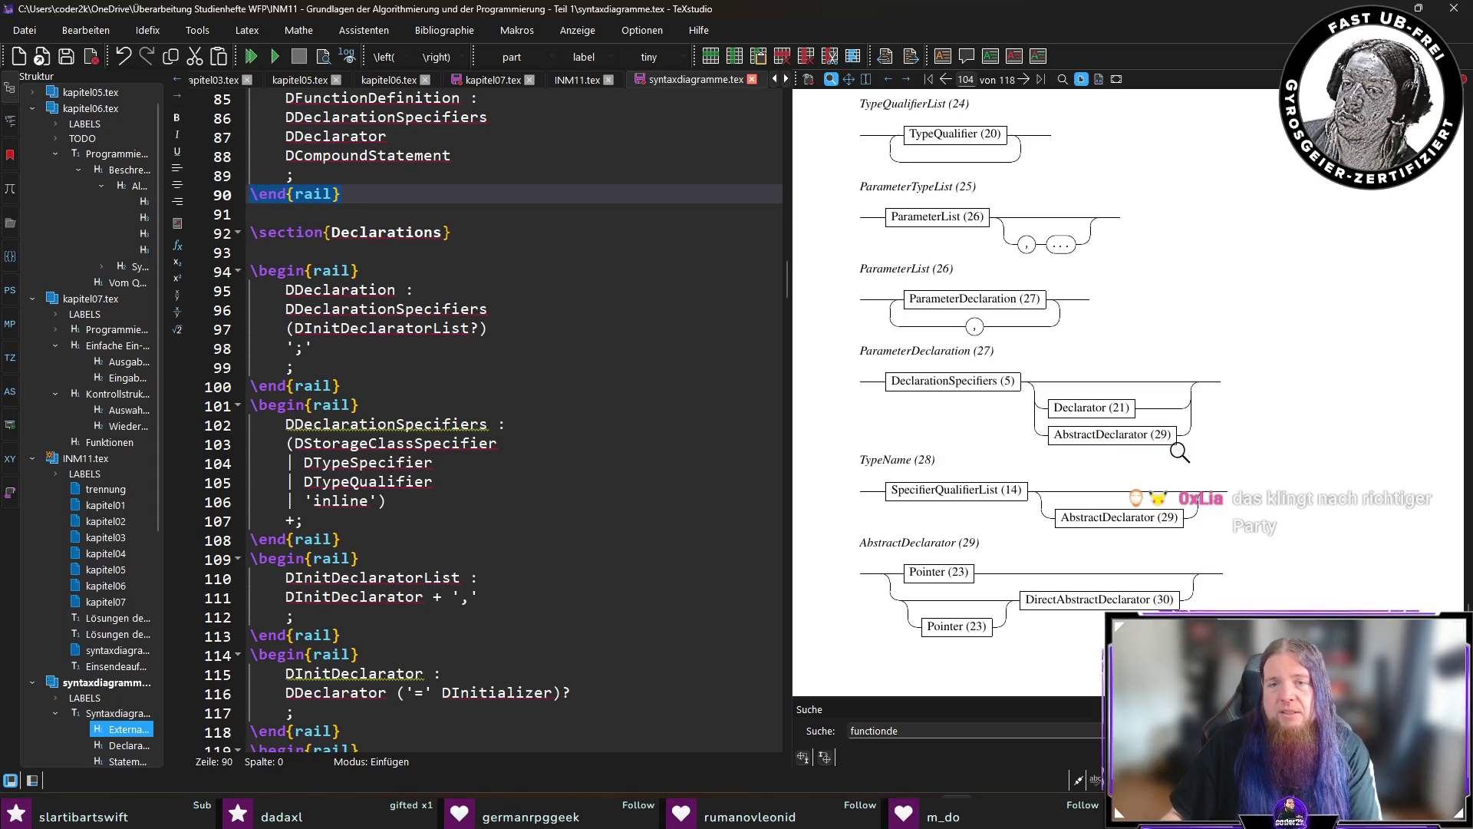
{"action": "scroll", "coordinate": [1179, 452], "scroll_direction": "down", "scroll_amount": 2}
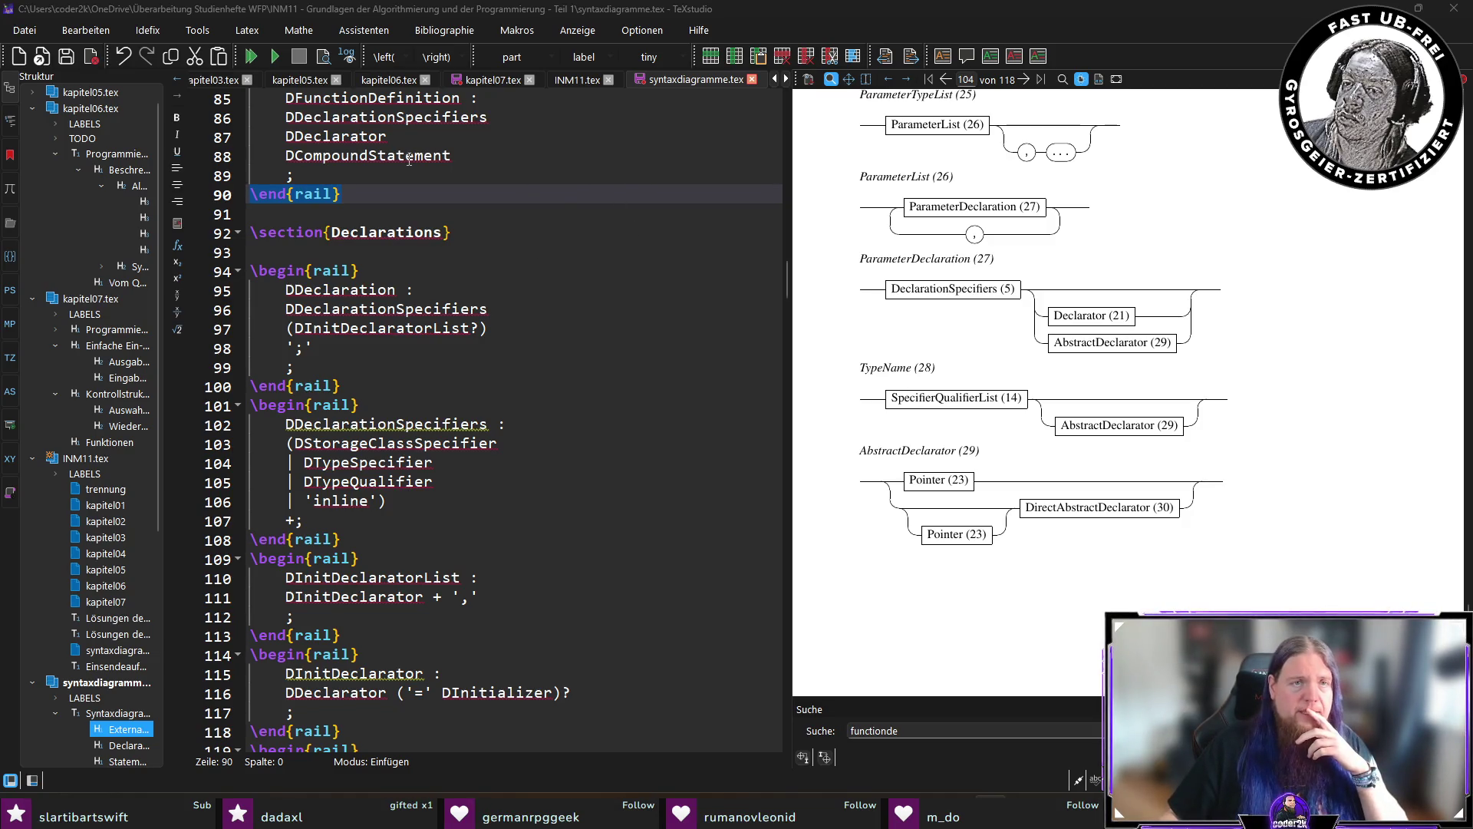
Back in kapitel07.tex, review the parameter-list explanation on line 411 and save the file.
{"action": "left_click", "coordinate": [501, 80]}
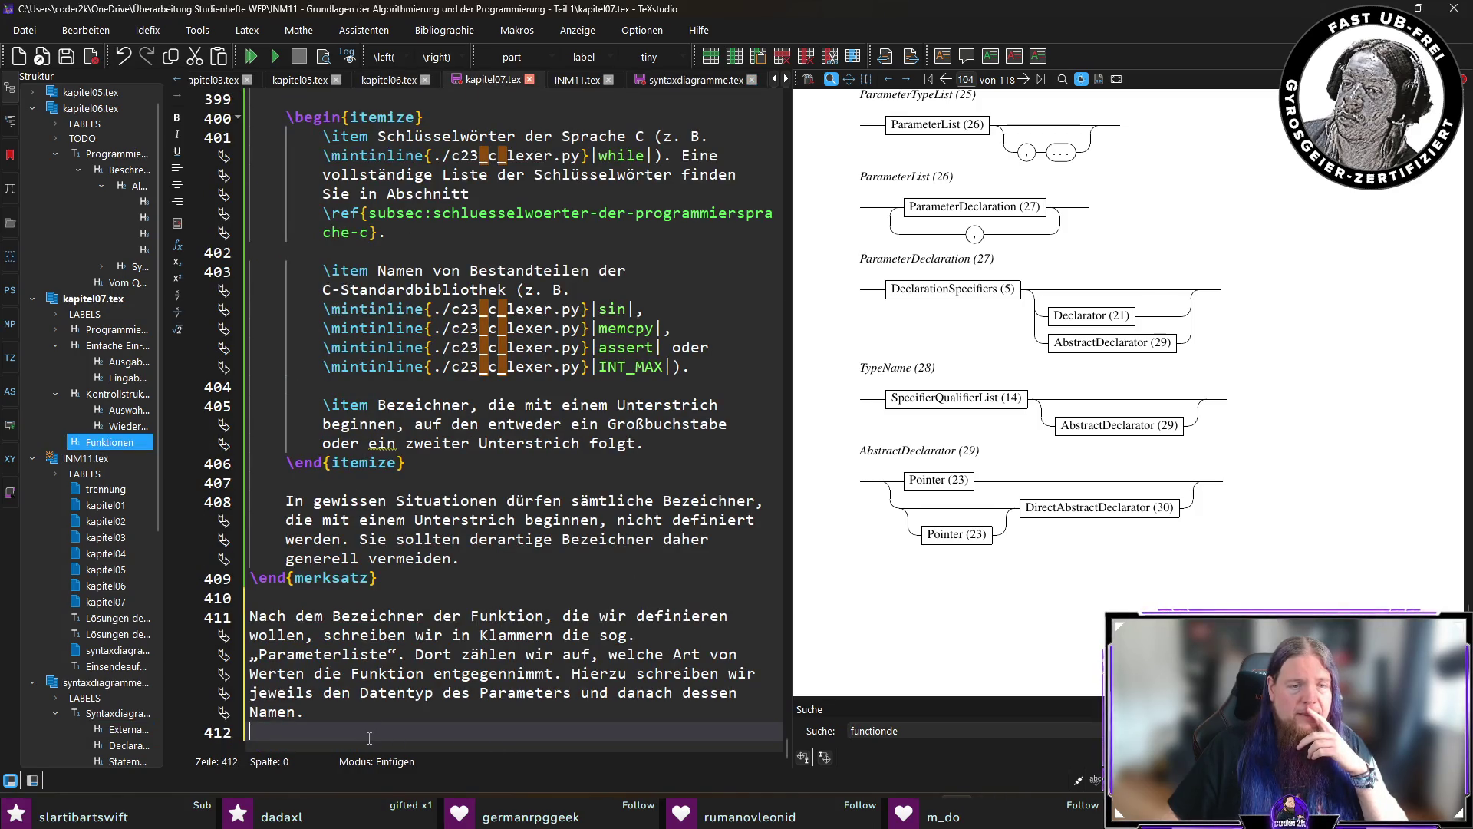
{"action": "left_click_drag", "start_coordinate": [415, 654], "coordinate": [486, 714]}
{"action": "left_click", "coordinate": [507, 725]}
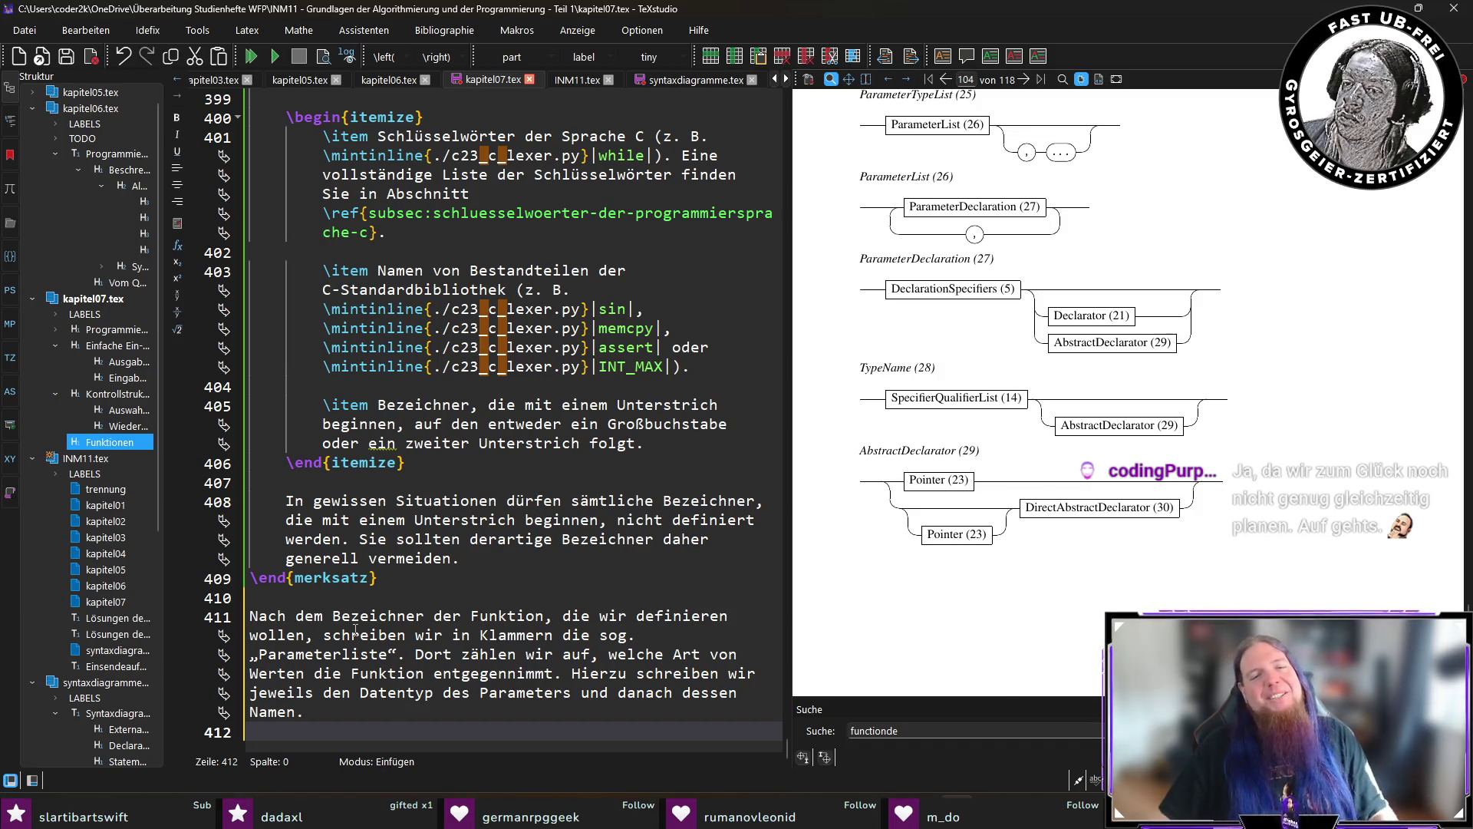
{"action": "key", "text": "ctrl+s"}
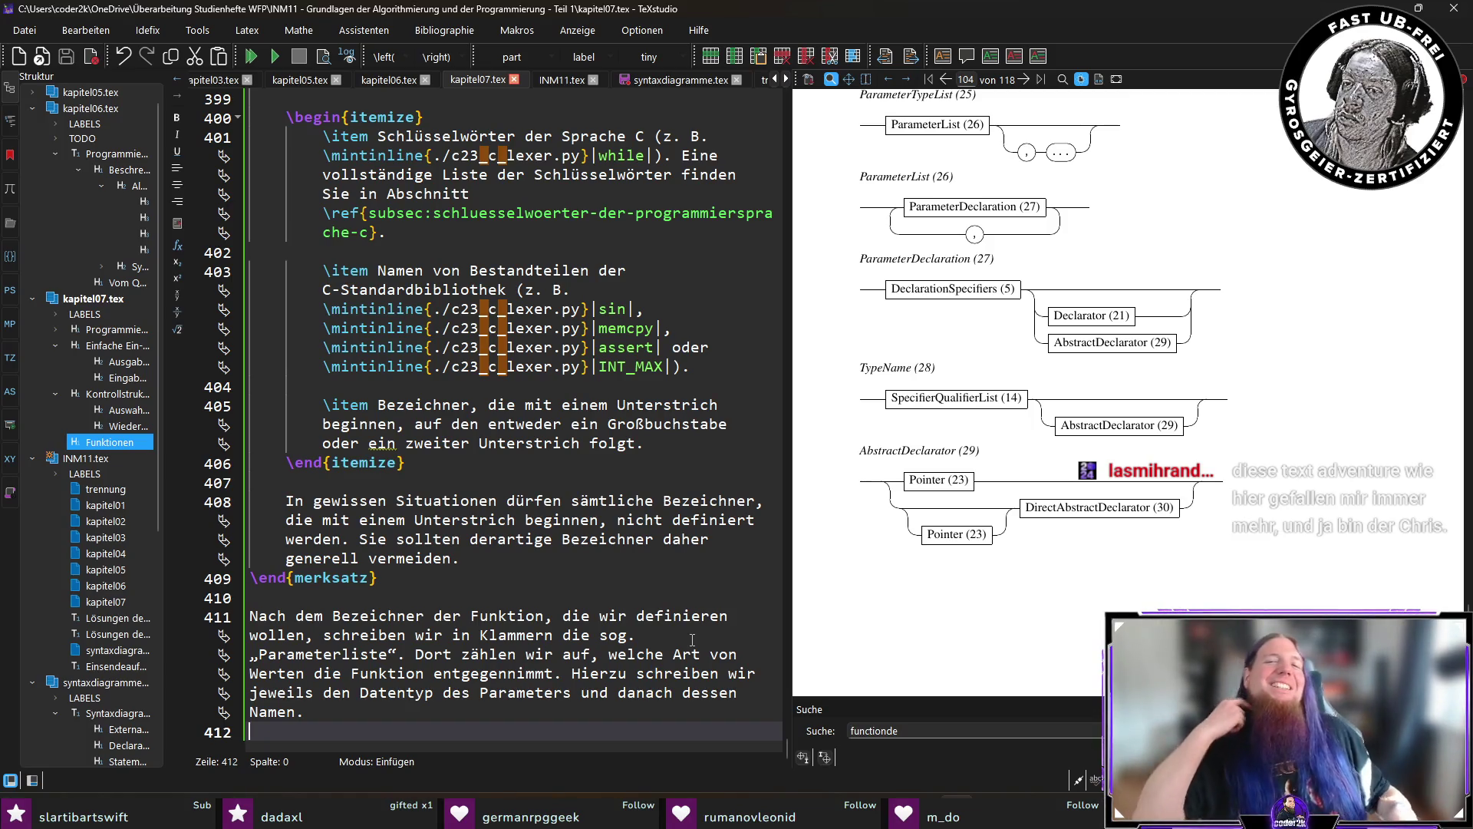
Insert '– durch Kommas getrennt –' before 'auf' in the parameter-list paragraph.
{"action": "left_click", "coordinate": [362, 716]}
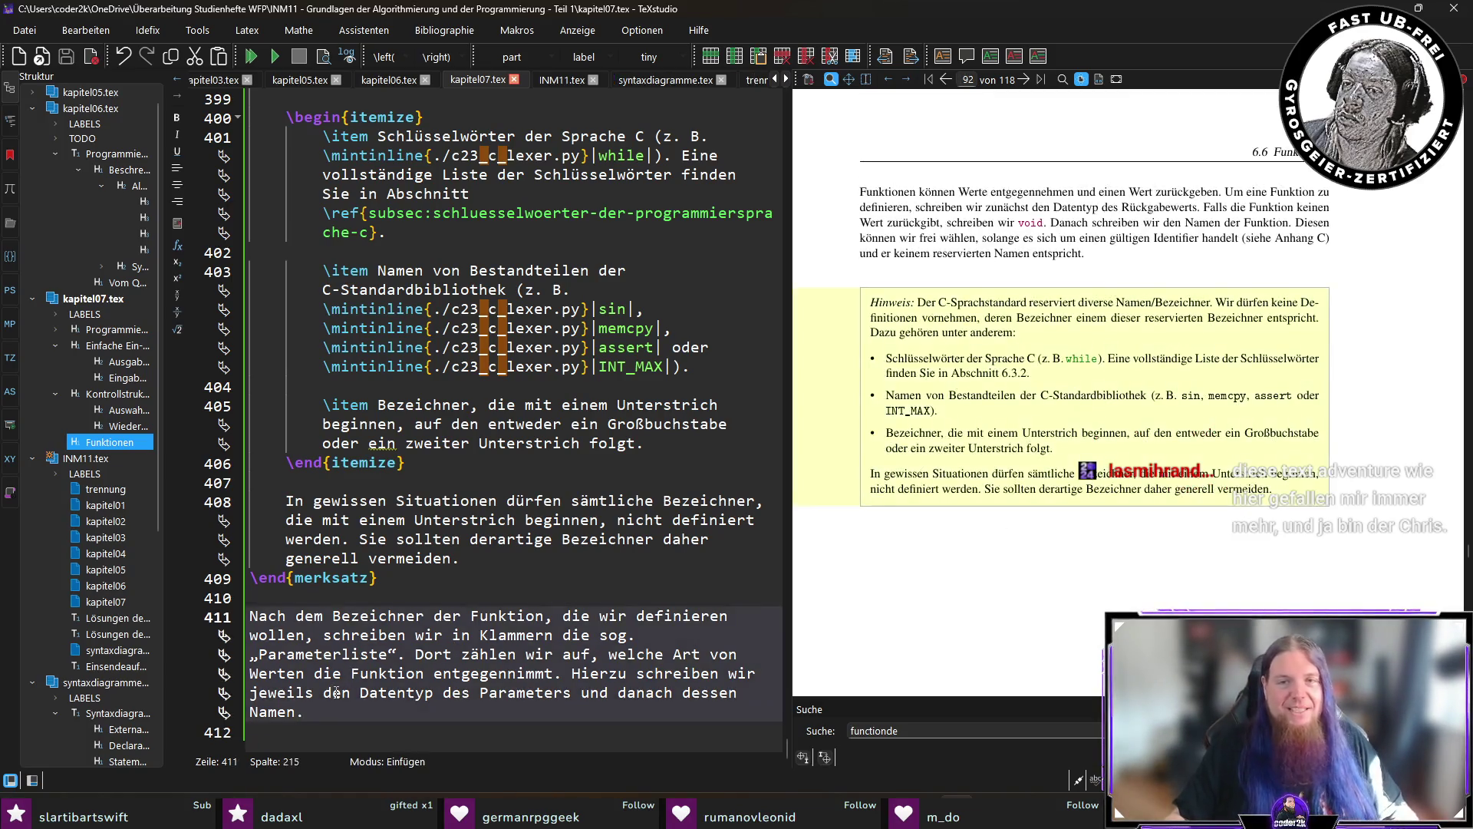
{"action": "key", "text": "Down"}
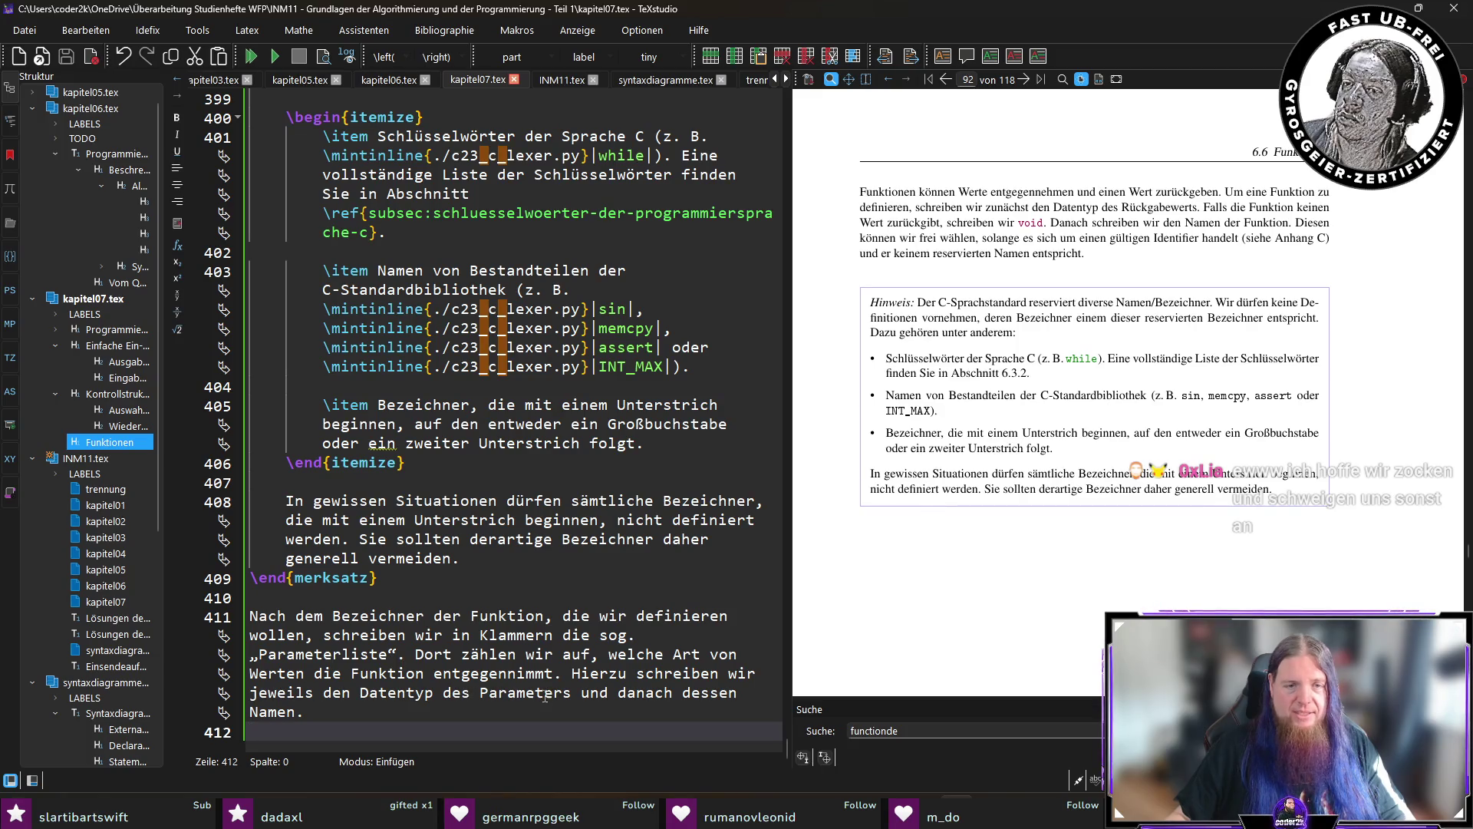
{"action": "left_click", "coordinate": [566, 656]}
{"action": "type", "text": "– durch K"}
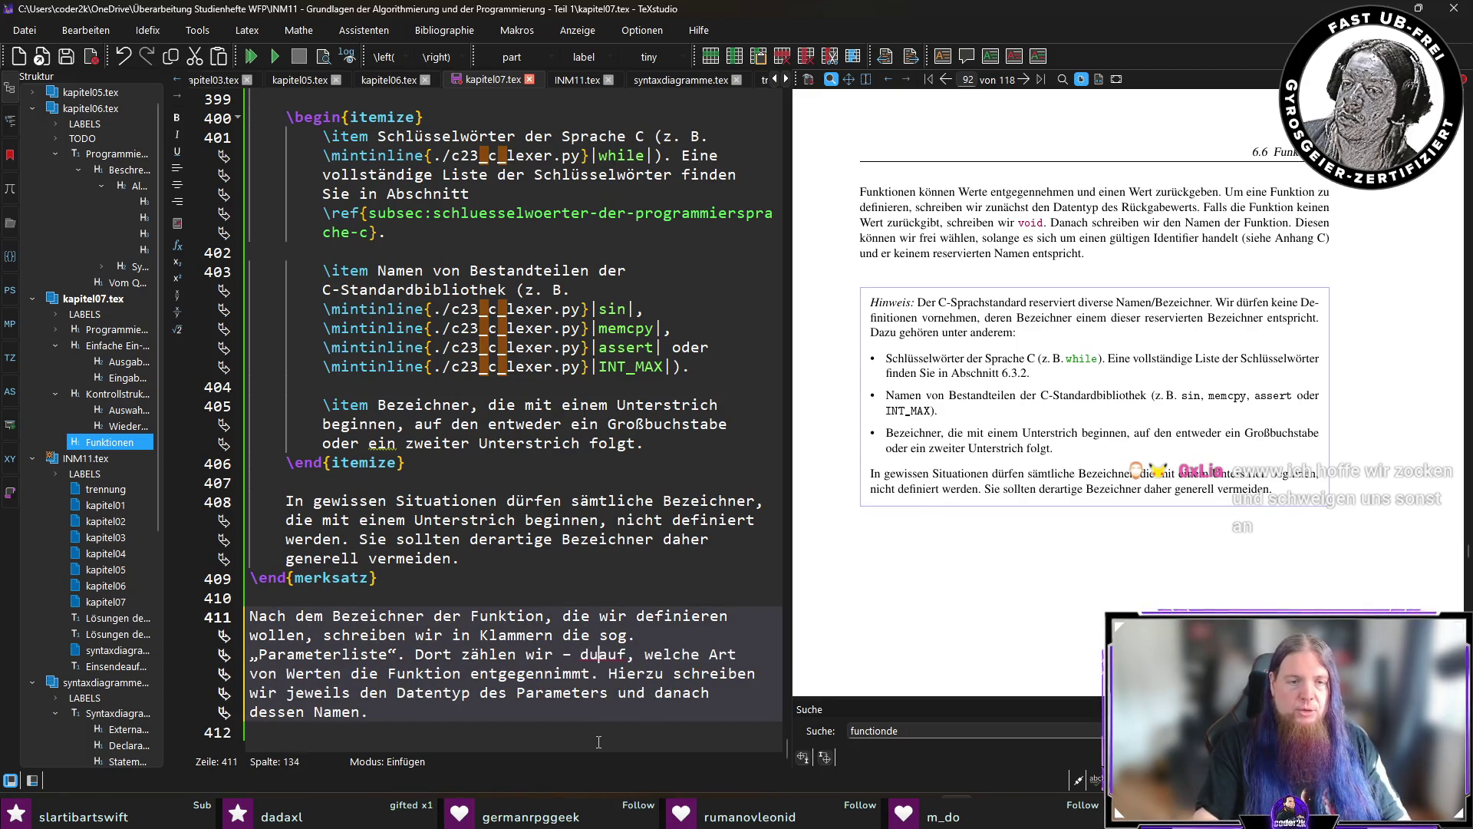
{"action": "type", "text": "ommas getrennt "}
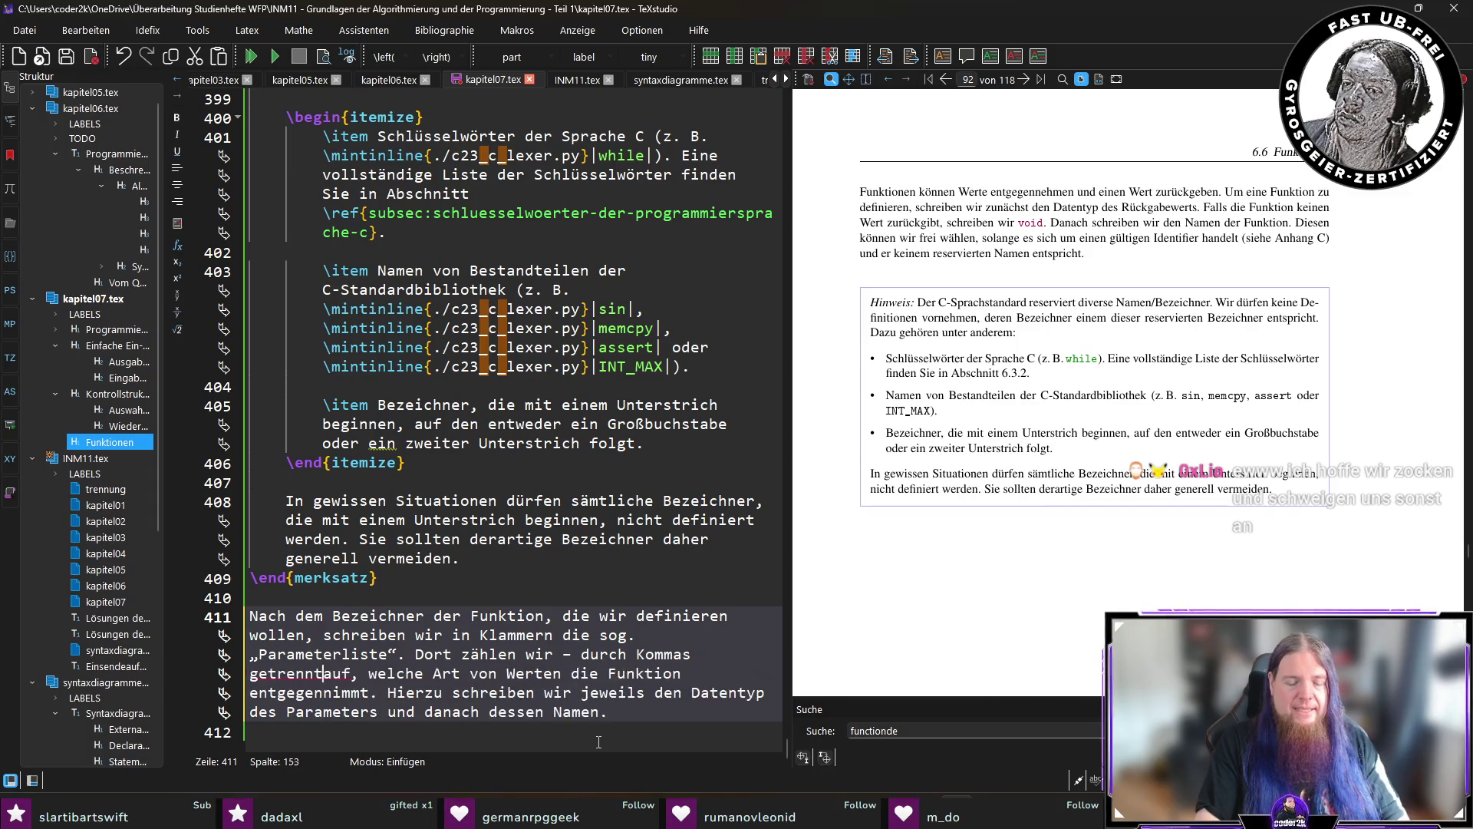
{"action": "type", "text": "–"}
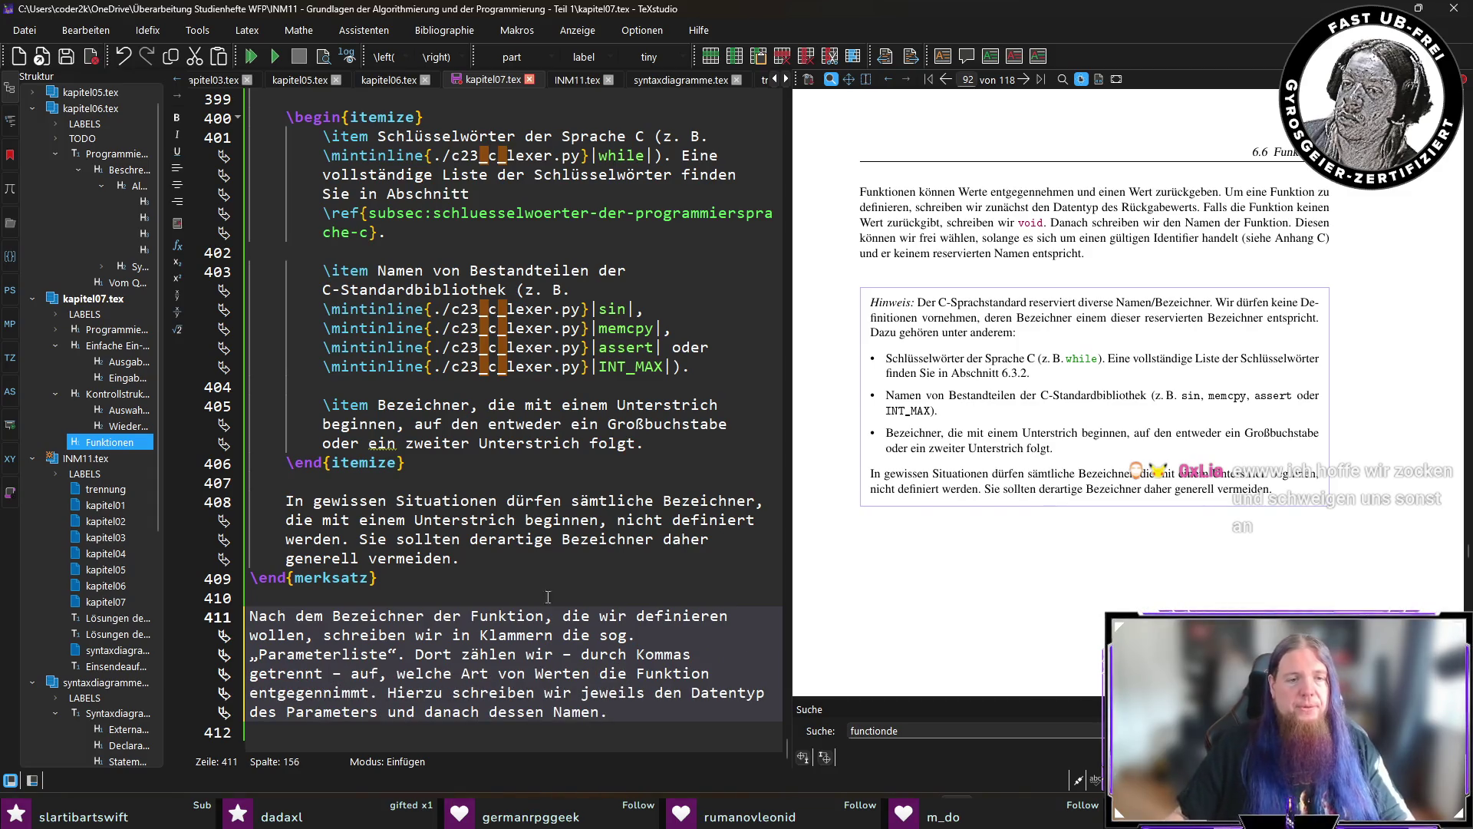
{"action": "left_click", "coordinate": [676, 729]}
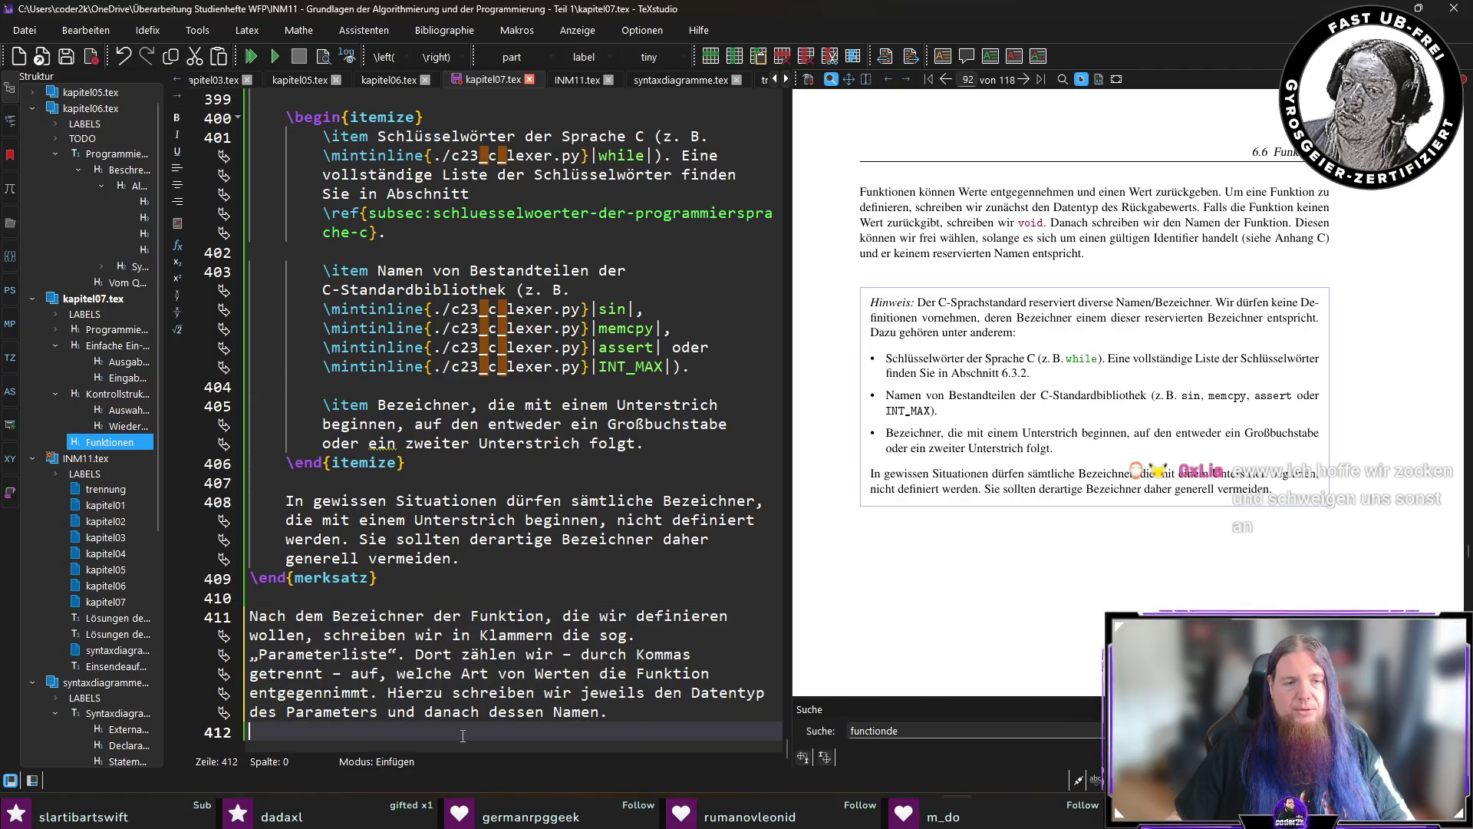
Change the paragraph's final word to 'Bezeichner', add a blank line below, and save kapitel07.tex.
{"action": "left_click", "coordinate": [646, 711]}
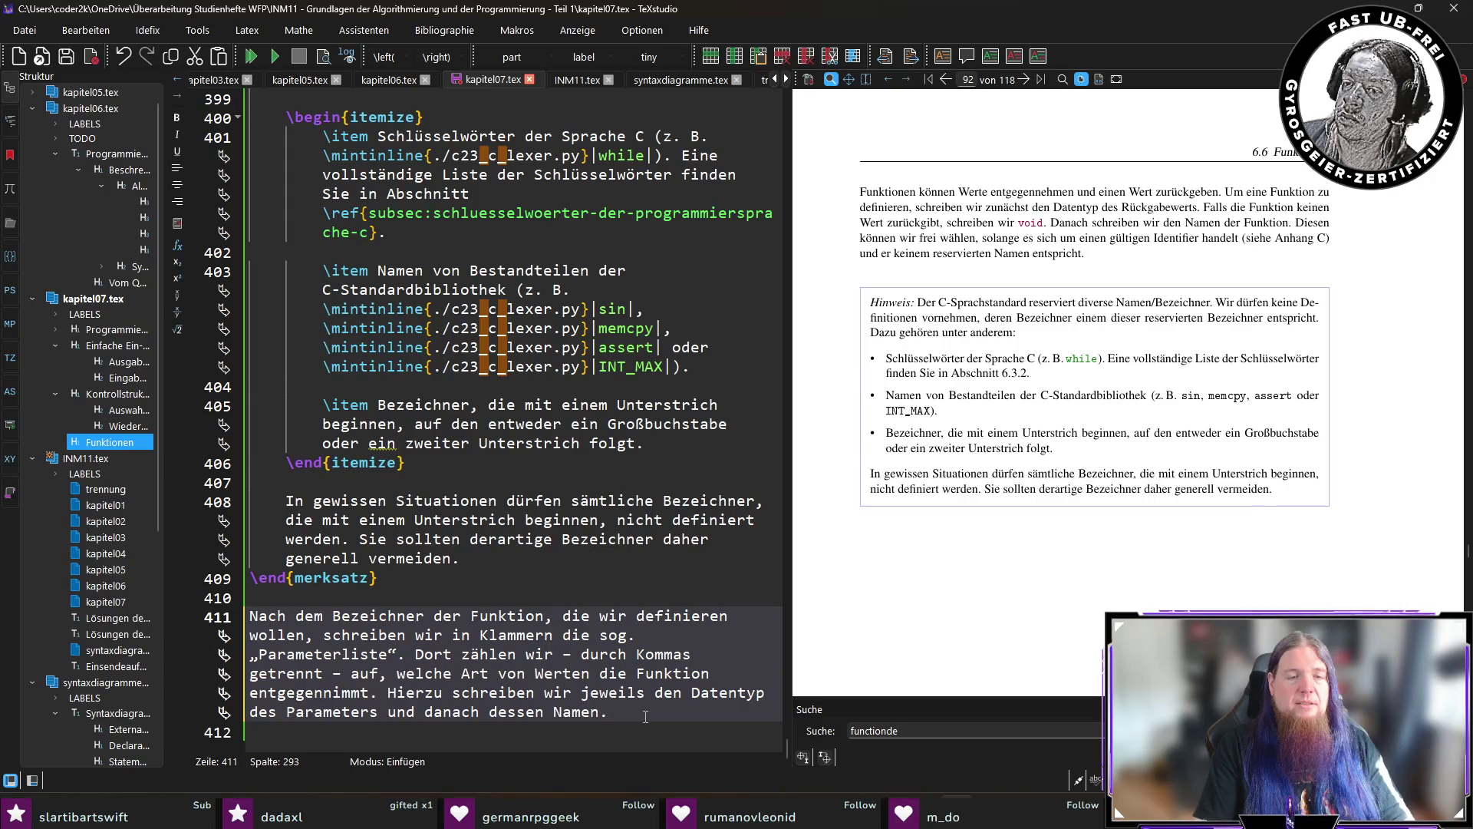
{"action": "key", "text": "Left"}
{"action": "key", "text": "BackSpace"}
{"action": "key", "text": "BackSpace"}
{"action": "key", "text": "BackSpace"}
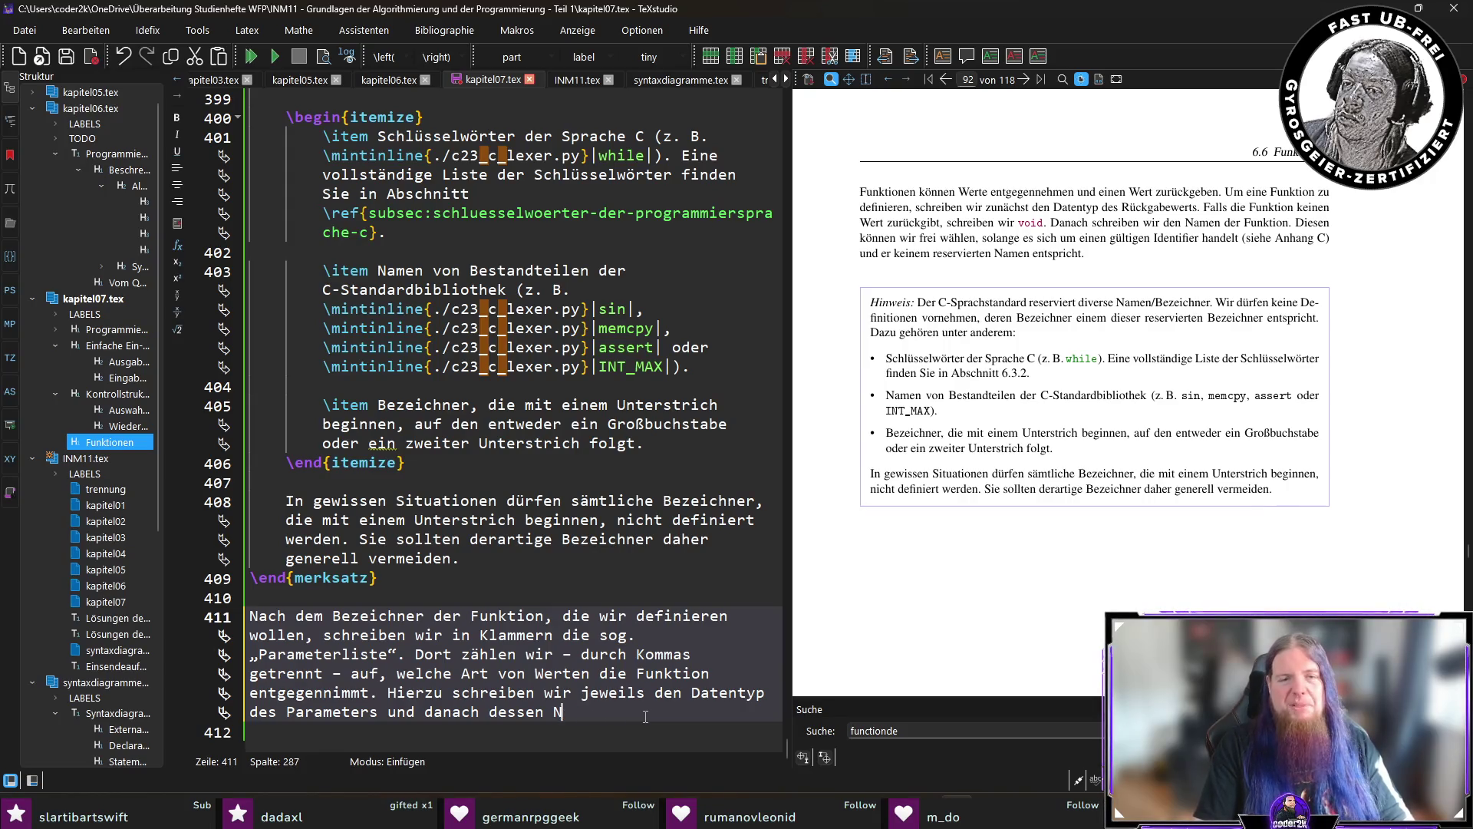
{"action": "type", "text": "ezeichner."}
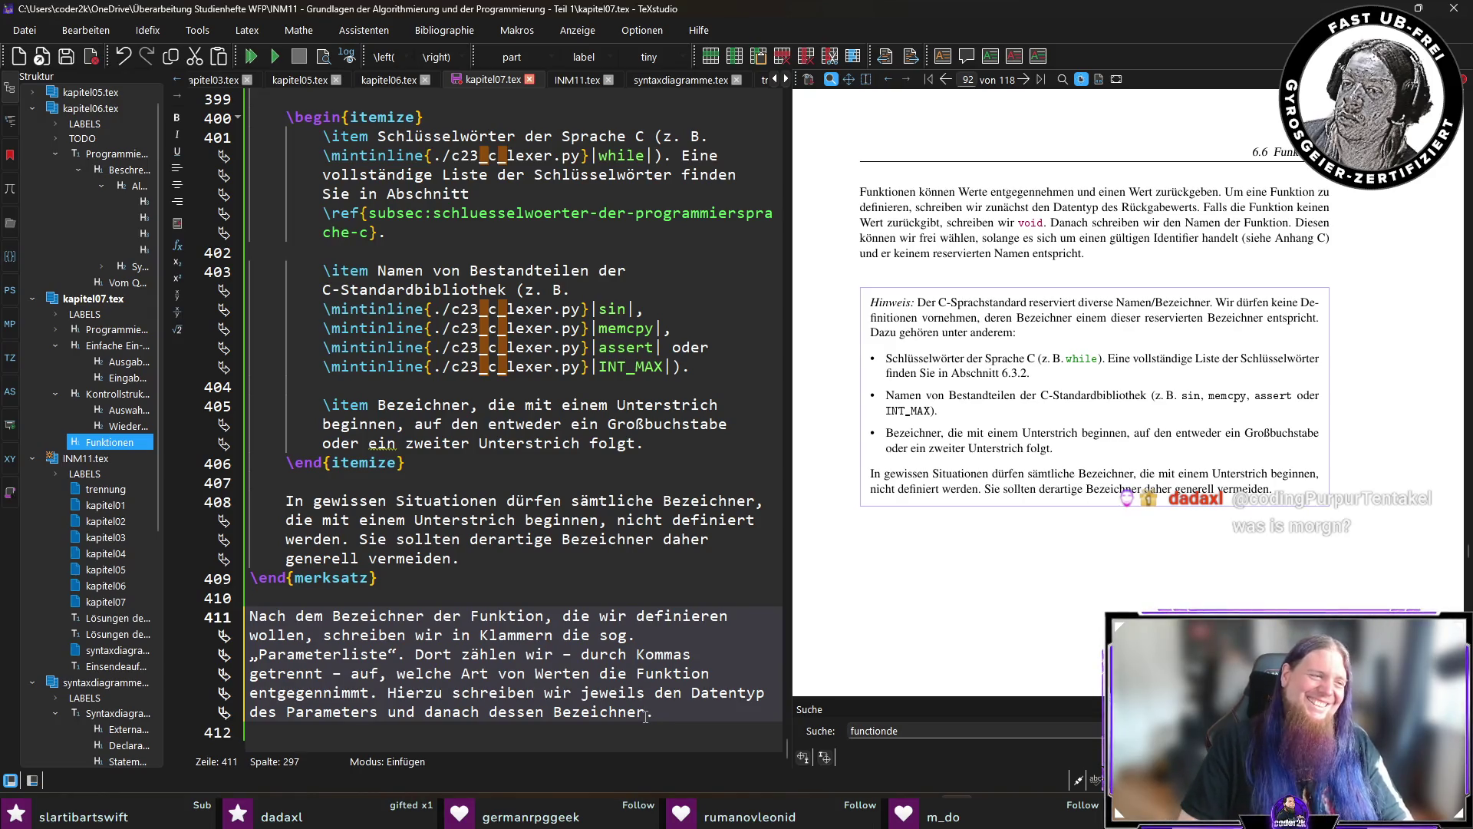
{"action": "key", "text": "Return"}
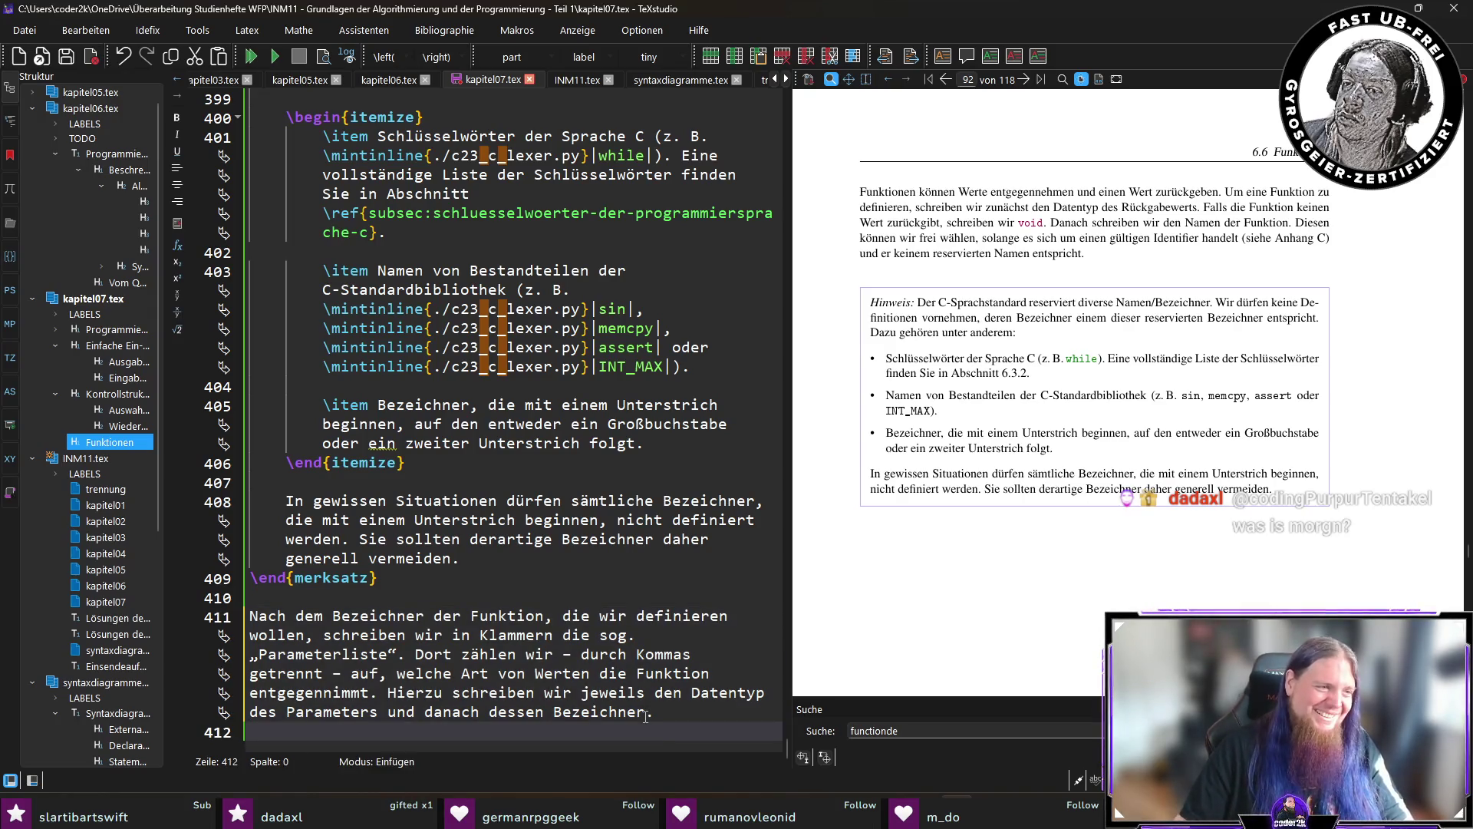
{"action": "key", "text": "ctrl+s"}
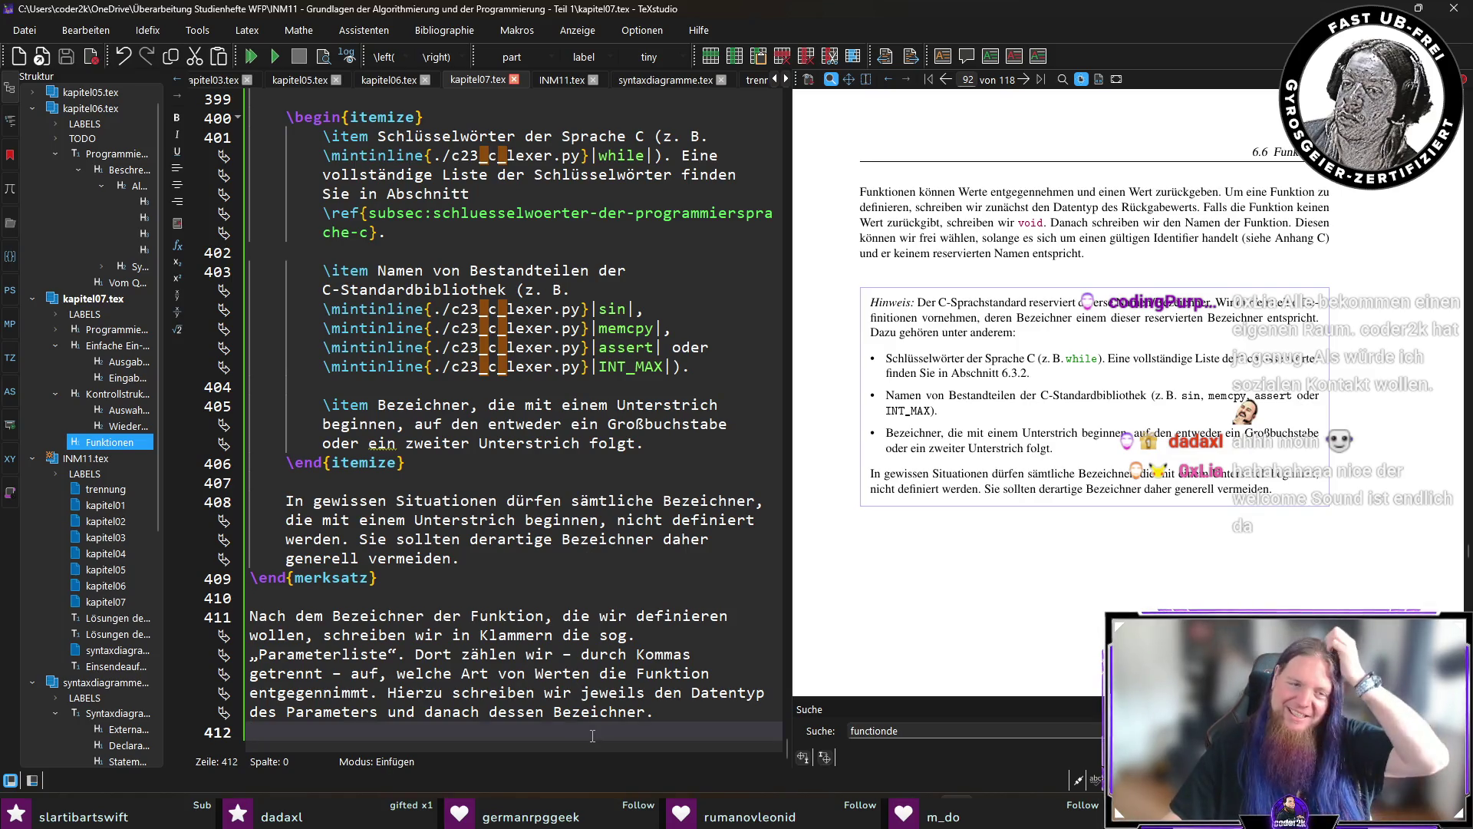
{"action": "right_click", "coordinate": [629, 529]}
Below line 411, write that parameterless functions take \mintinline void and the body follows in braces; save.
{"action": "left_click", "coordinate": [516, 635]}
{"action": "key", "text": "End"}
{"action": "key", "text": "Return"}
{"action": "key", "text": "Return"}
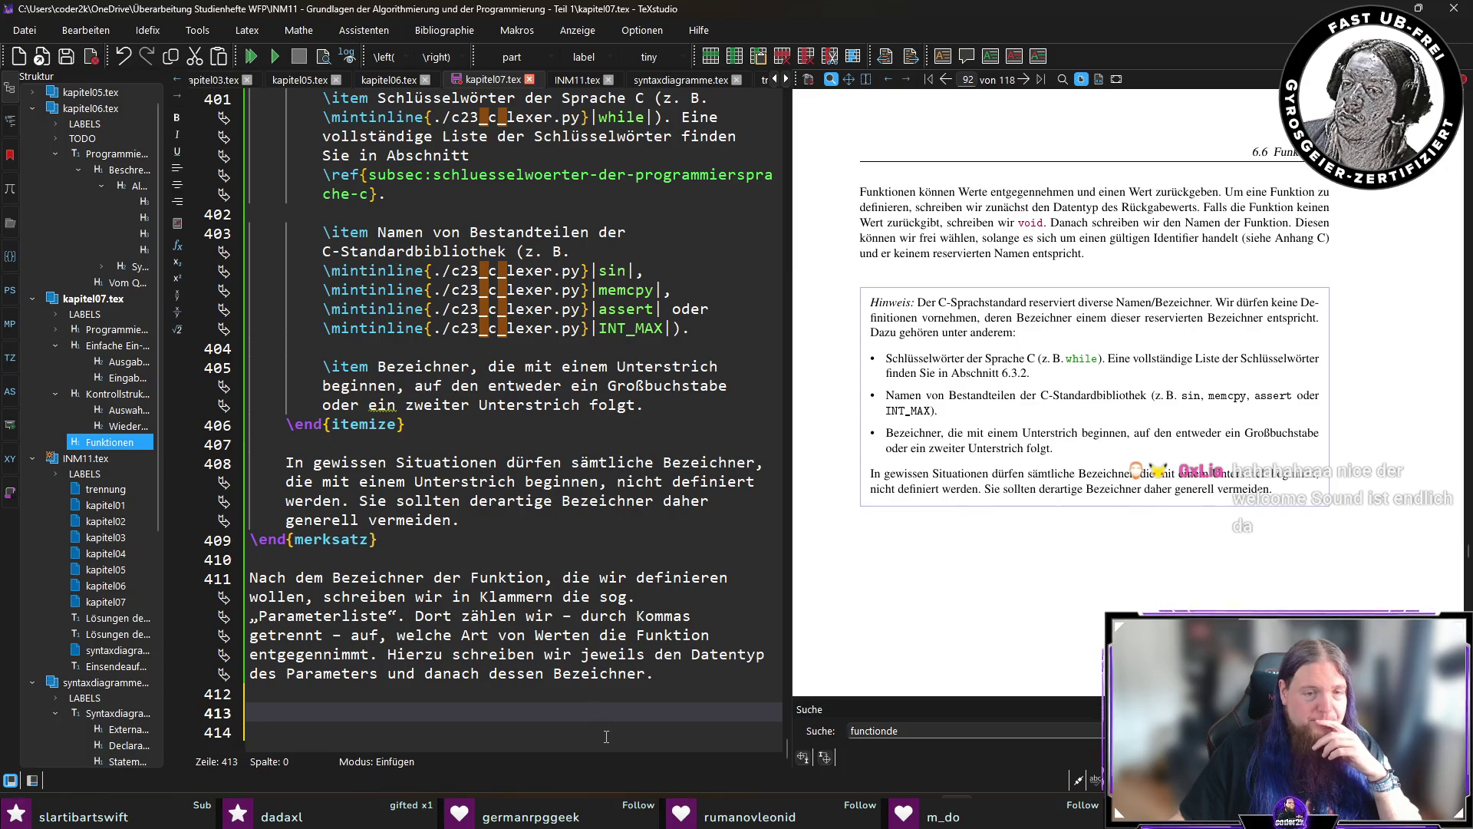
{"action": "type", "text": "Wenn "}
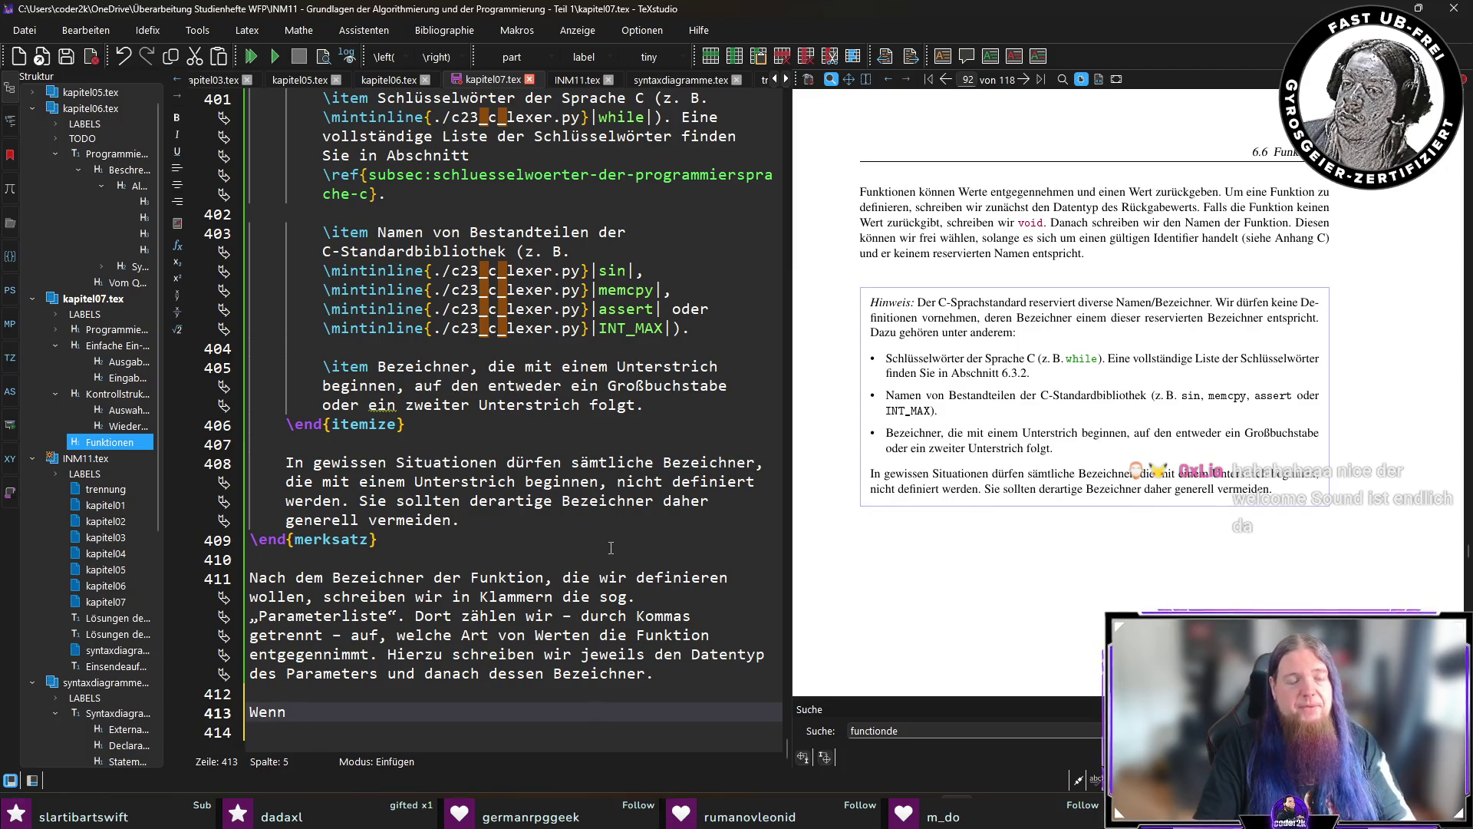
{"action": "type", "text": "die Funktion"}
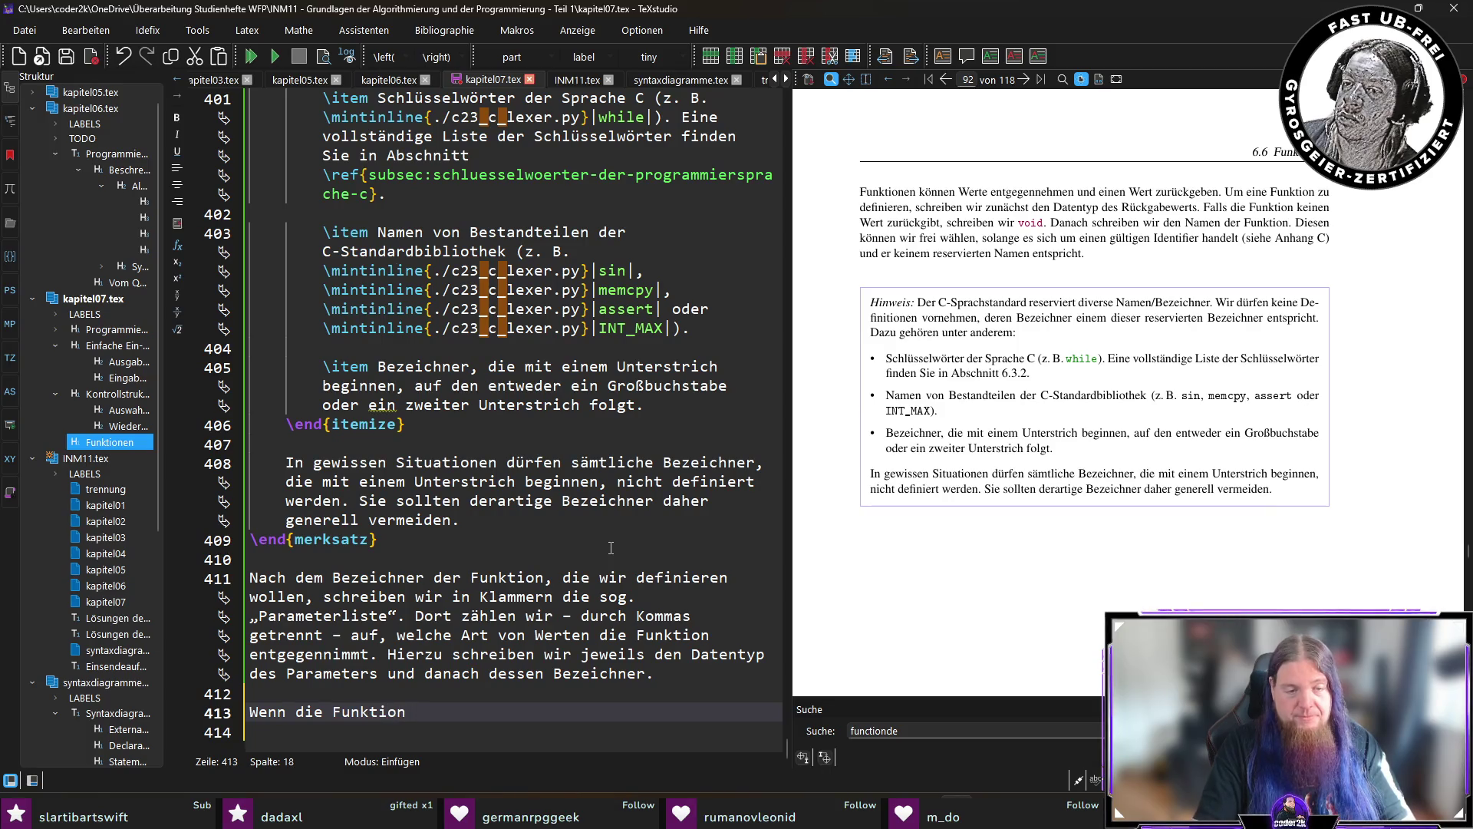
{"action": "type", "text": " keineerte"}
{"action": "key", "text": "BackSpace"}
{"action": "key", "text": "BackSpace"}
{"action": "key", "text": "BackSpace"}
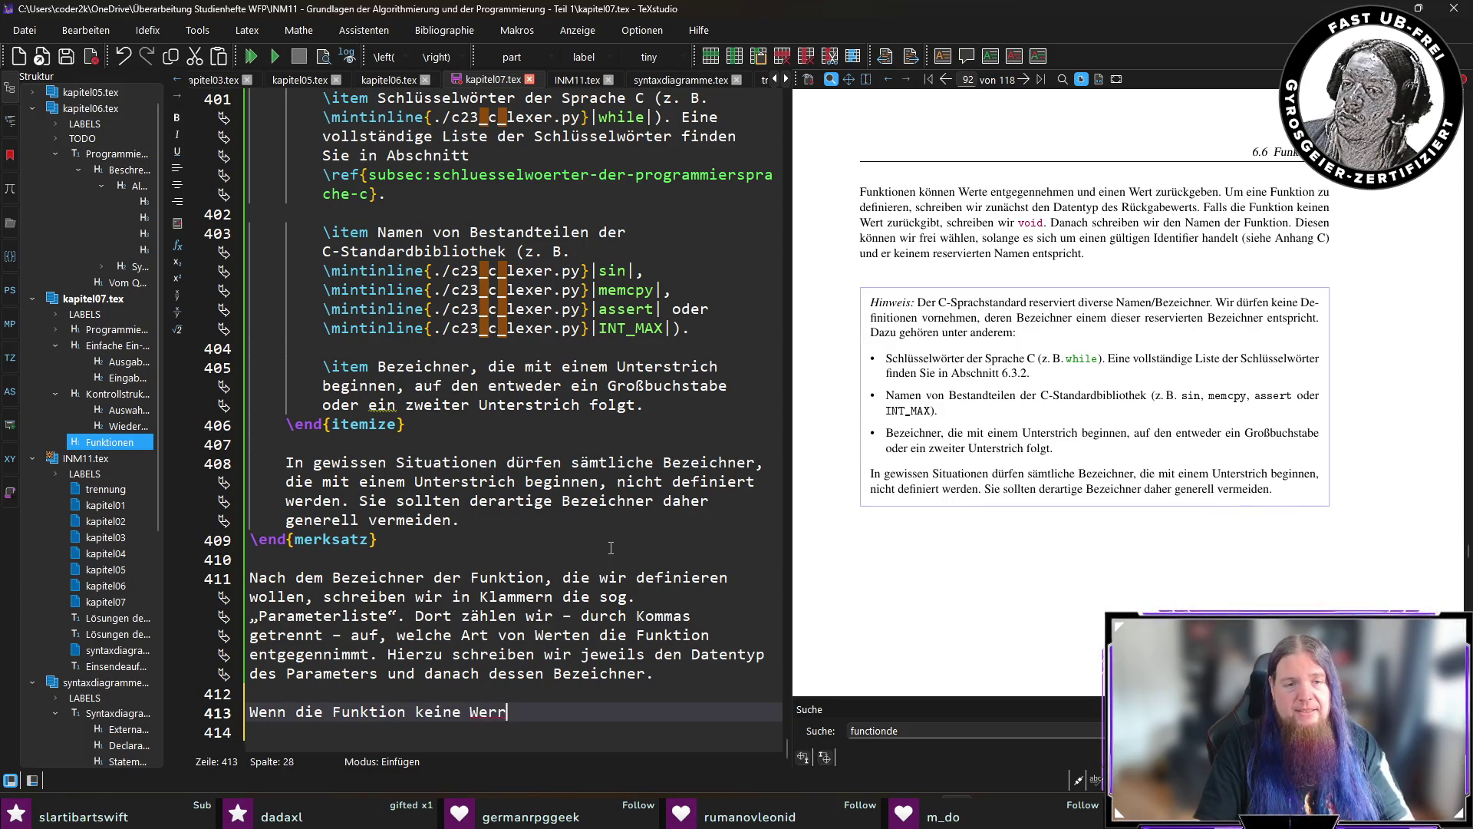
{"action": "type", "text": "Parameter ent"}
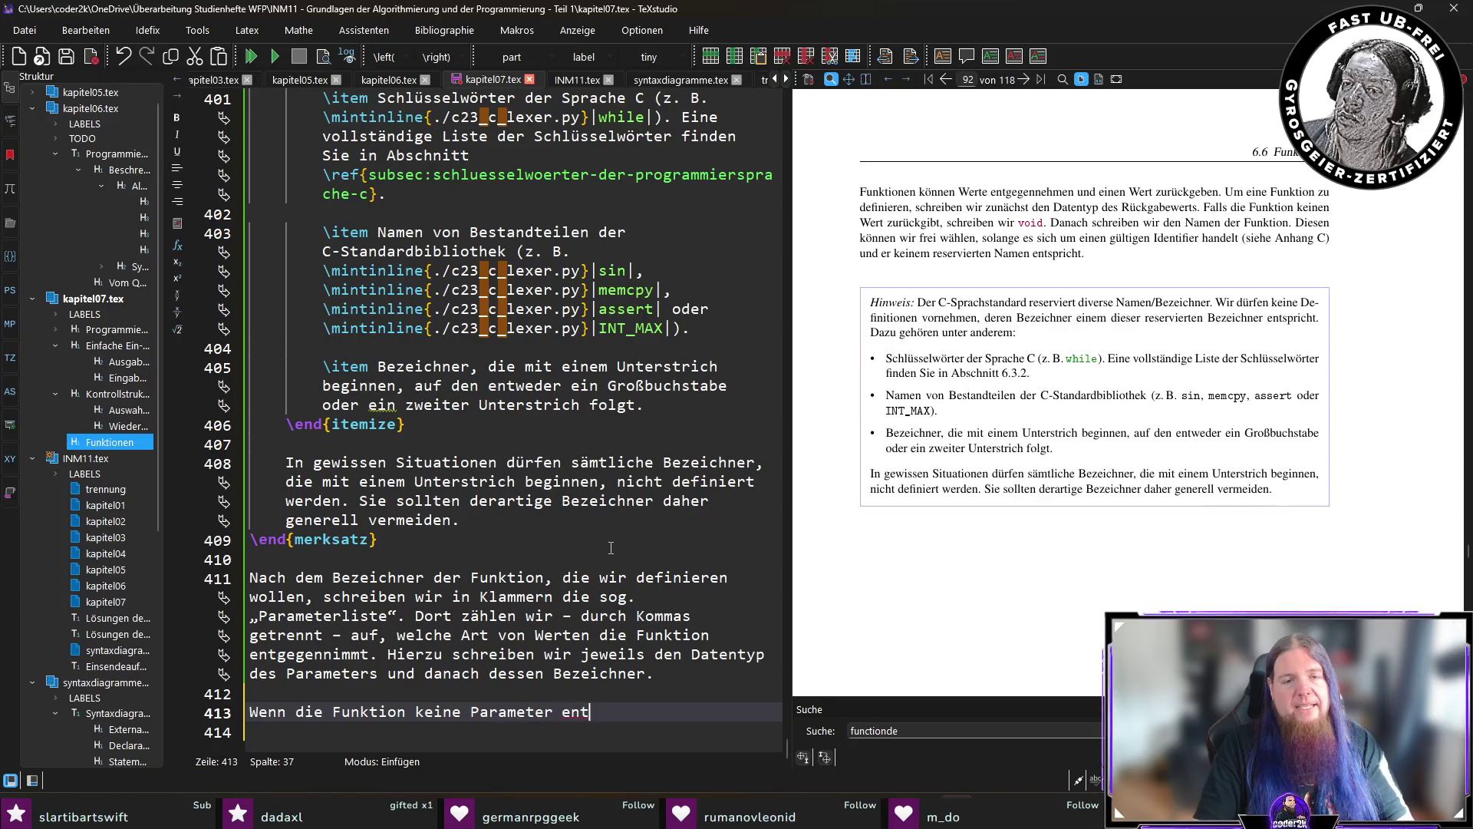
{"action": "type", "text": "gegennehmen "}
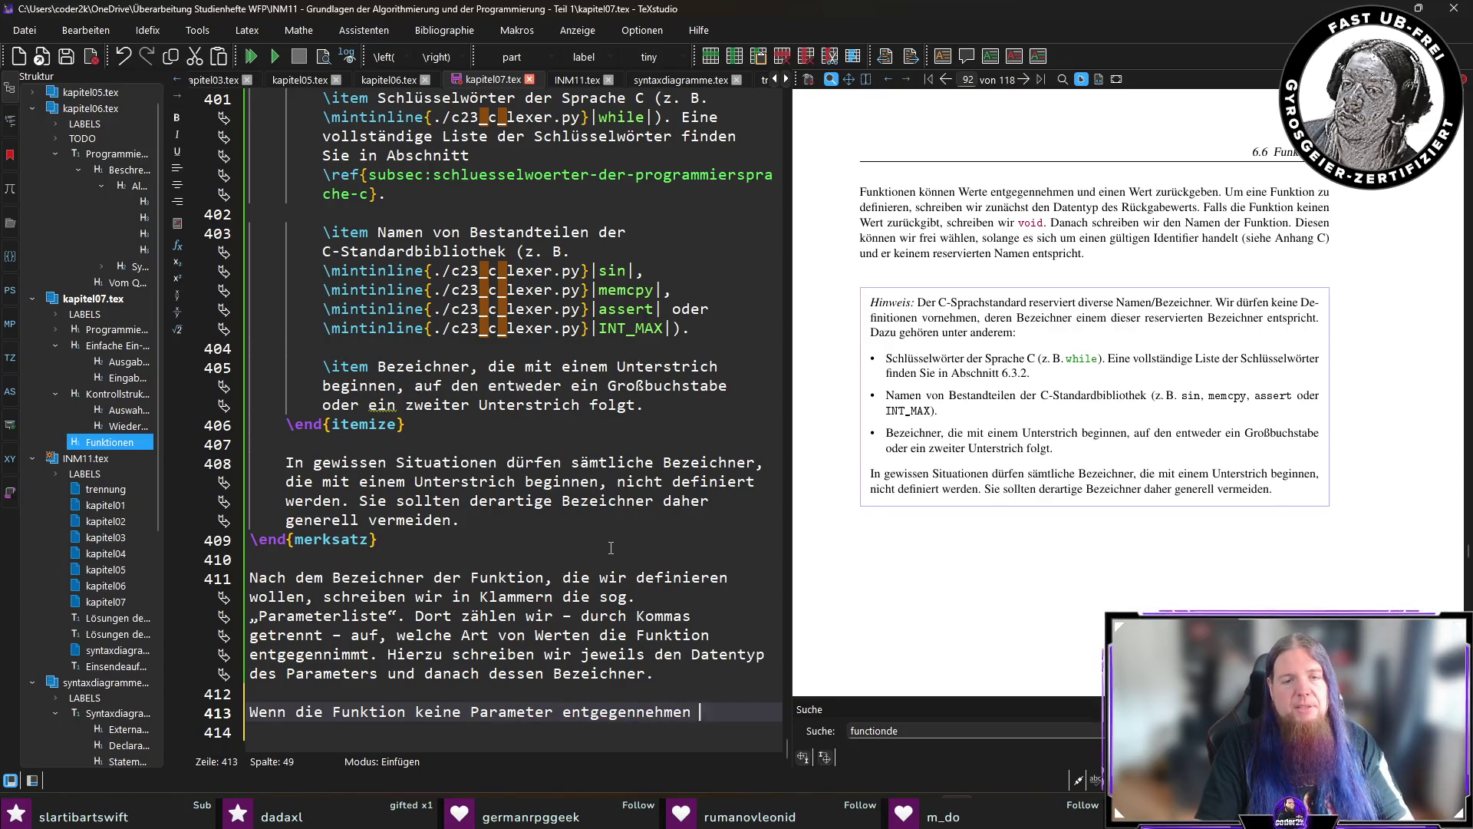
{"action": "type", "text": "soll, schreiben wir "}
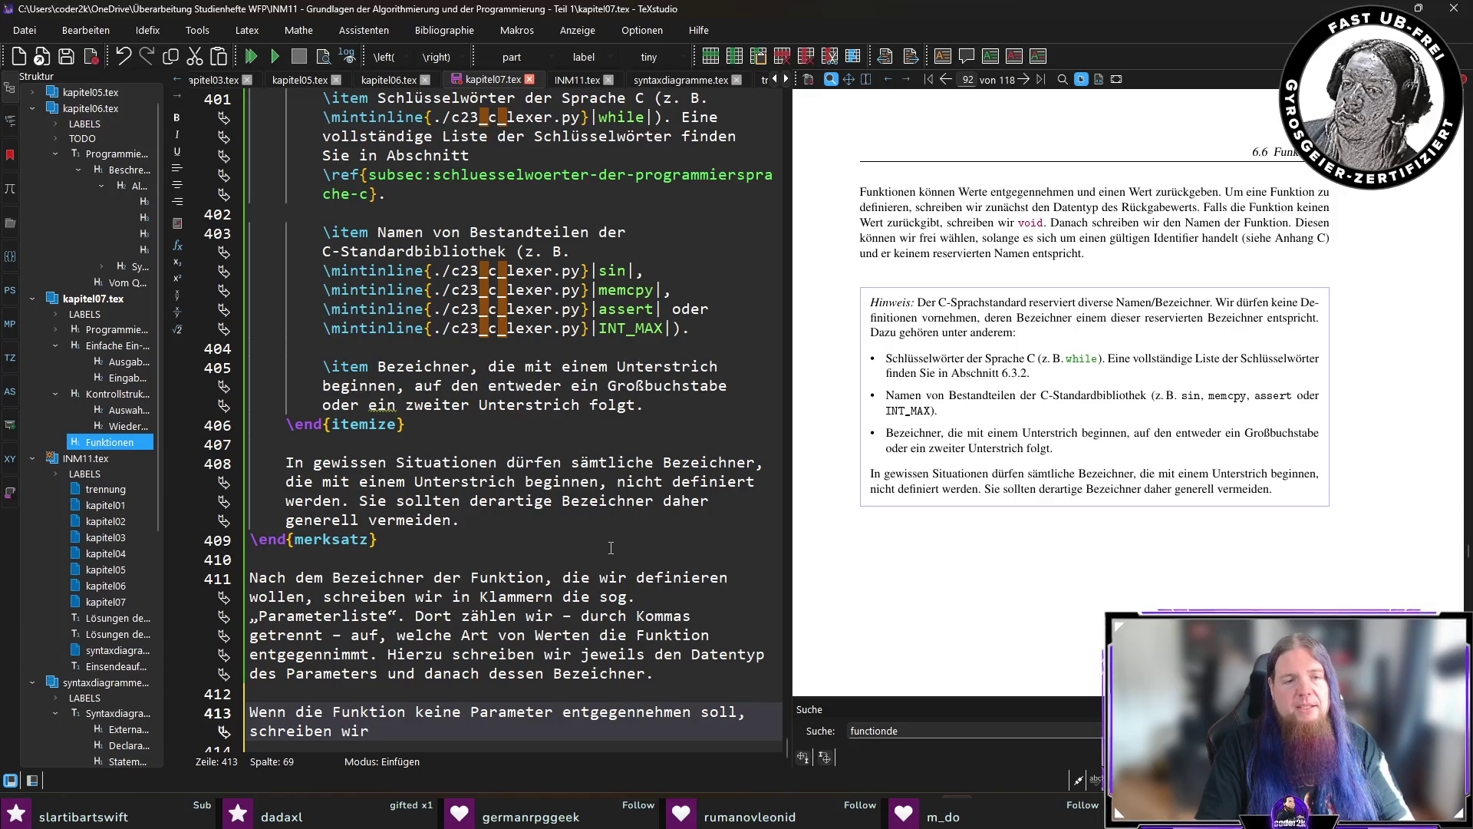
{"action": "type", "text": "\\mintinline{./c23_c_lexer.py}|void|"}
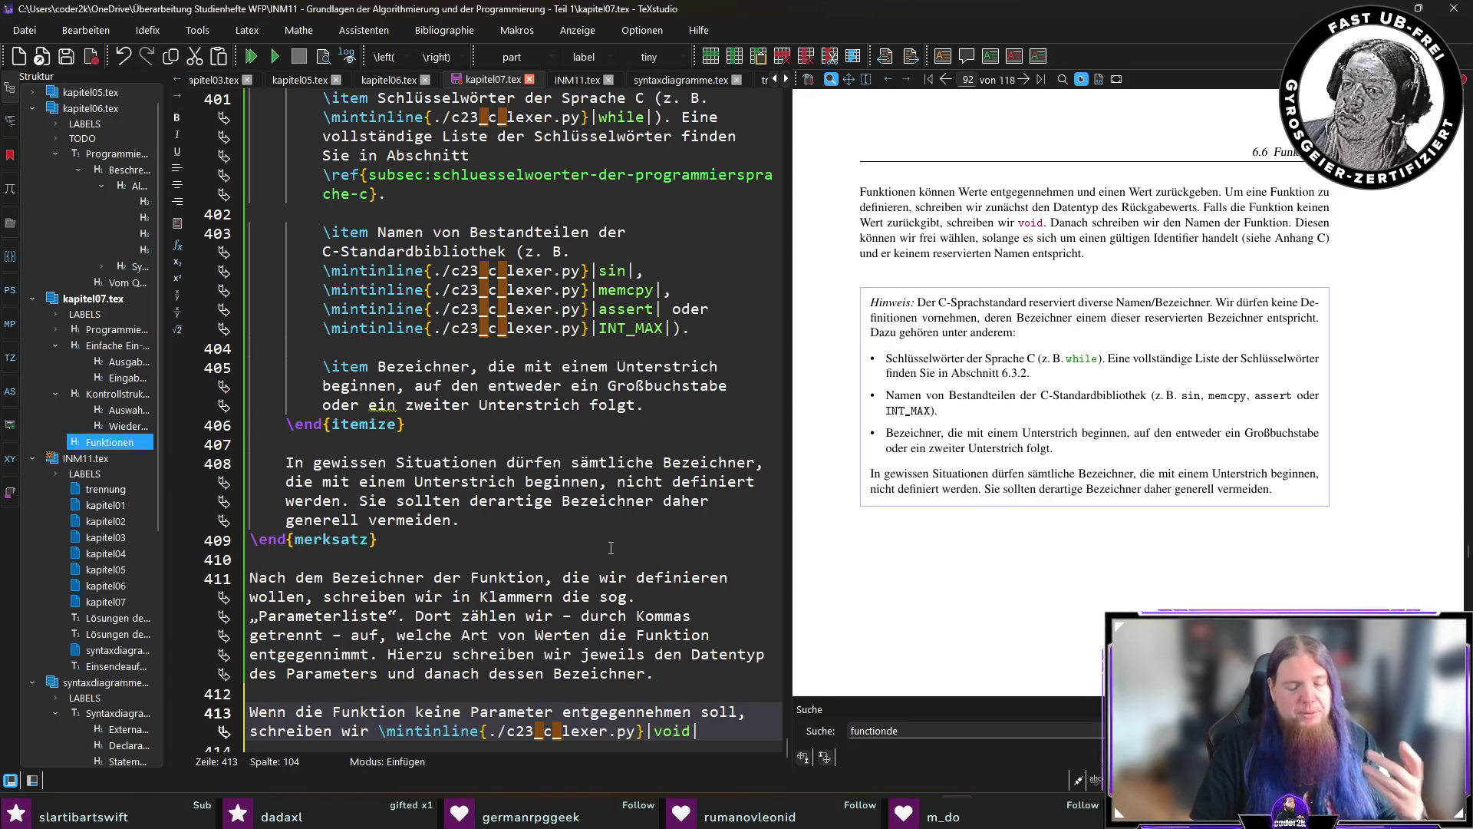
{"action": "type", "text": "."}
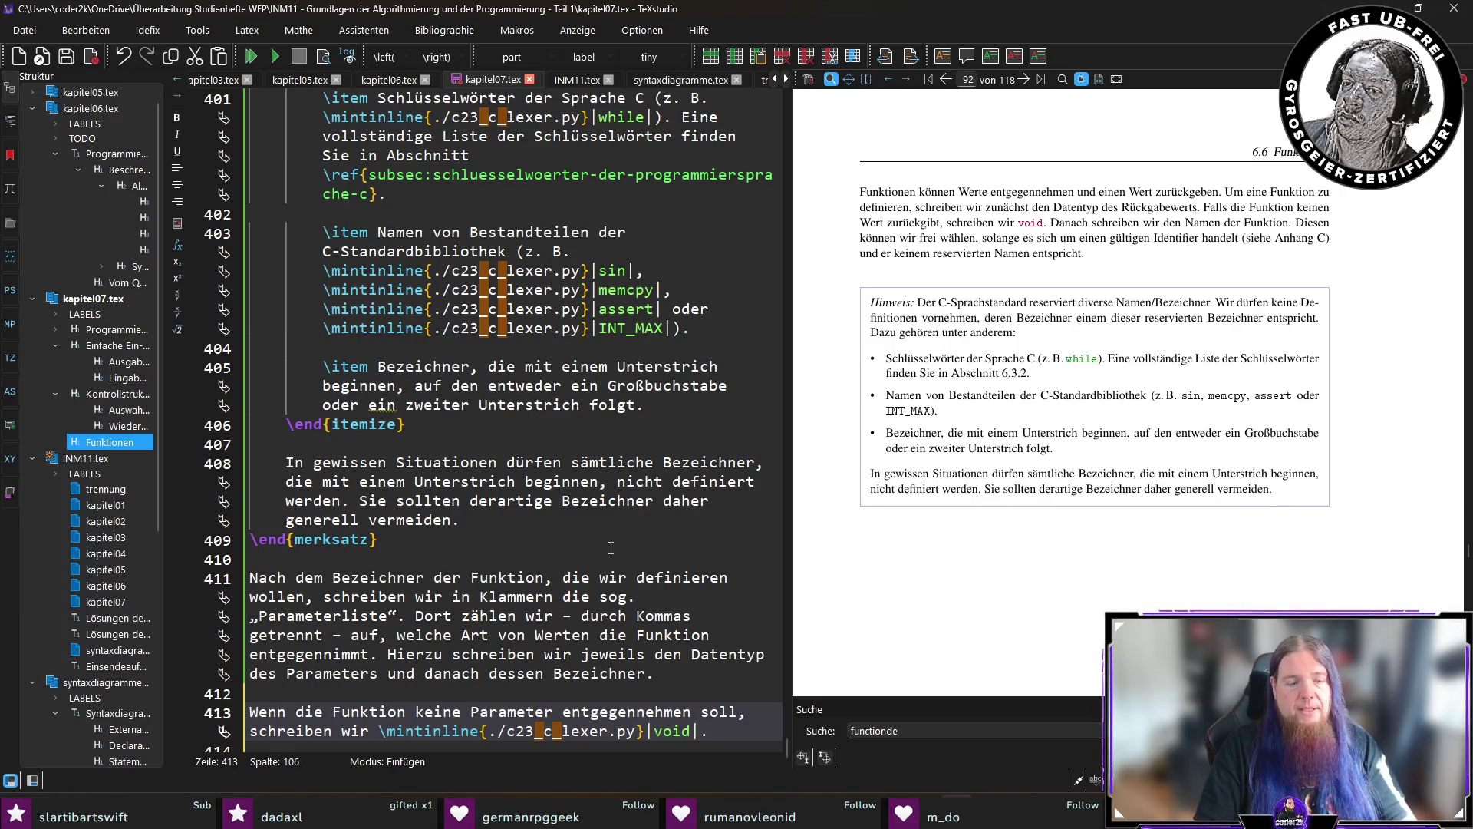
{"action": "type", "text": "Nach der Pa"}
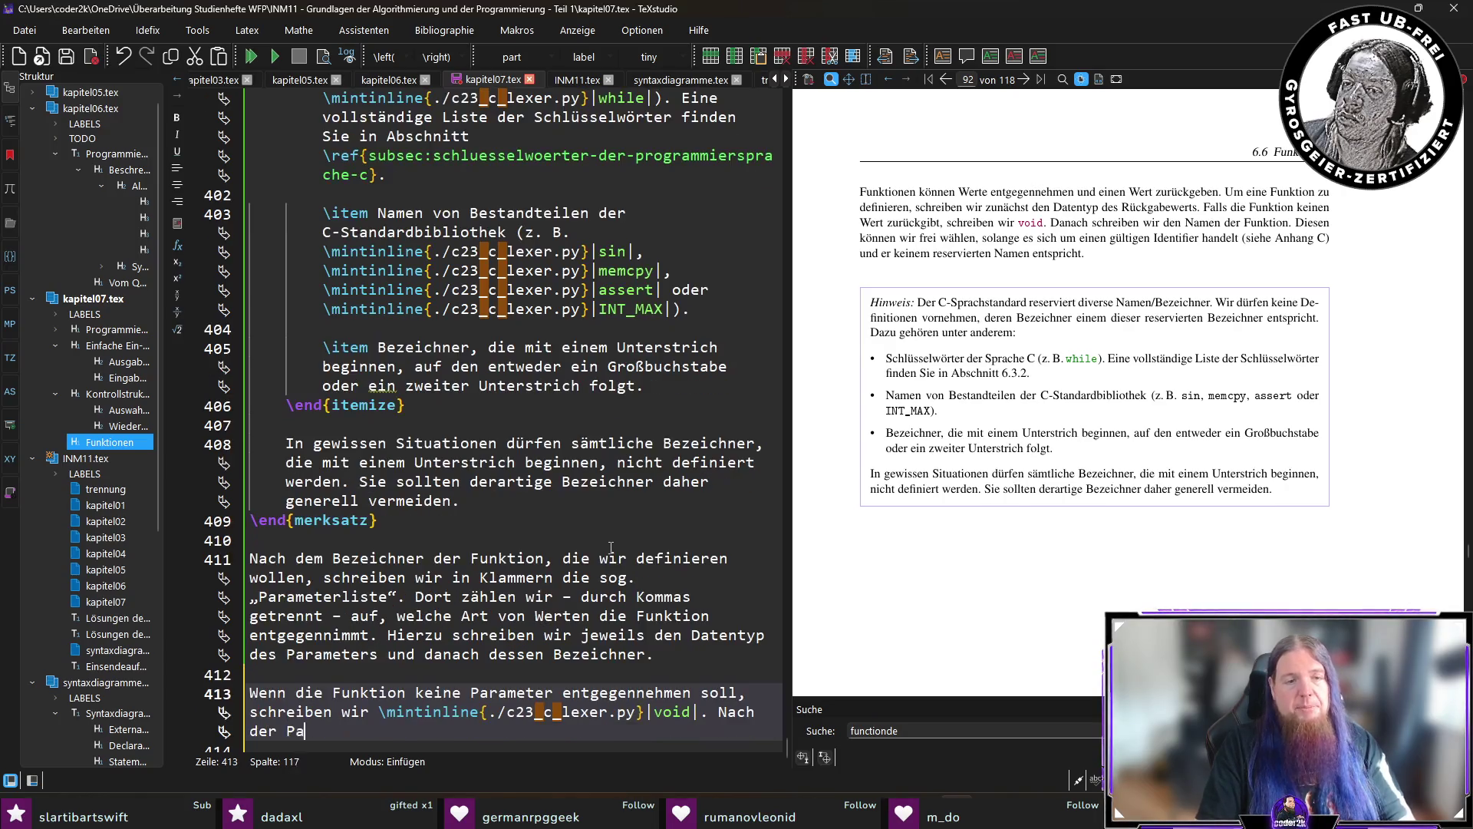
{"action": "type", "text": "rameterliste"}
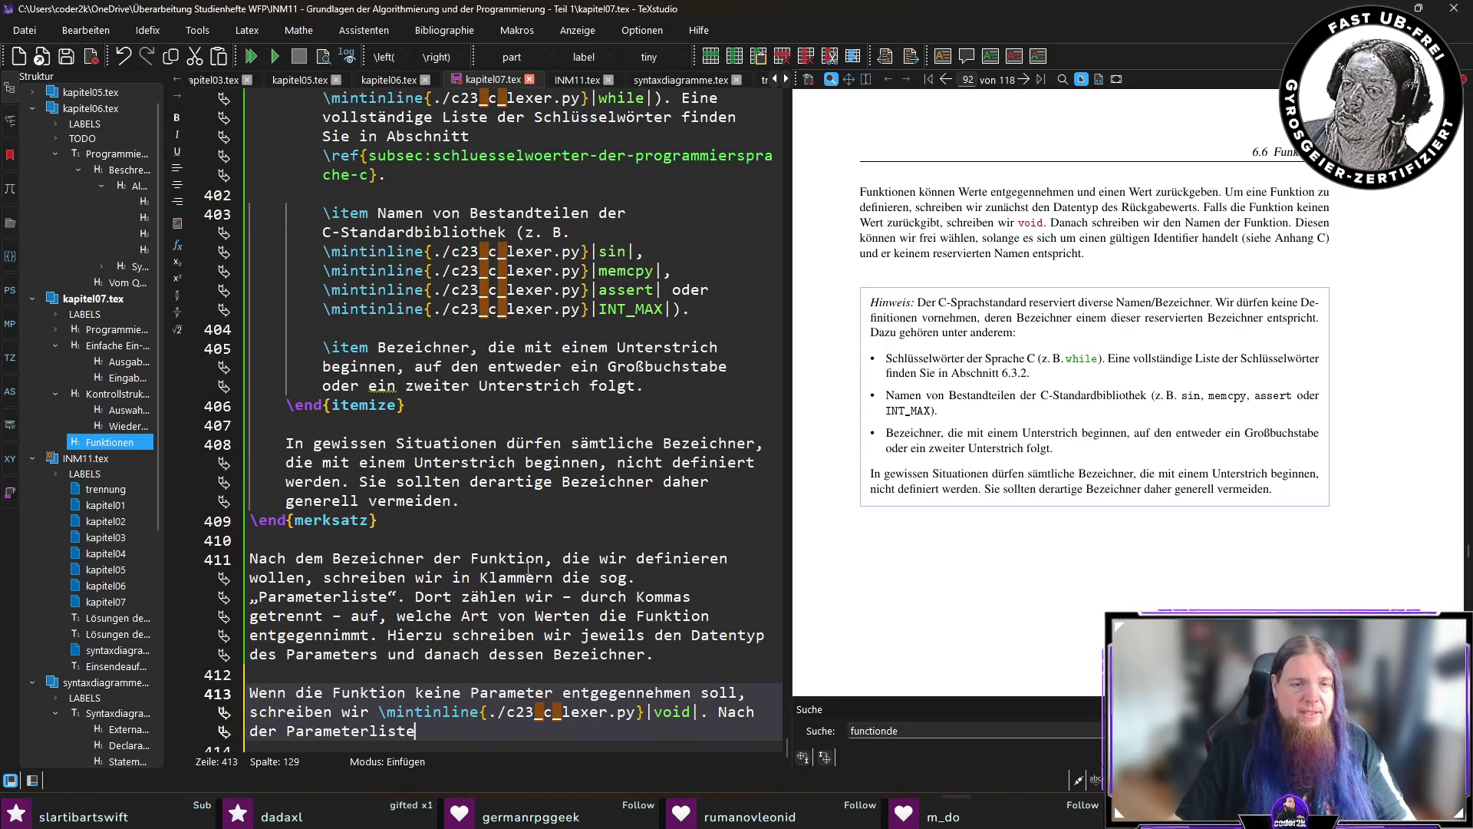
{"action": "type", "text": " folgt der "}
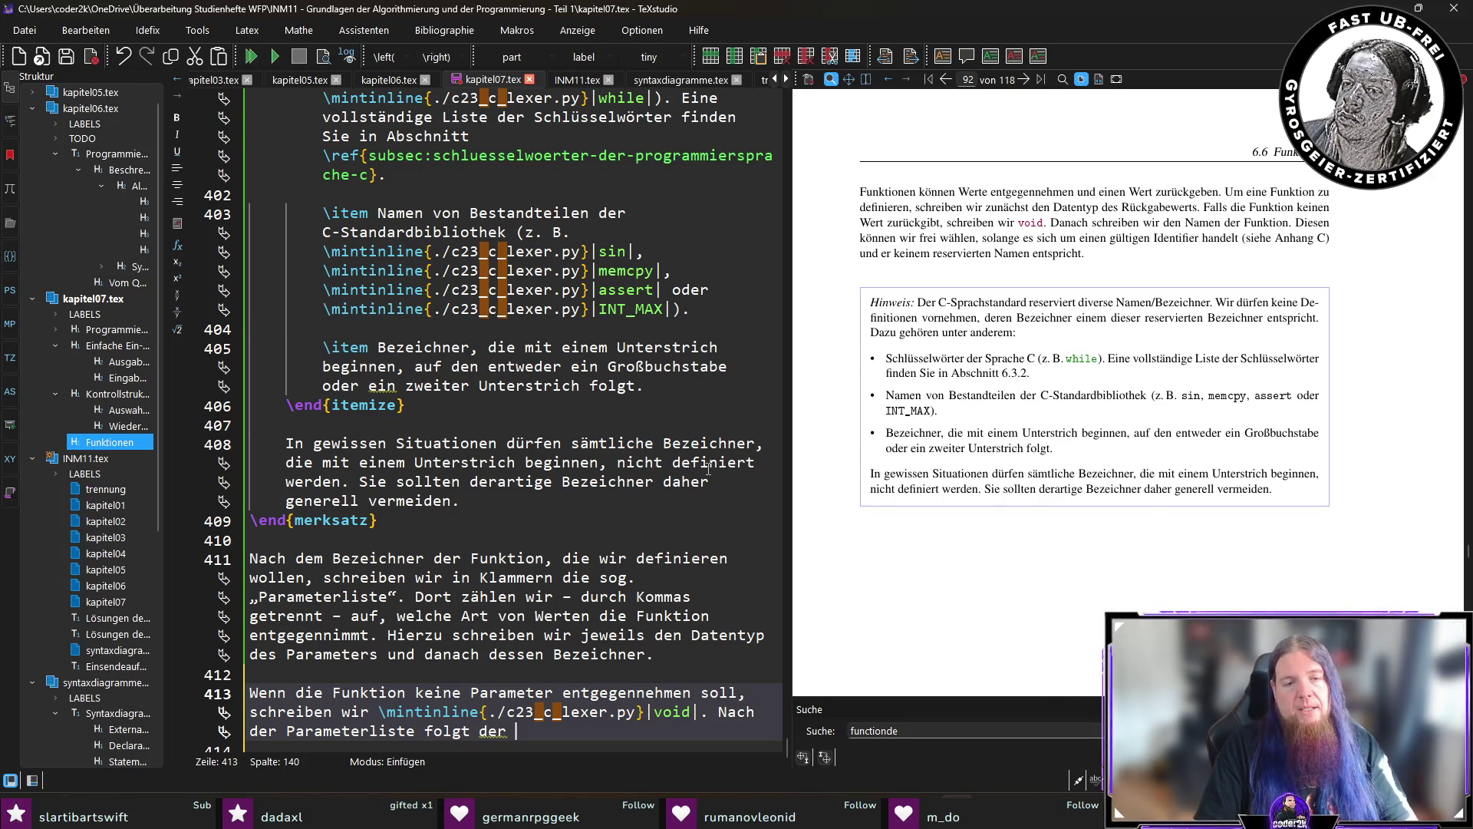
{"action": "type", "text": "Körper d"}
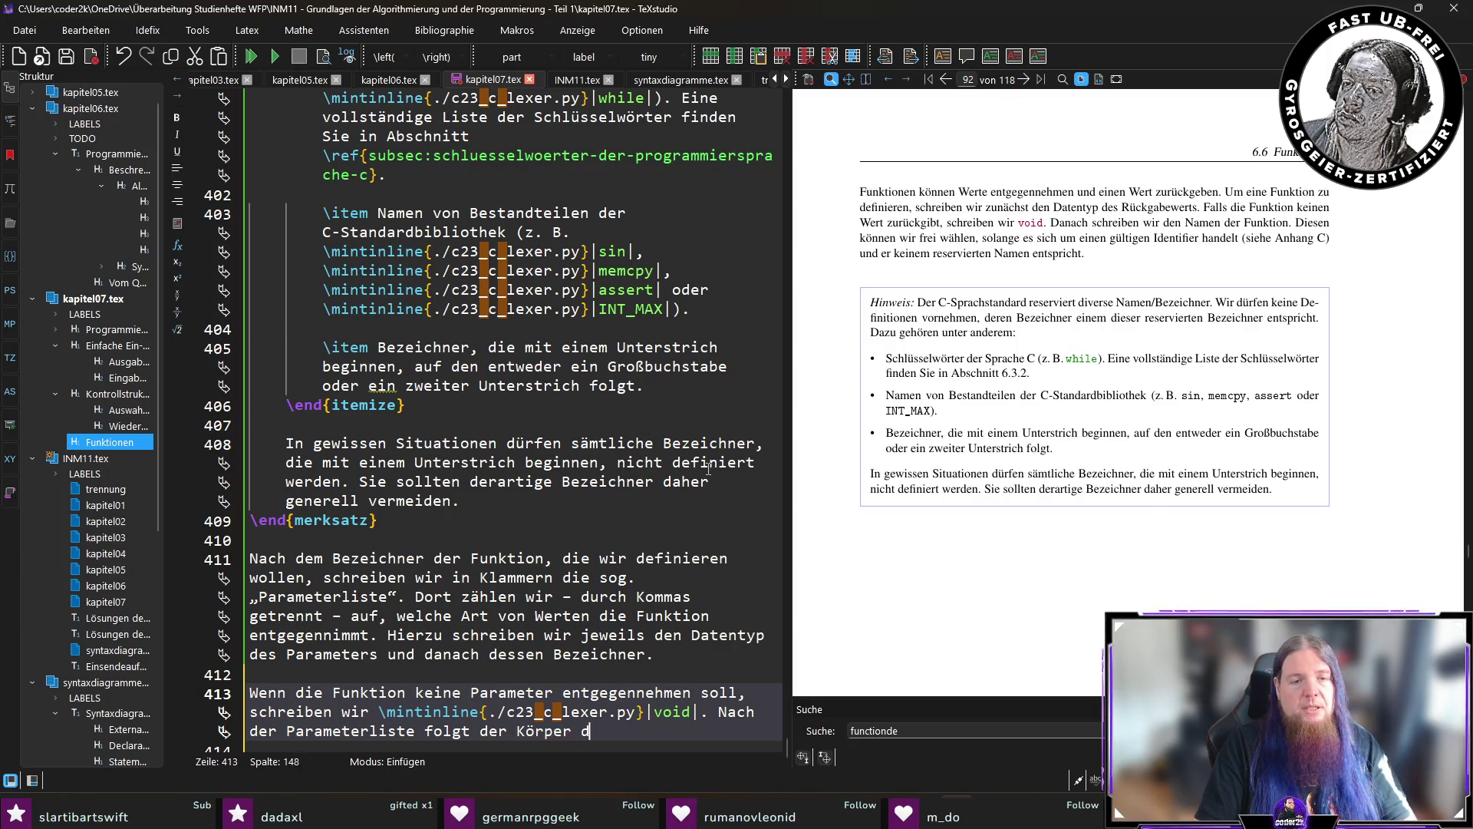
{"action": "type", "text": "er Funktion. "}
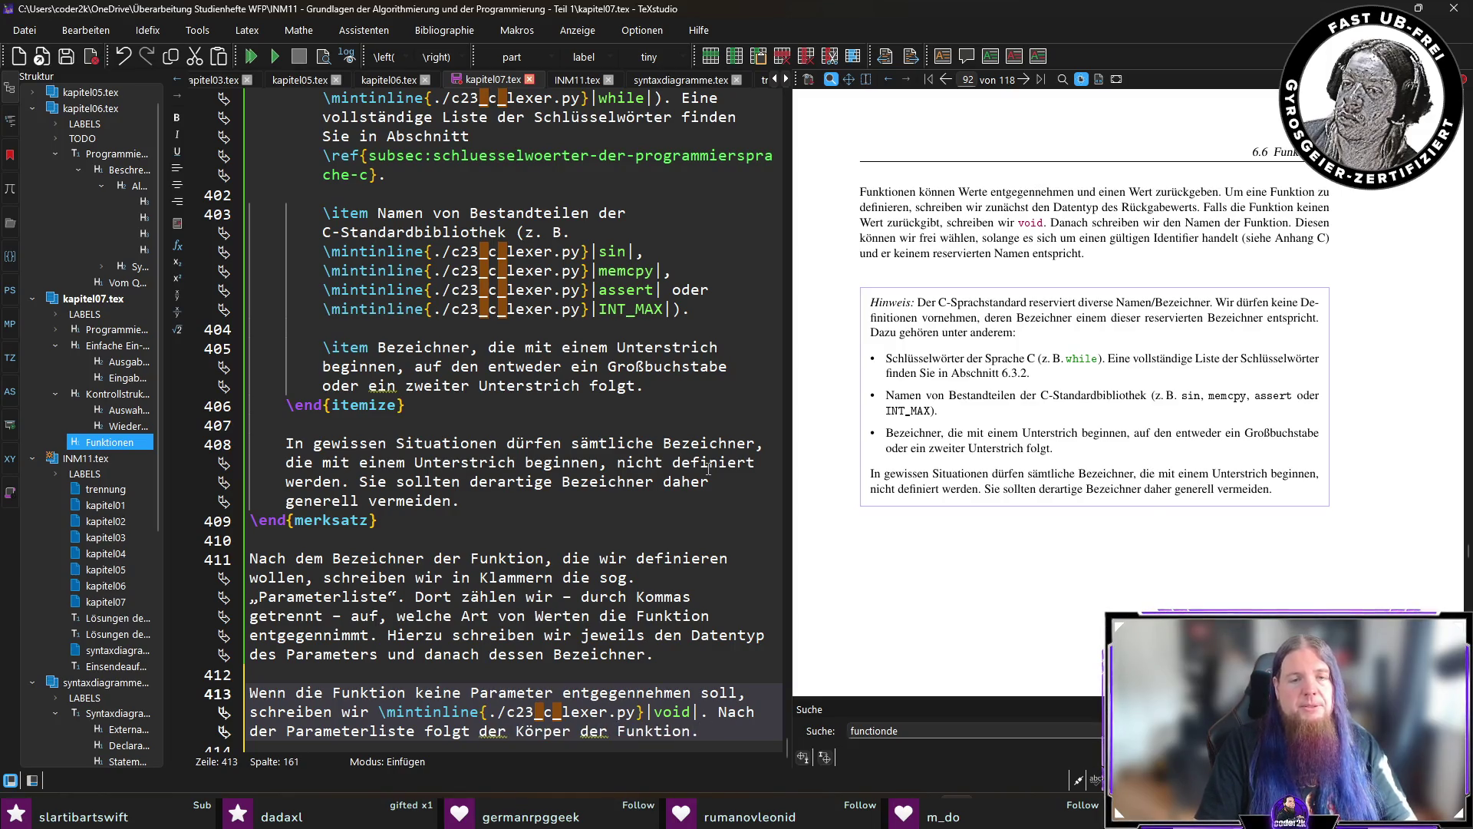
{"action": "type", "text": "Hierzu"}
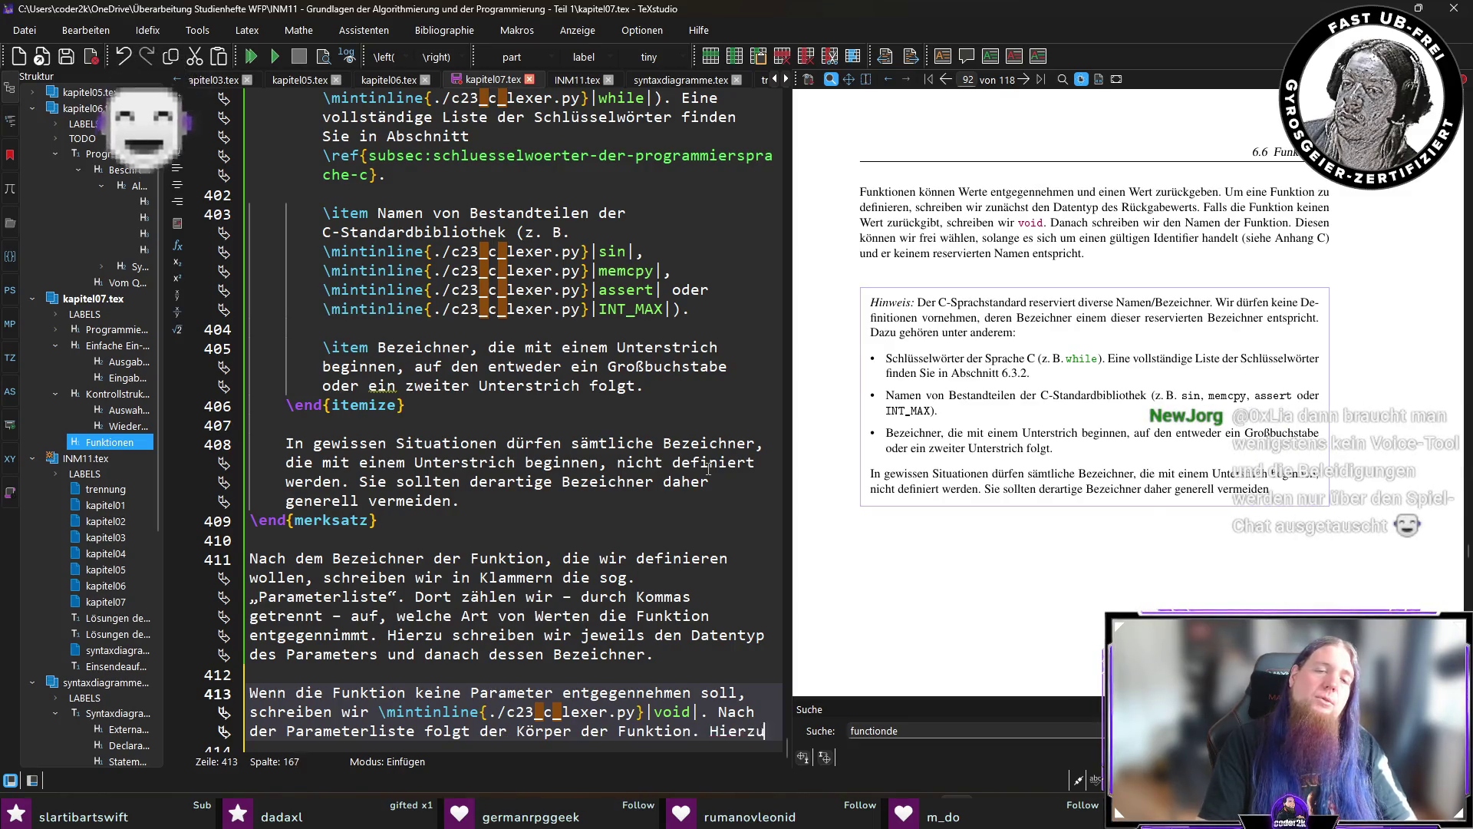
{"action": "type", "text": " schreiben wir "}
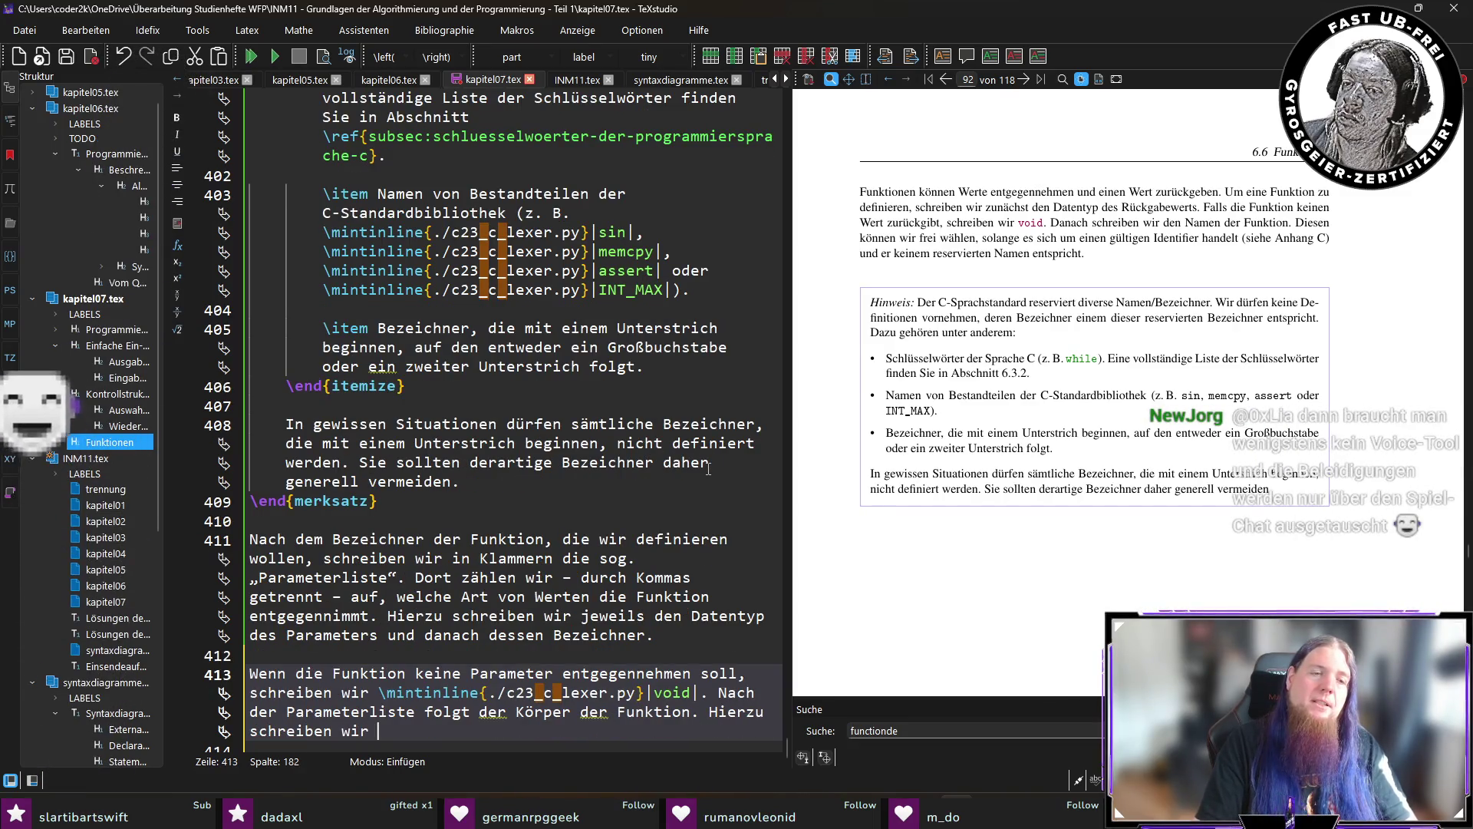
{"action": "type", "text": "zwischen geschwe"}
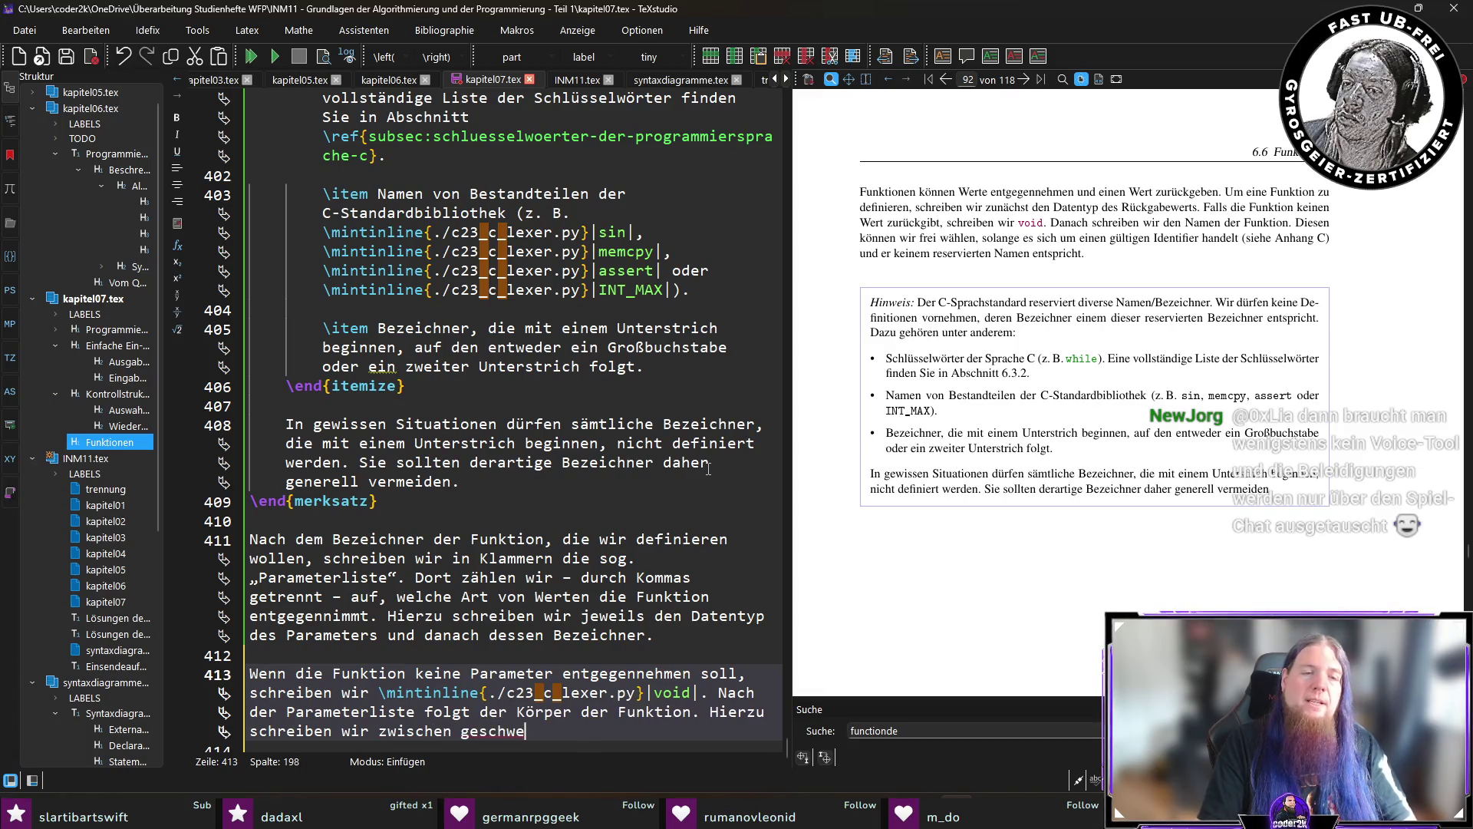
{"action": "type", "text": "ifte Klamm"}
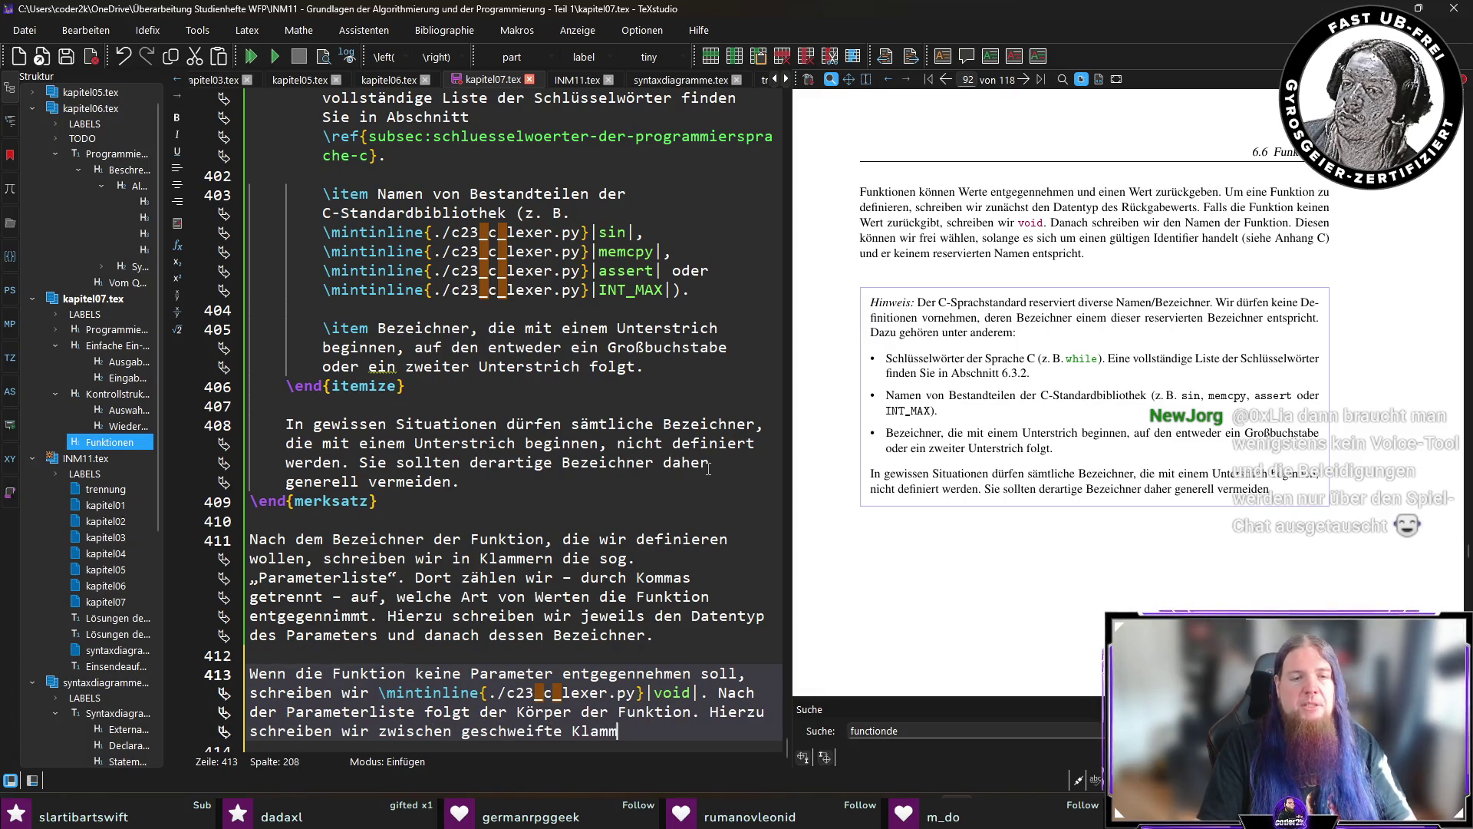
{"action": "type", "text": "ern die Anweisun"}
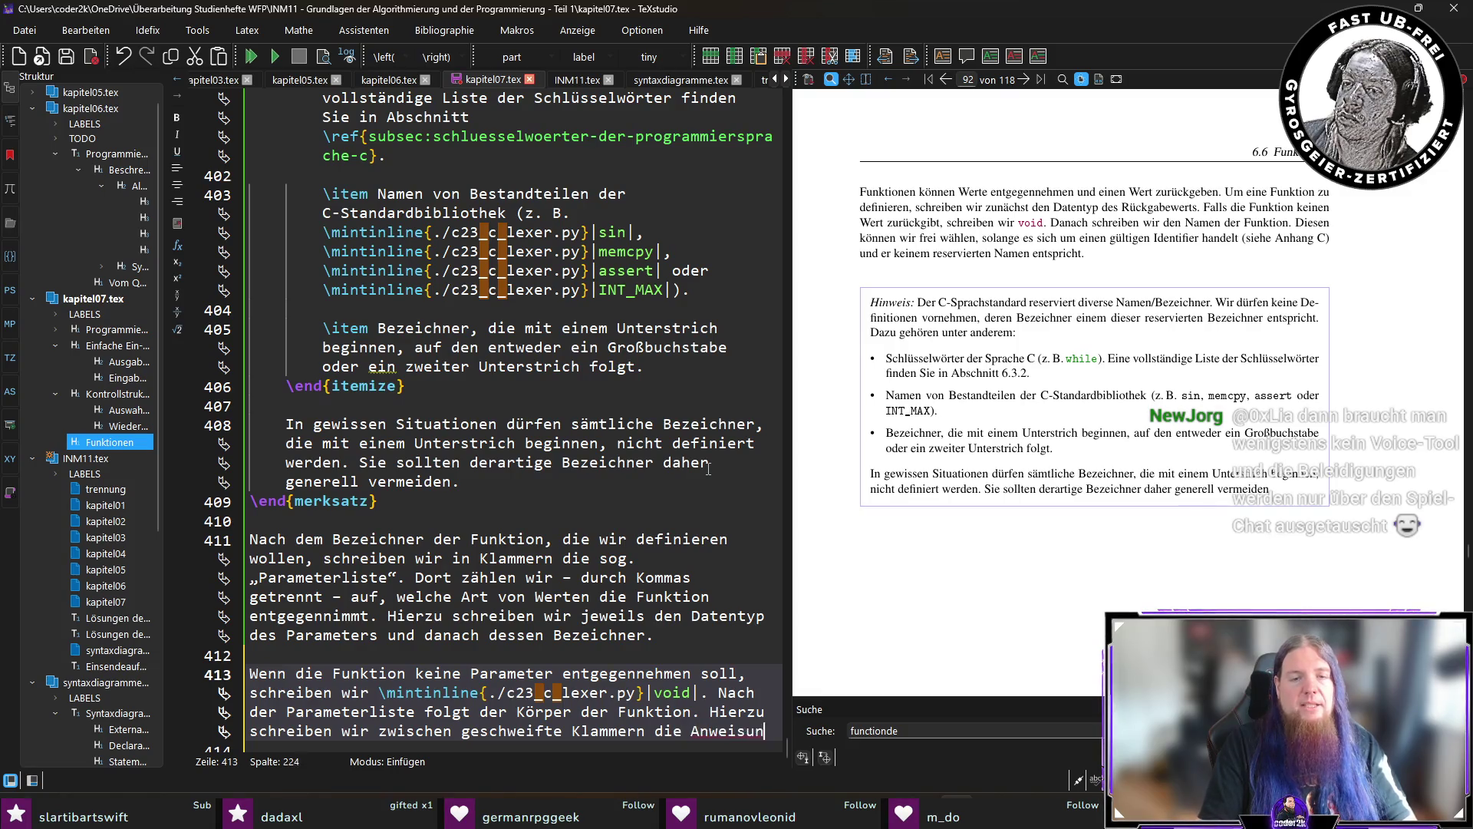
{"action": "type", "text": "gen, die ausgefü"}
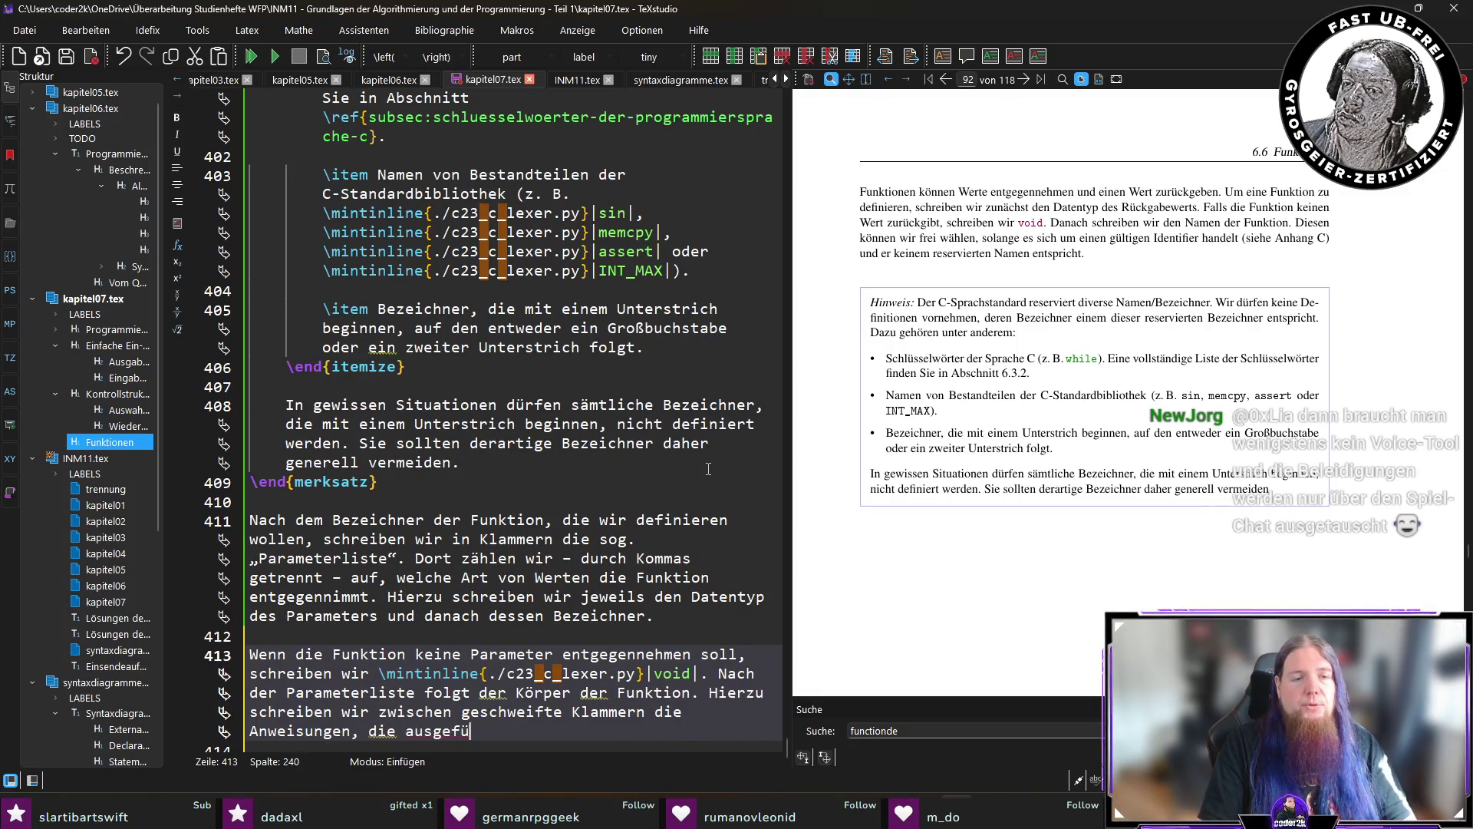
{"action": "type", "text": "hrt werden sollen, wenn "}
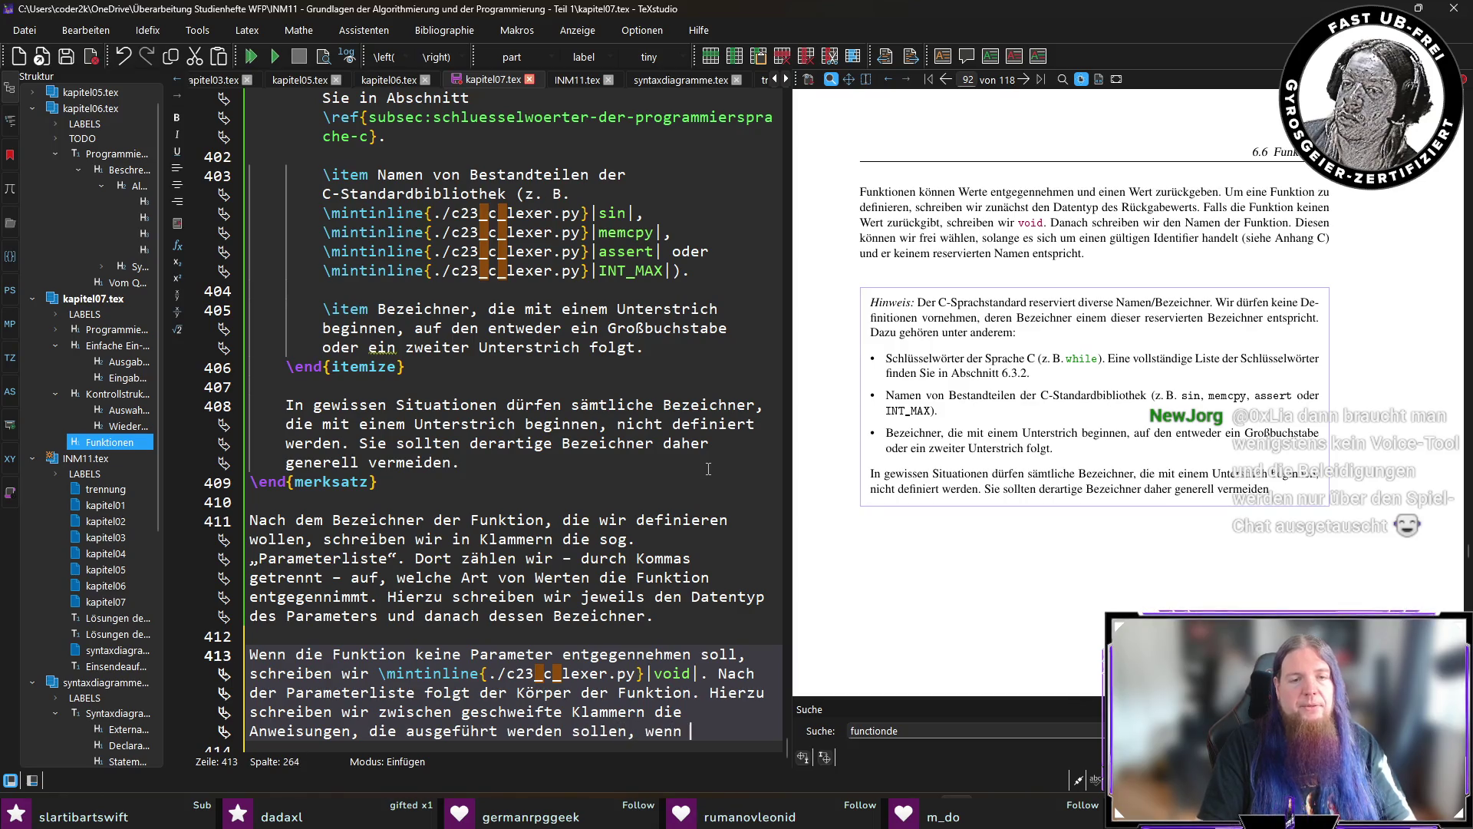
{"action": "type", "text": "die Funktion aufg"}
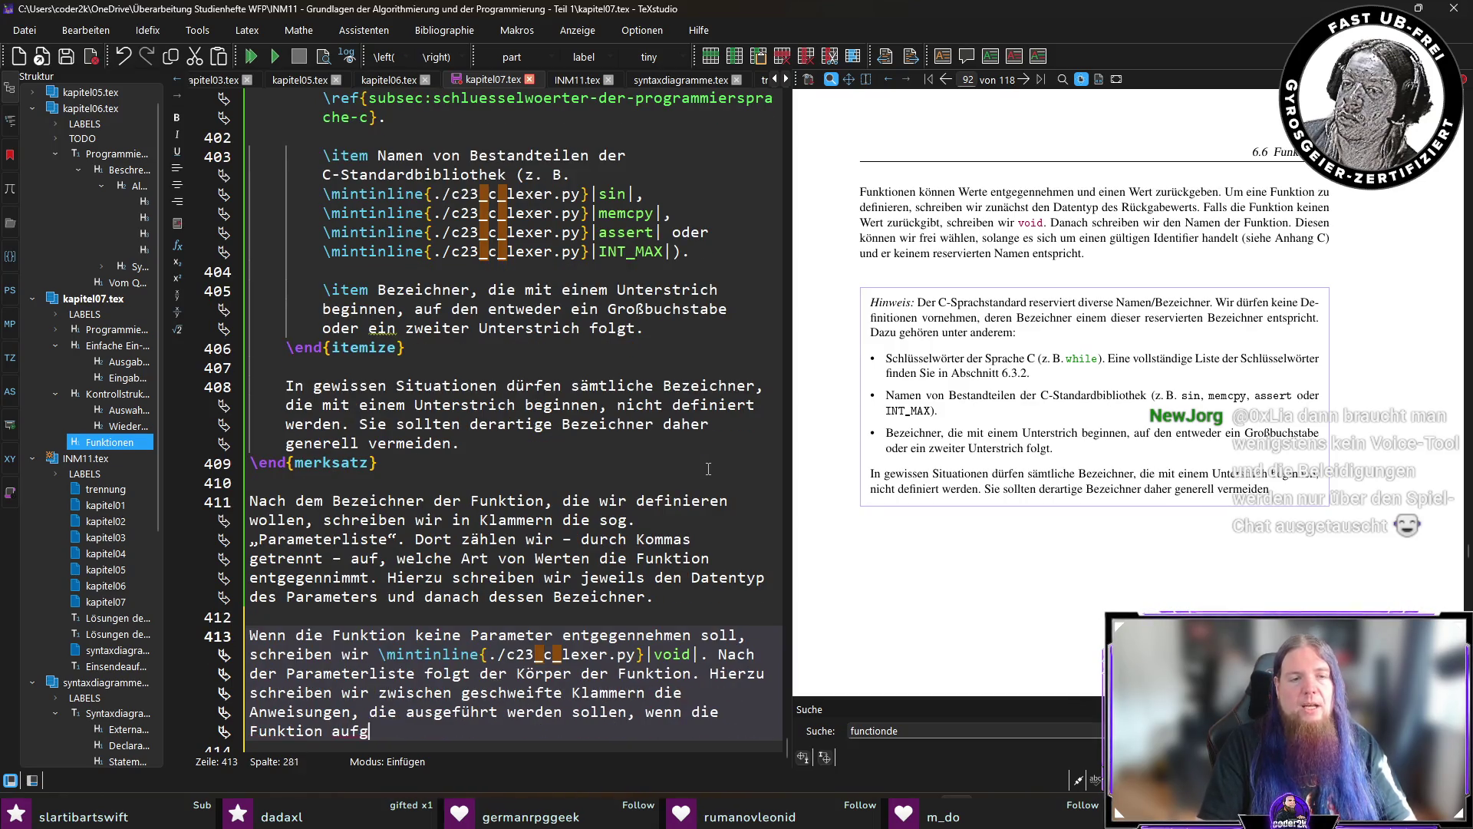
{"action": "type", "text": "erufen wird."}
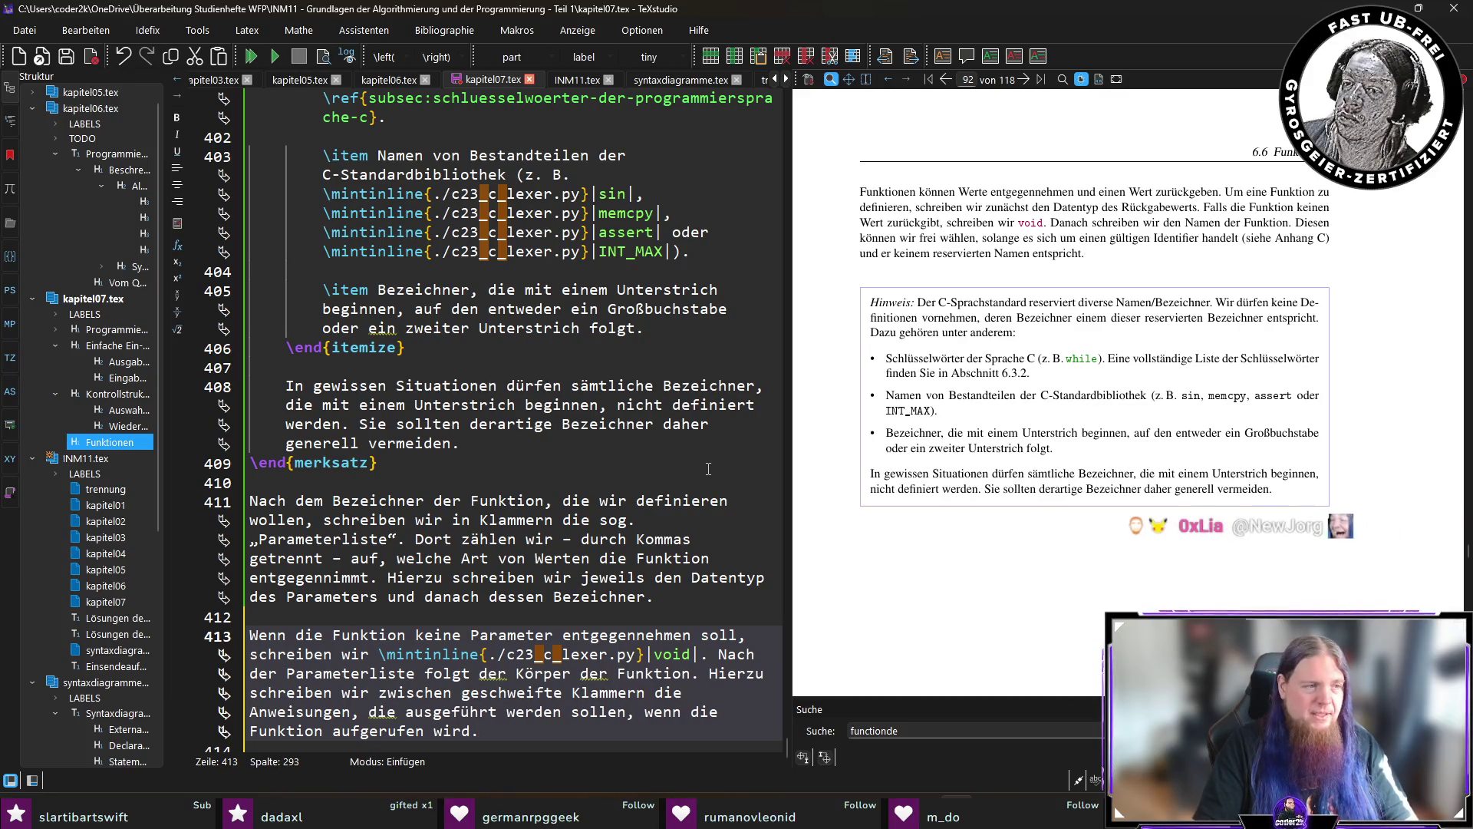
{"action": "key", "text": "ctrl+s"}
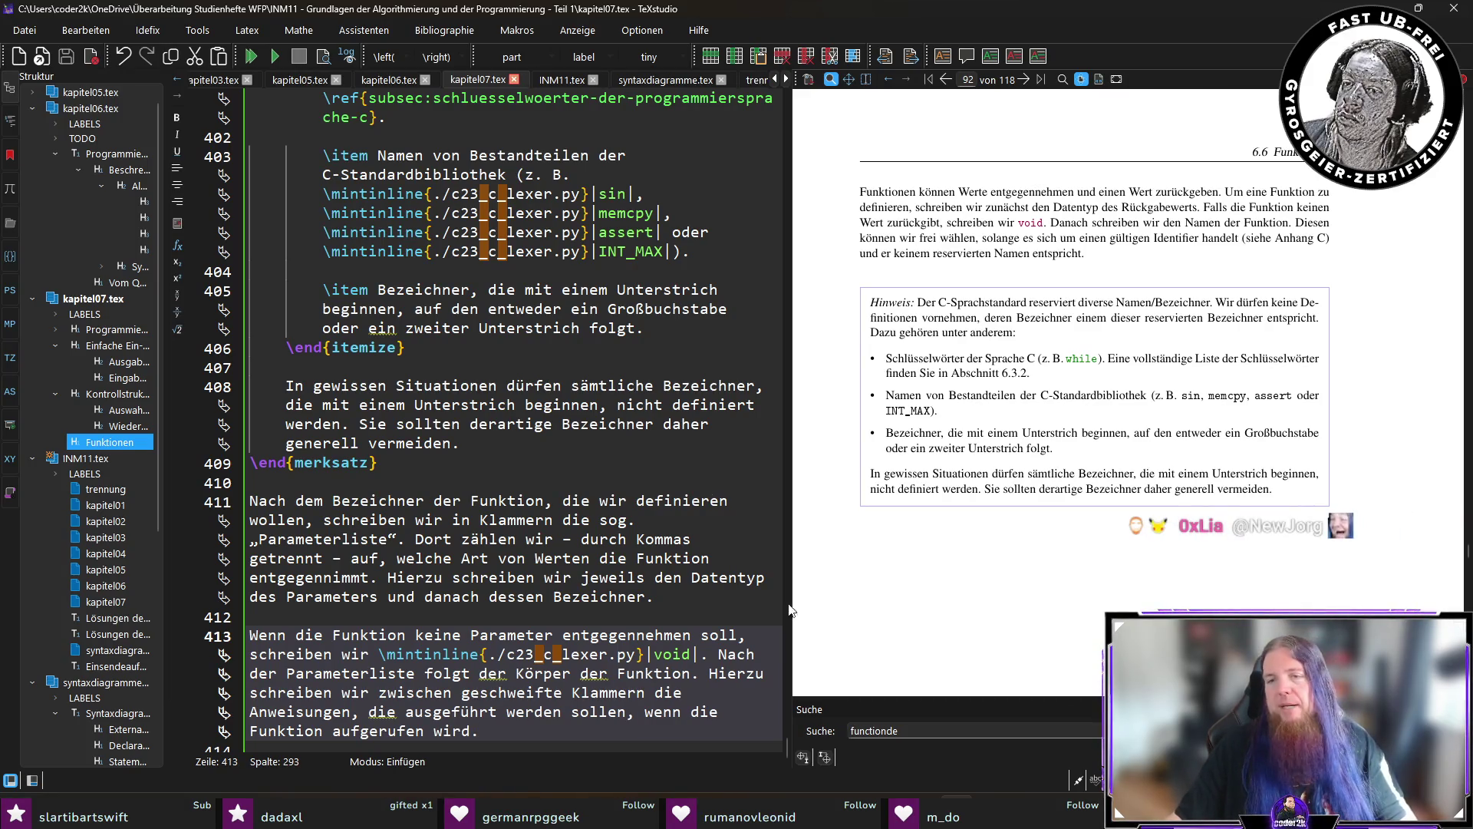